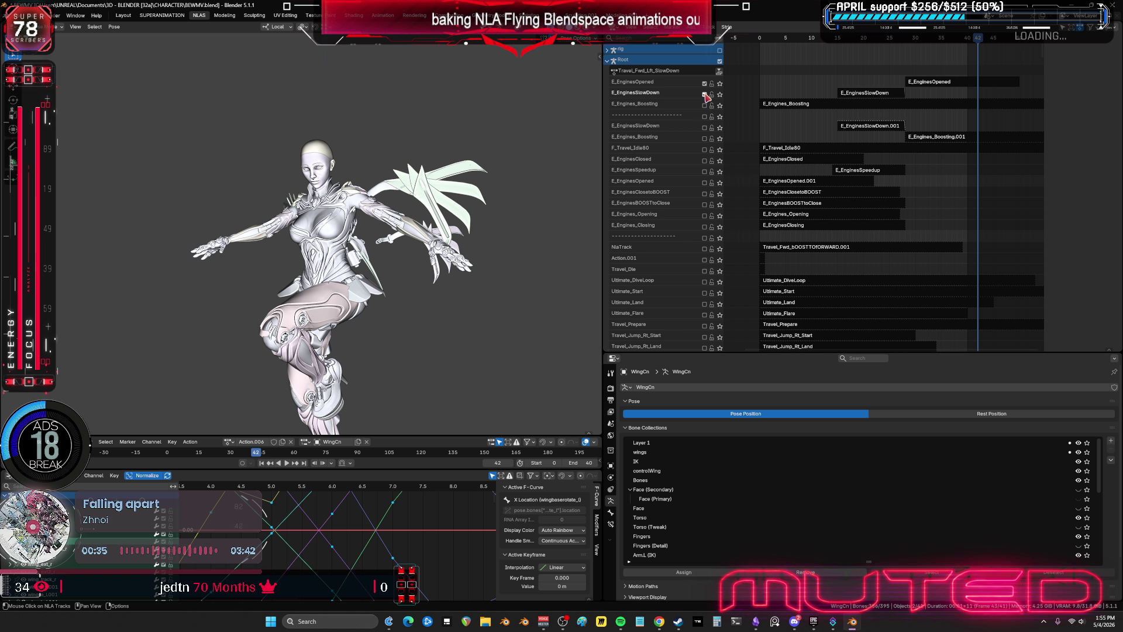
# - Switch off E_EnginesSlowDown, switch on E_EnginesOpened, and extend the E_EnginesOpened.001 strip to end at frame 80
pyautogui.click(704, 94)
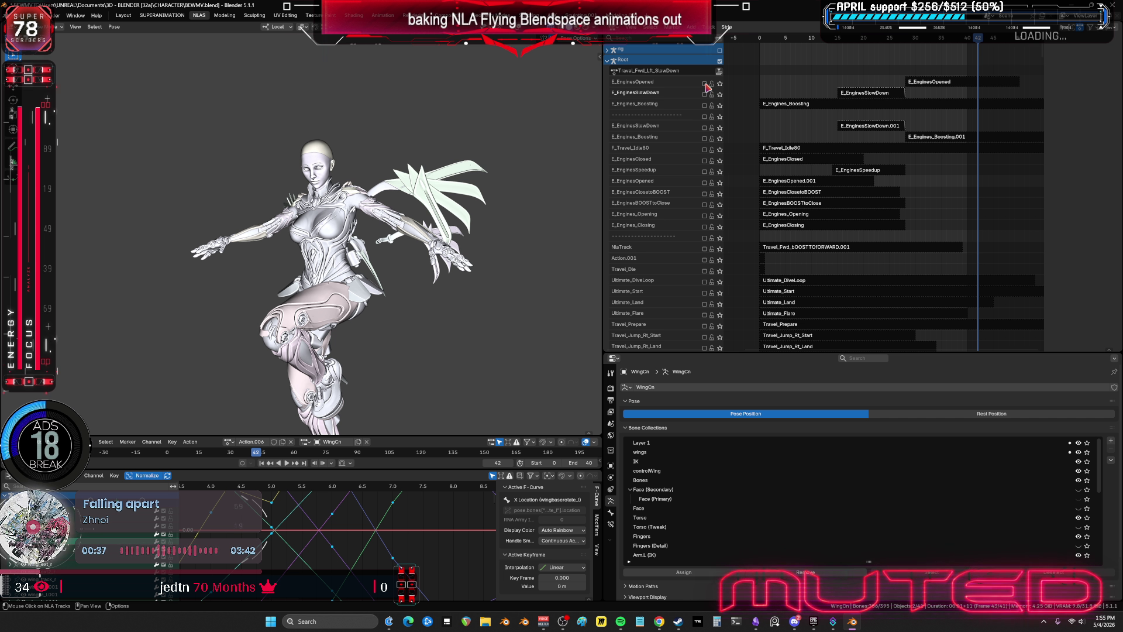
pyautogui.click(705, 183)
pyautogui.click(793, 182)
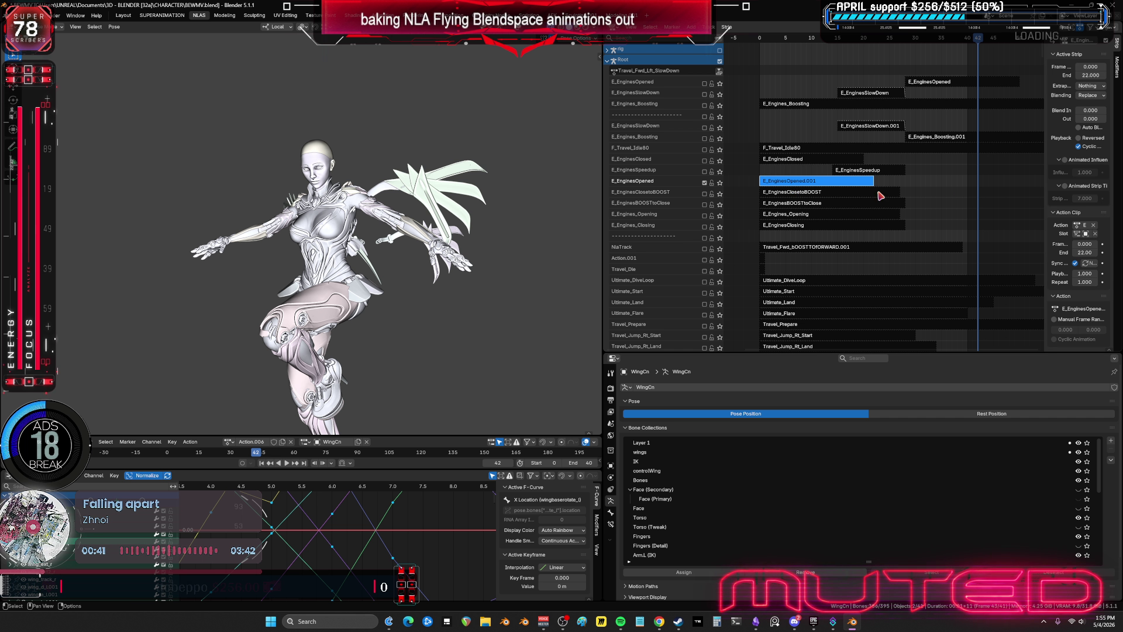
pyautogui.click(1086, 75)
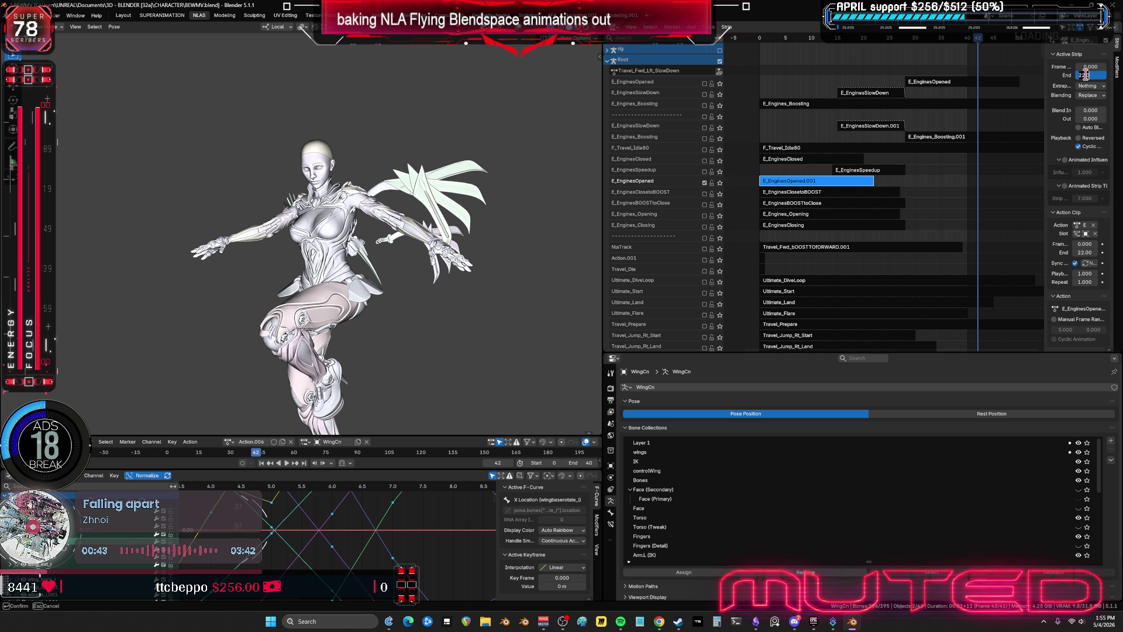
pyautogui.write('80.000')
pyautogui.press('Return')
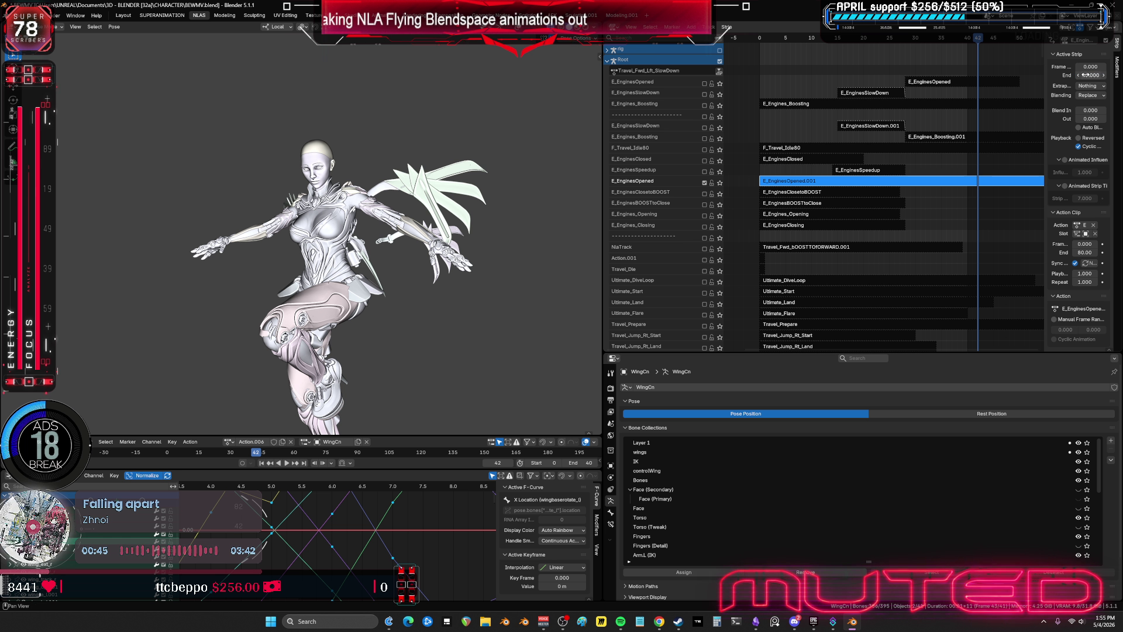
pyautogui.scroll(-3, 853, 194)
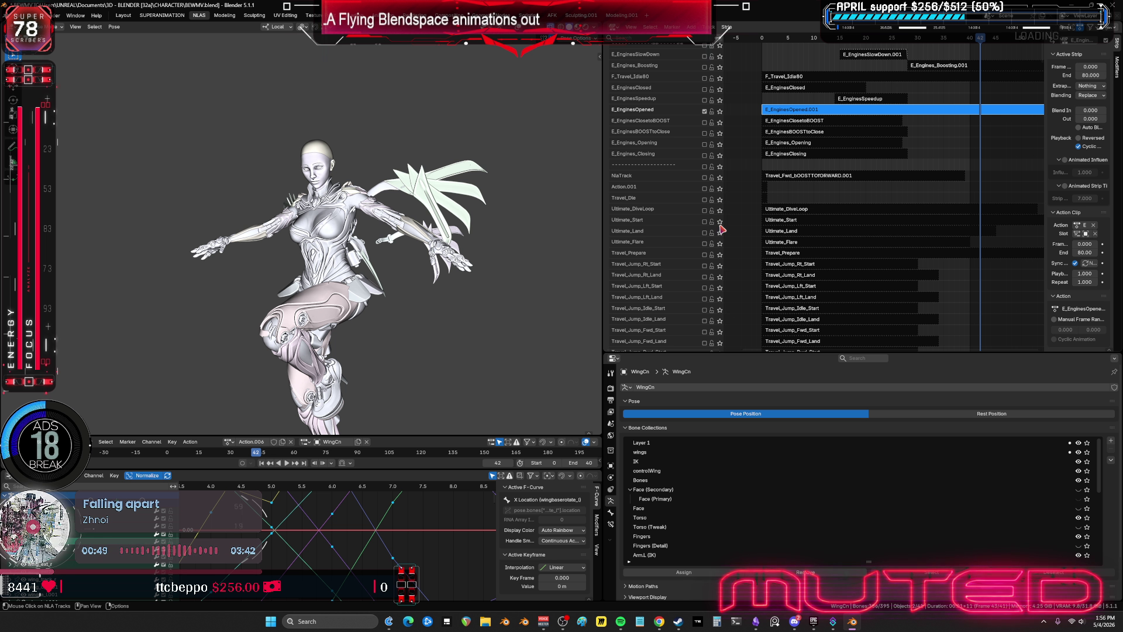
pyautogui.click(720, 222)
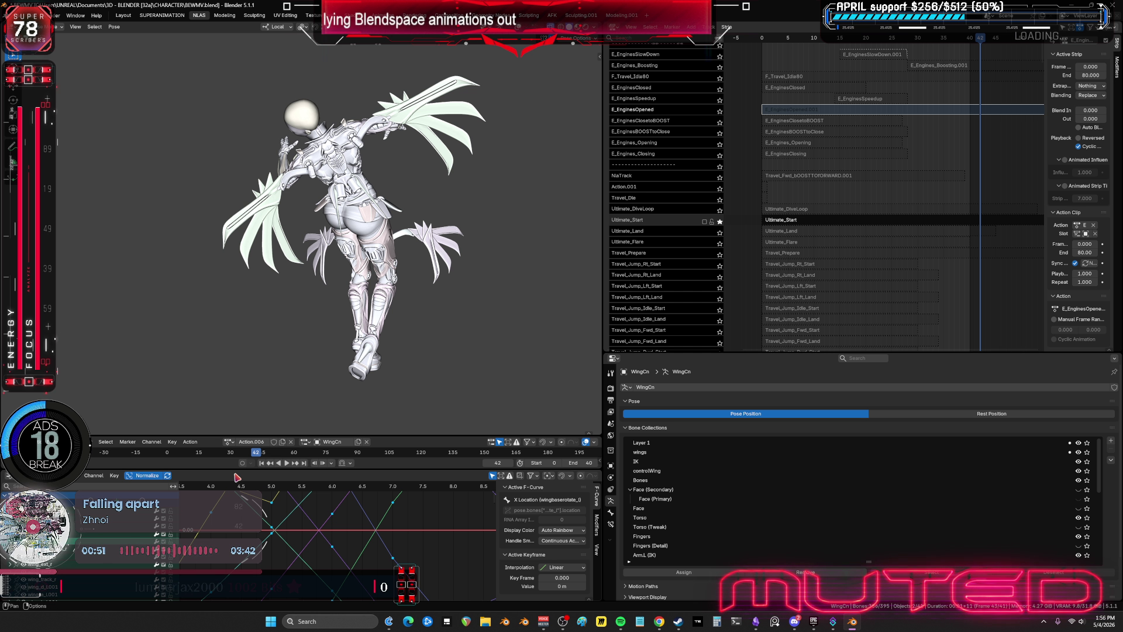
pyautogui.moveTo(388, 310)
pyautogui.keyDown('alt'); pyautogui.mouseDown()
pyautogui.moveTo(228, 307)
pyautogui.moveTo(414, 321)
pyautogui.moveTo(464, 340)
pyautogui.mouseUp(); pyautogui.keyUp('alt')
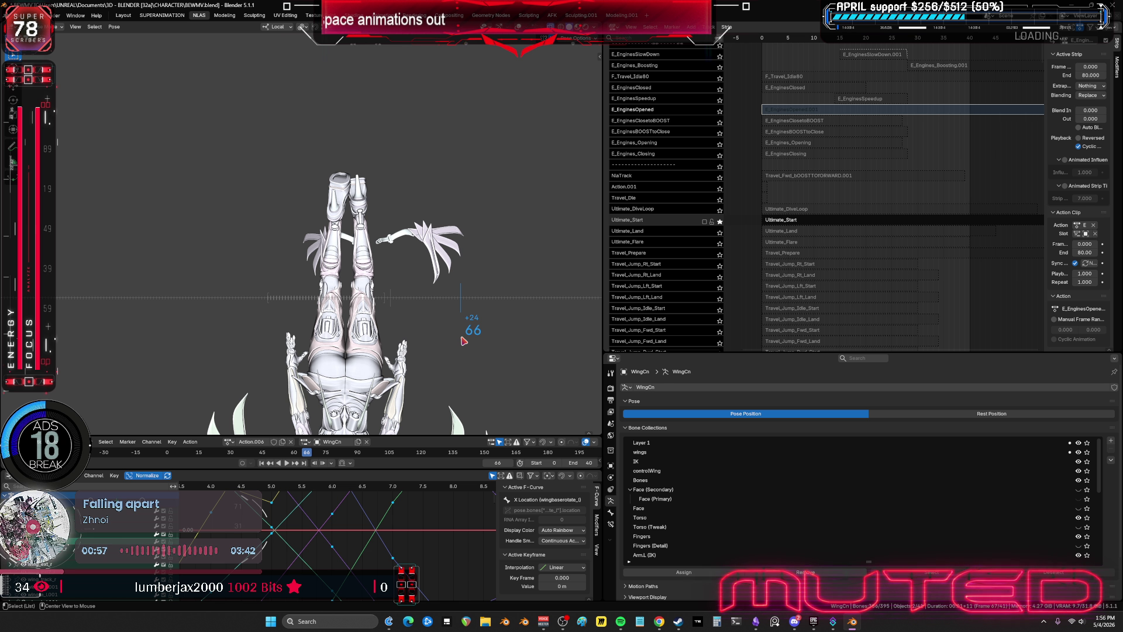
pyautogui.moveTo(831, 277); pyautogui.dragTo(673, 268, button='middle')
pyautogui.moveTo(444, 252); pyautogui.dragTo(512, 203, button='middle')
pyautogui.keyDown('alt'); pyautogui.moveTo(414, 256); pyautogui.dragTo(238, 256); pyautogui.keyUp('alt')
pyautogui.keyDown('alt'); pyautogui.moveTo(372, 256); pyautogui.dragTo(345, 256); pyautogui.keyUp('alt')
pyautogui.moveTo(395, 247); pyautogui.dragTo(216, 239, button='middle')
pyautogui.moveTo(216, 238)
pyautogui.keyDown('alt'); pyautogui.mouseDown()
pyautogui.moveTo(413, 233)
pyautogui.moveTo(404, 188)
pyautogui.mouseUp(); pyautogui.keyUp('alt')
pyautogui.moveTo(404, 188); pyautogui.dragTo(373, 222, button='middle')
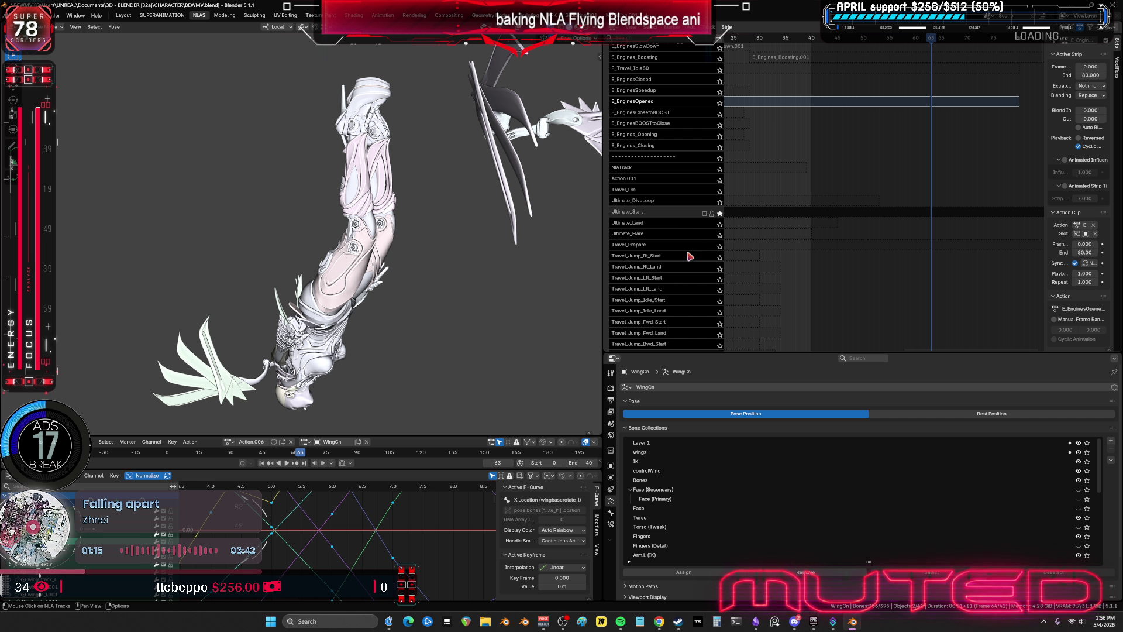
pyautogui.moveTo(690, 256)
pyautogui.mouseDown(button='middle')
pyautogui.moveTo(725, 88)
pyautogui.moveTo(752, 328)
pyautogui.moveTo(749, 207)
pyautogui.mouseUp(button='middle')
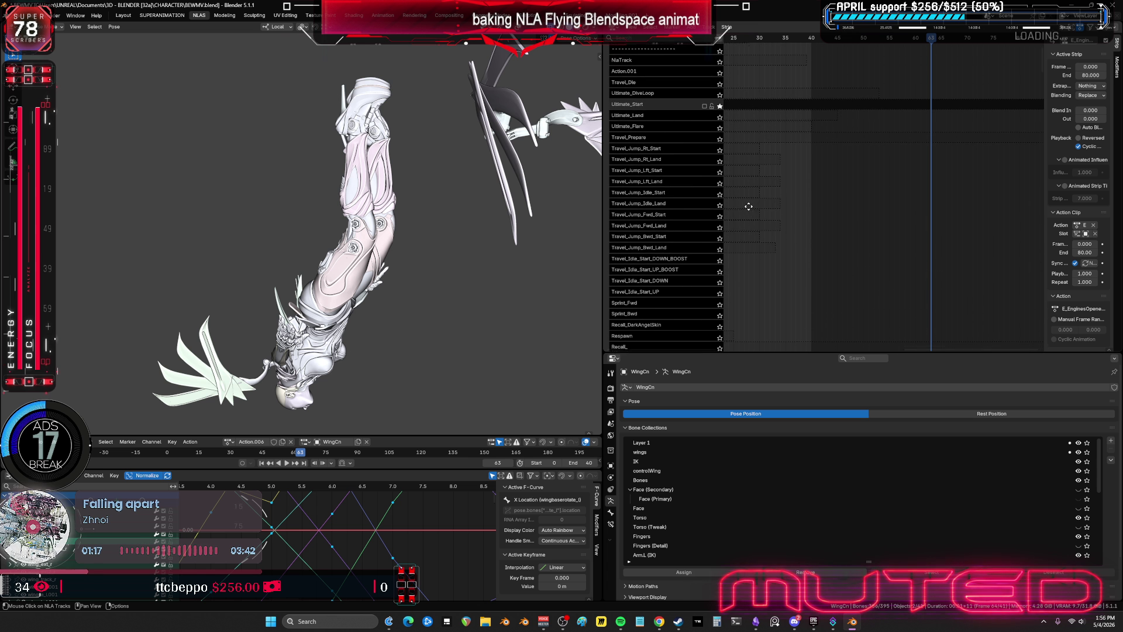
pyautogui.moveTo(351, 246); pyautogui.dragTo(397, 234, button='middle')
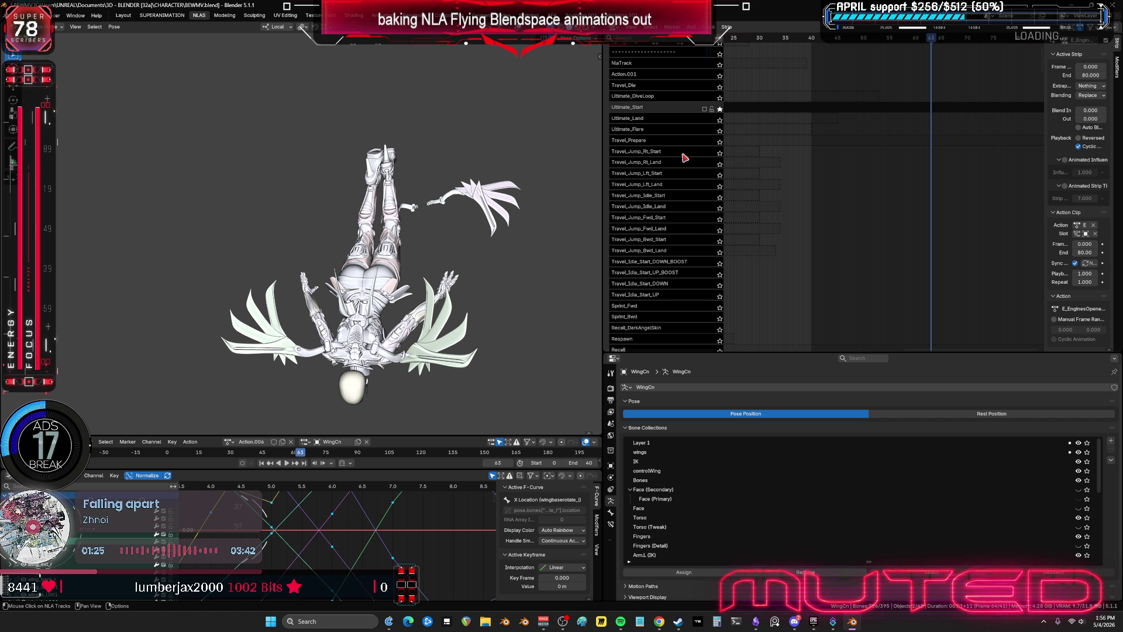
pyautogui.click(720, 132)
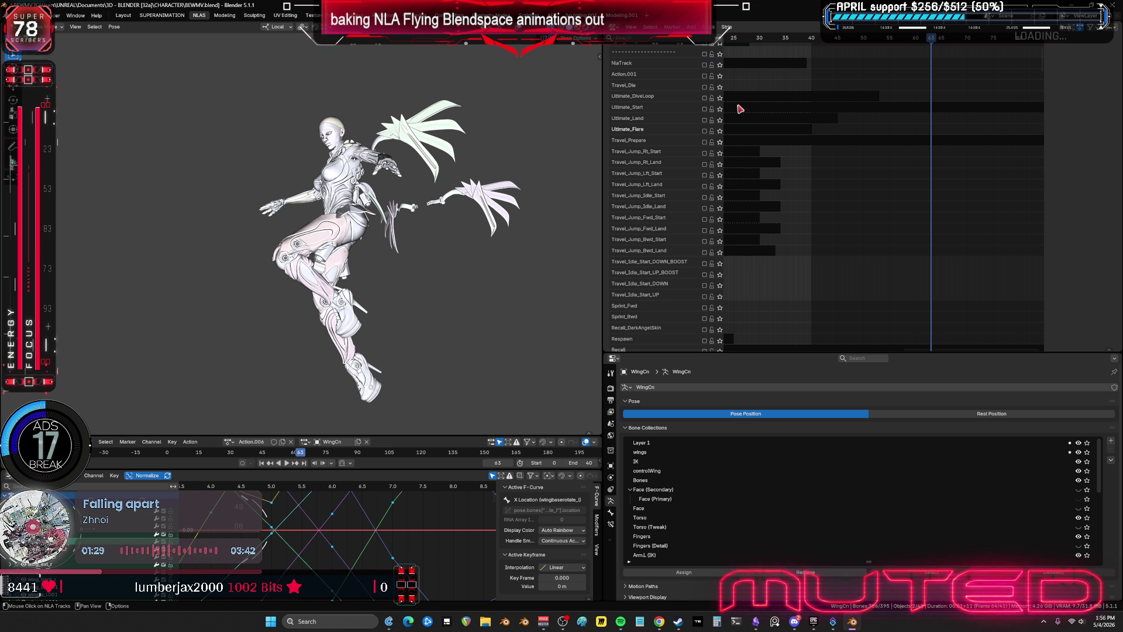
pyautogui.press('space')
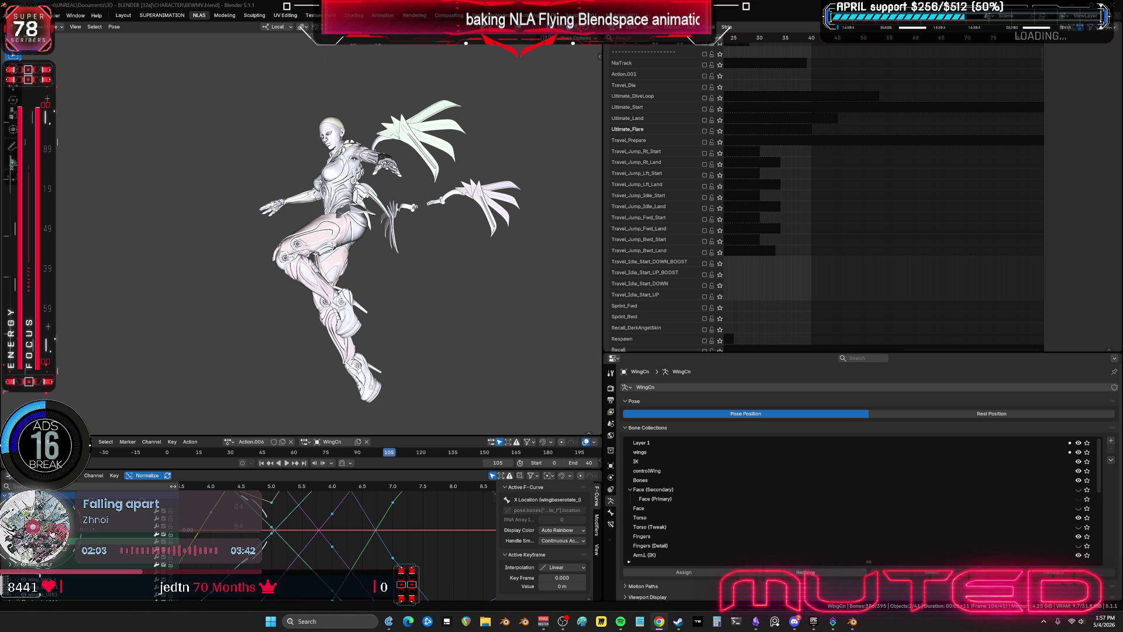
# - Solo the Ultimate_DiveLoop track and play back its animation
pyautogui.click(751, 140)
pyautogui.moveTo(782, 137); pyautogui.dragTo(914, 164, button='middle')
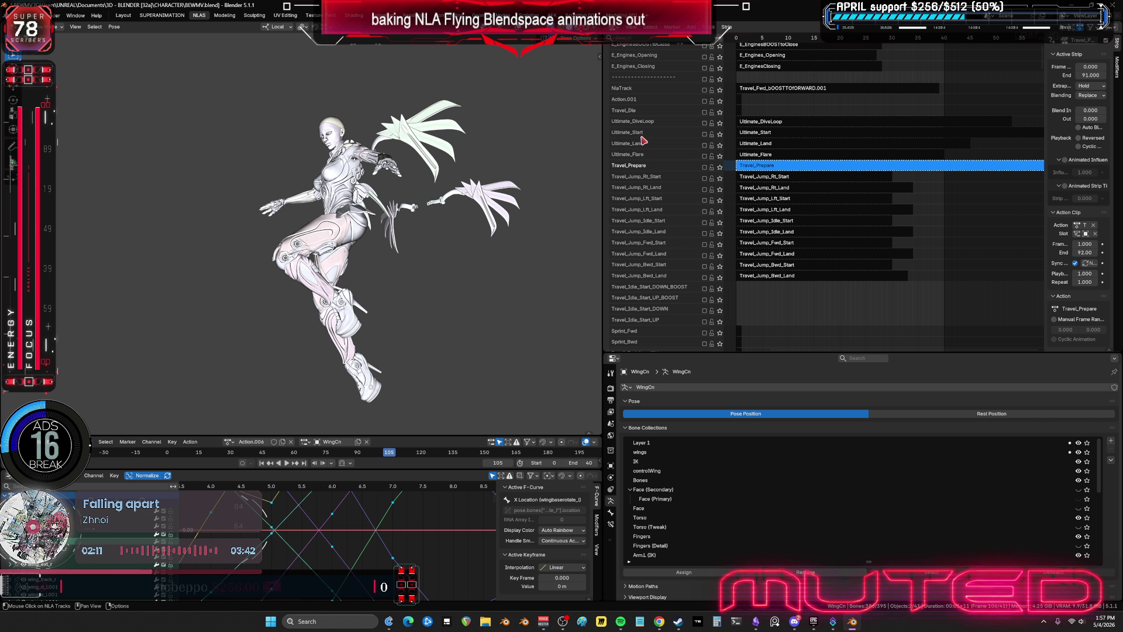
pyautogui.click(750, 123)
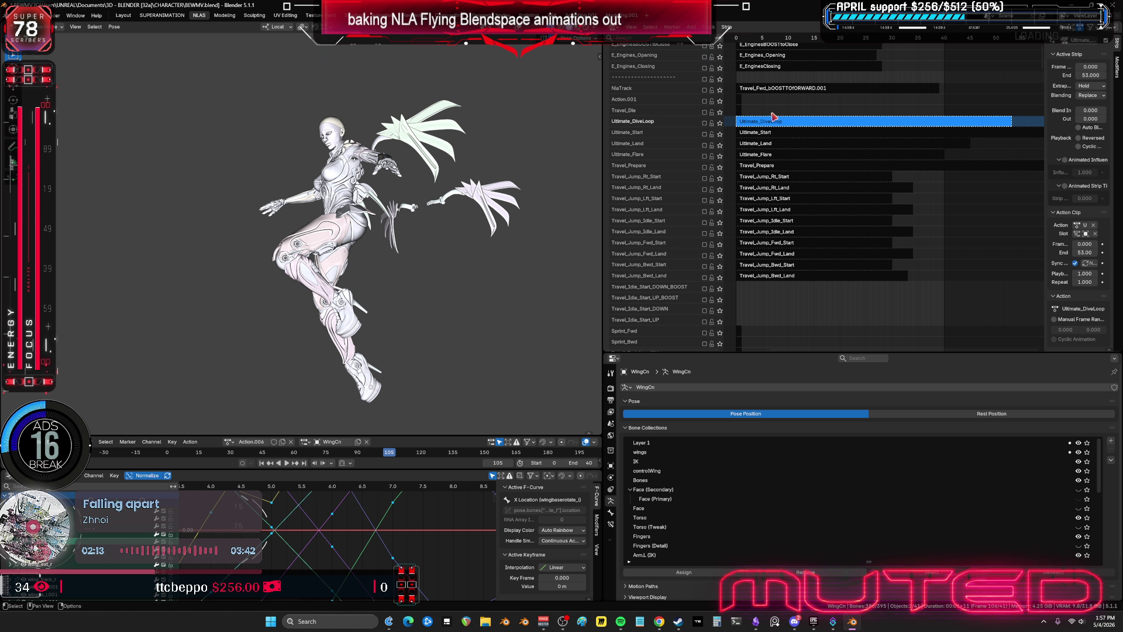
pyautogui.click(720, 122)
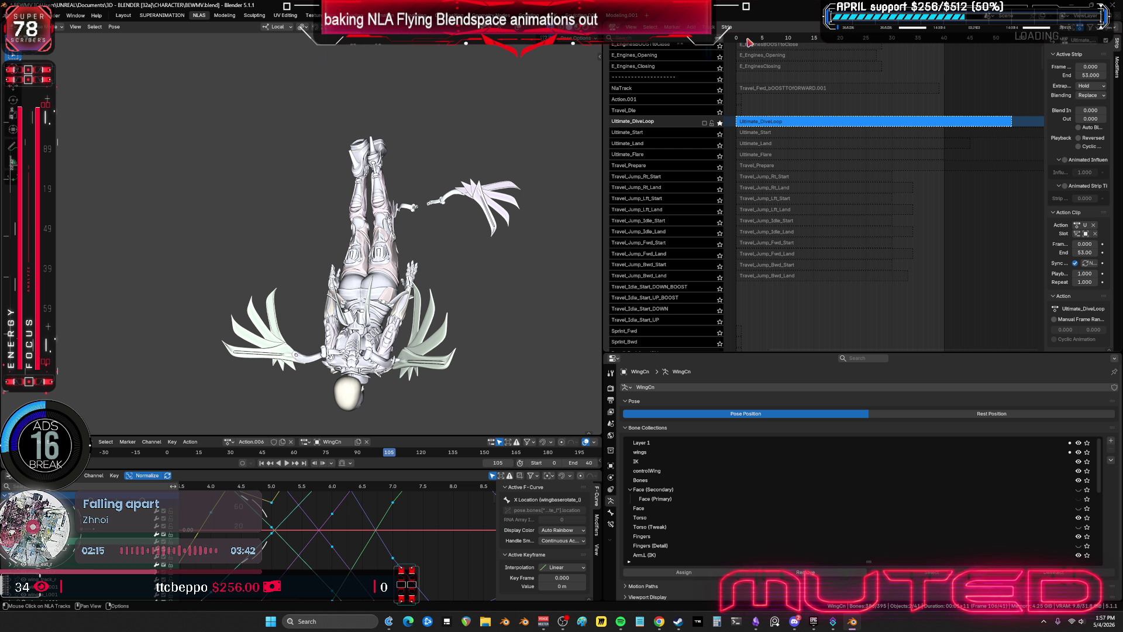
pyautogui.press('space')
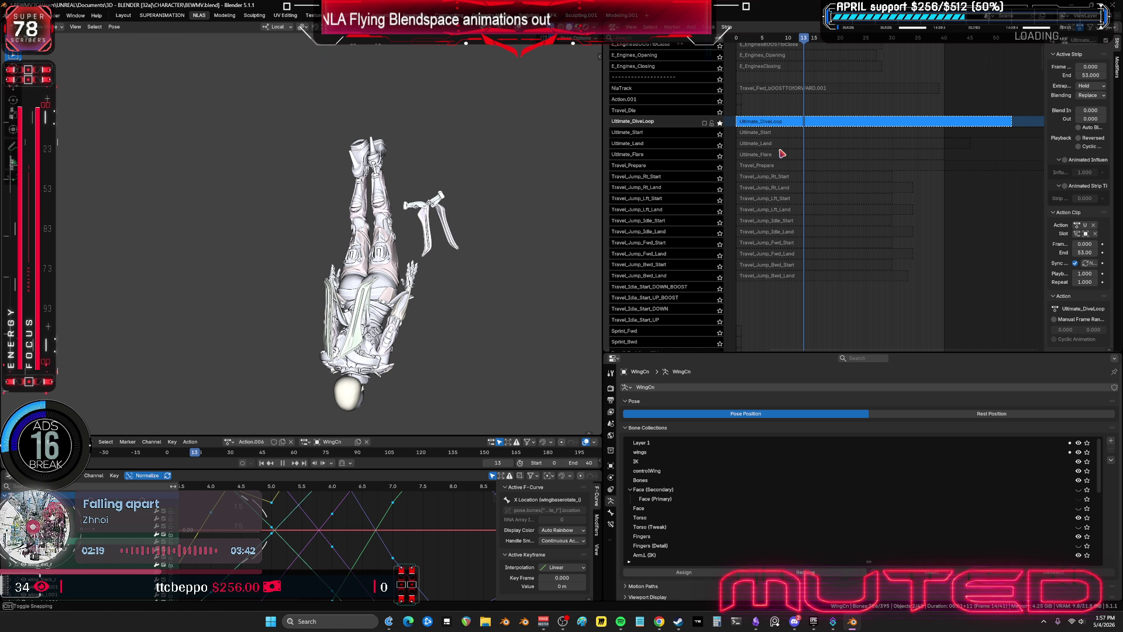
pyautogui.press('space')
pyautogui.press('Home')
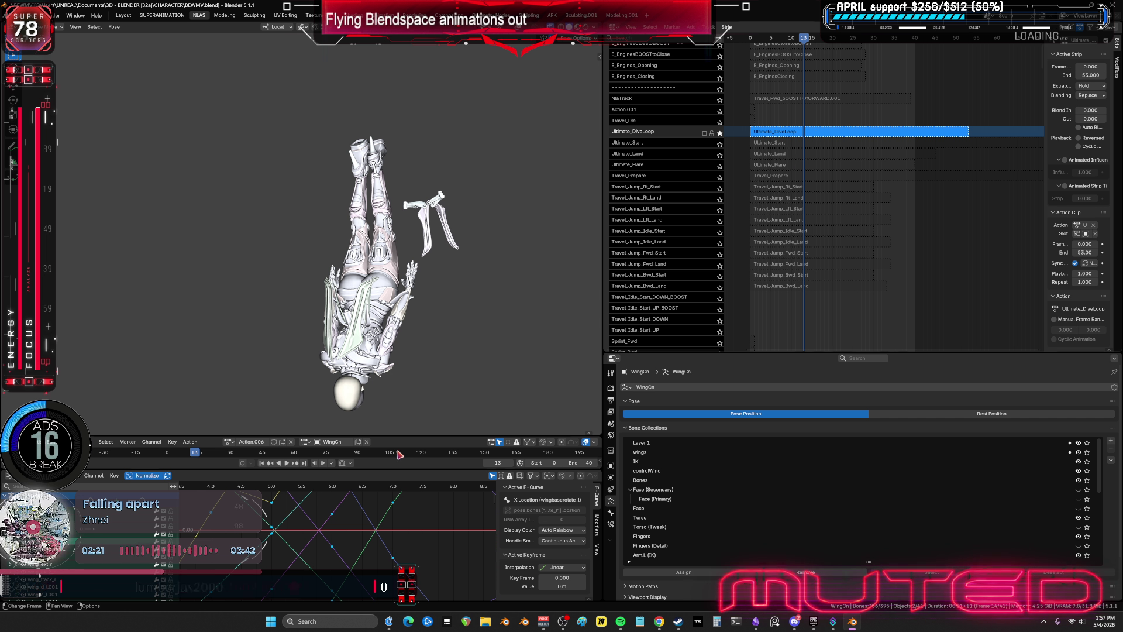
# - Tweak the Ultimate_DiveLoop strip's action with overlays shown and the Graph Editor maximized on its curves
pyautogui.press('Tab')
pyautogui.hotkey('shift', 'alt', 'z')
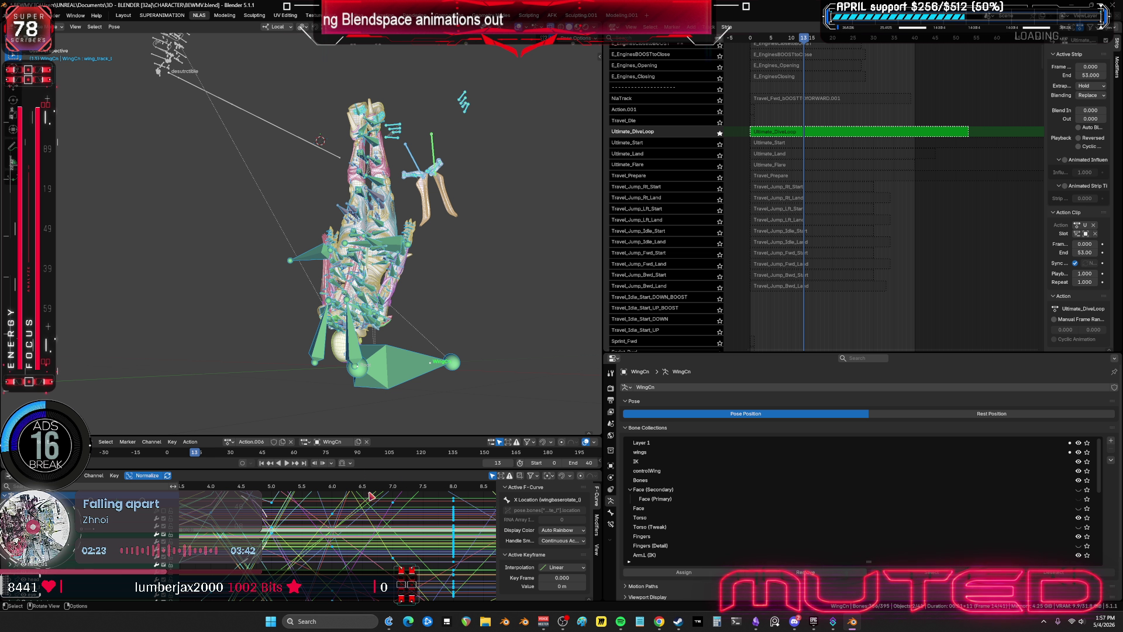
pyautogui.hotkey('ctrl', 'space')
pyautogui.moveTo(584, 370)
pyautogui.mouseDown(button='middle')
pyautogui.moveTo(590, 402)
pyautogui.moveTo(772, 414)
pyautogui.moveTo(679, 396)
pyautogui.moveTo(580, 442)
pyautogui.mouseUp(button='middle')
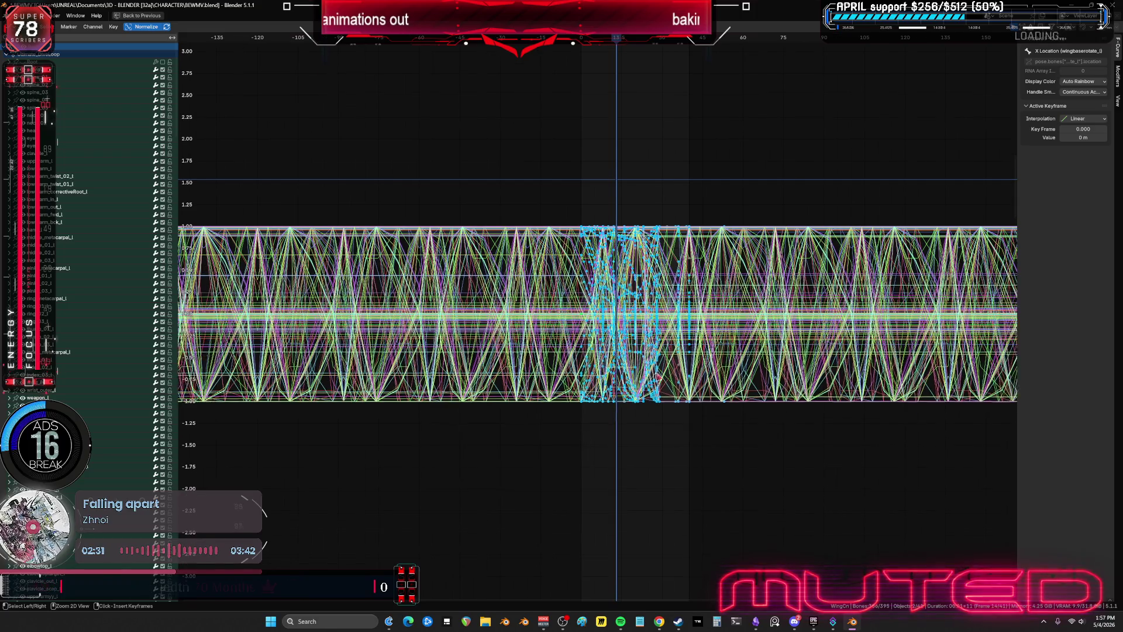
# - Confirm the loop runs frames 0–40, leave the playhead at 40, and restore the multi-panel layout
pyautogui.scroll(3, 713, 274)
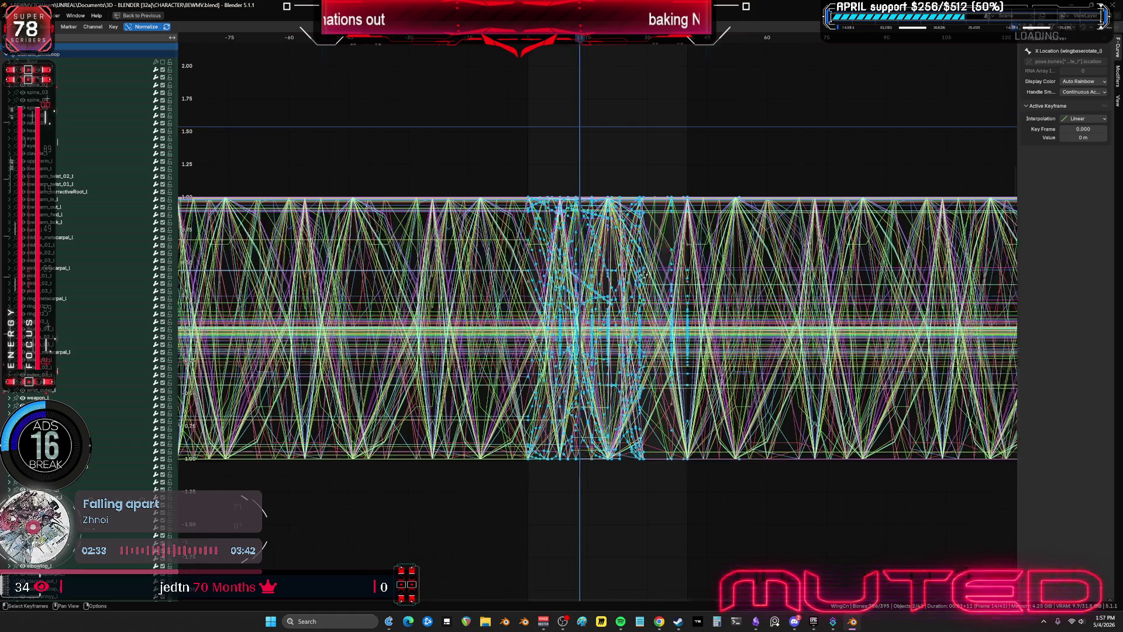
pyautogui.moveTo(626, 279); pyautogui.dragTo(576, 286, button='middle')
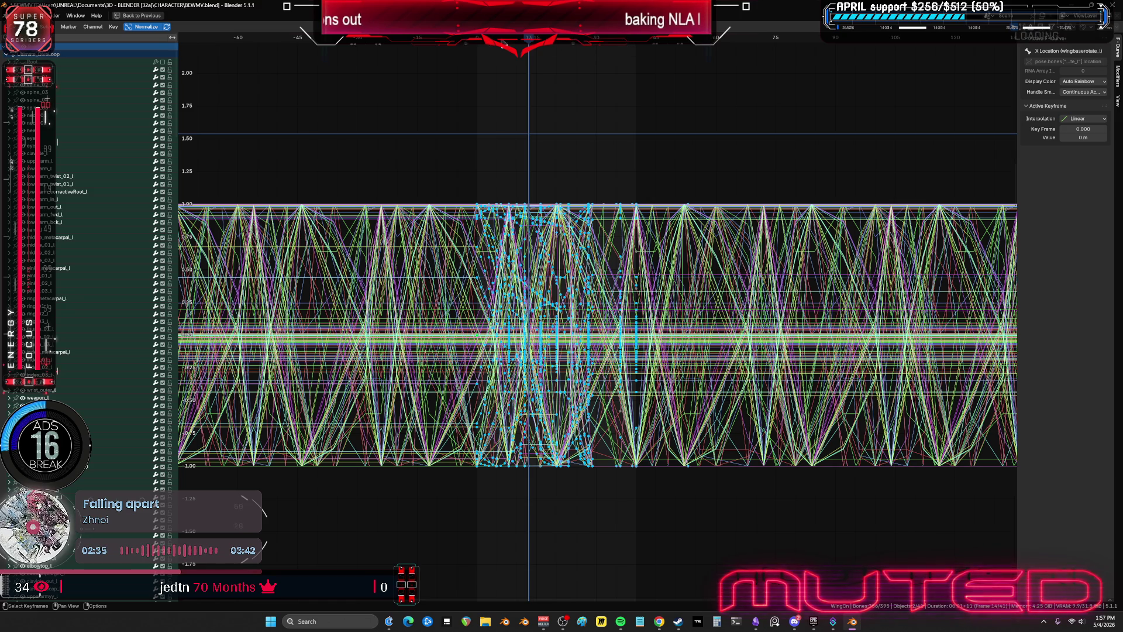
pyautogui.click(477, 43)
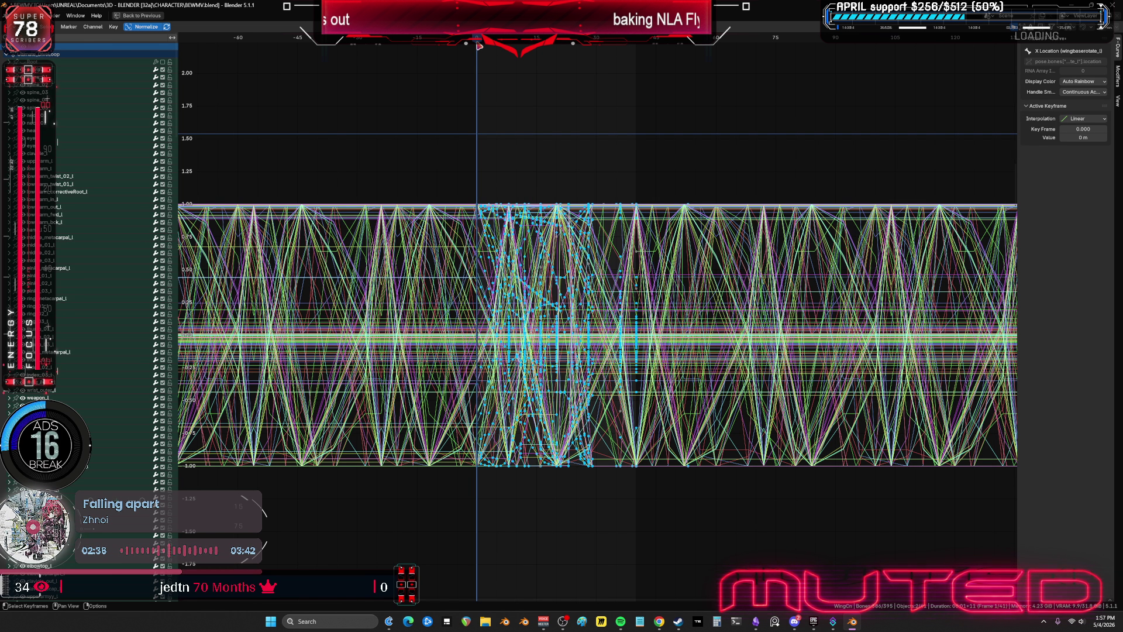
pyautogui.click(640, 46)
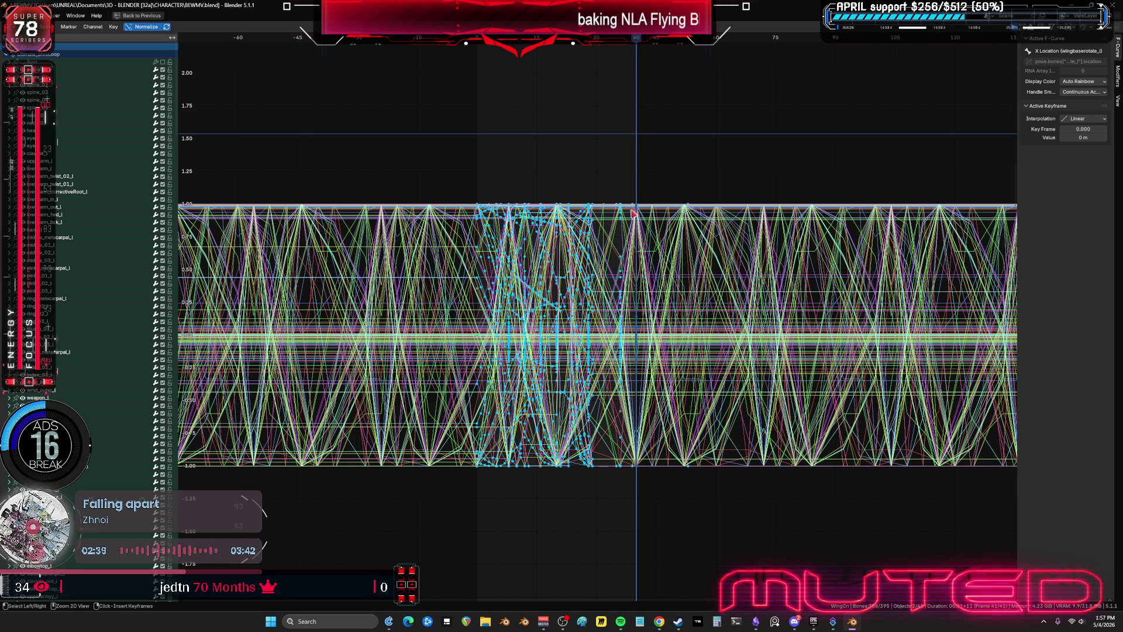
pyautogui.hotkey('ctrl', 'space')
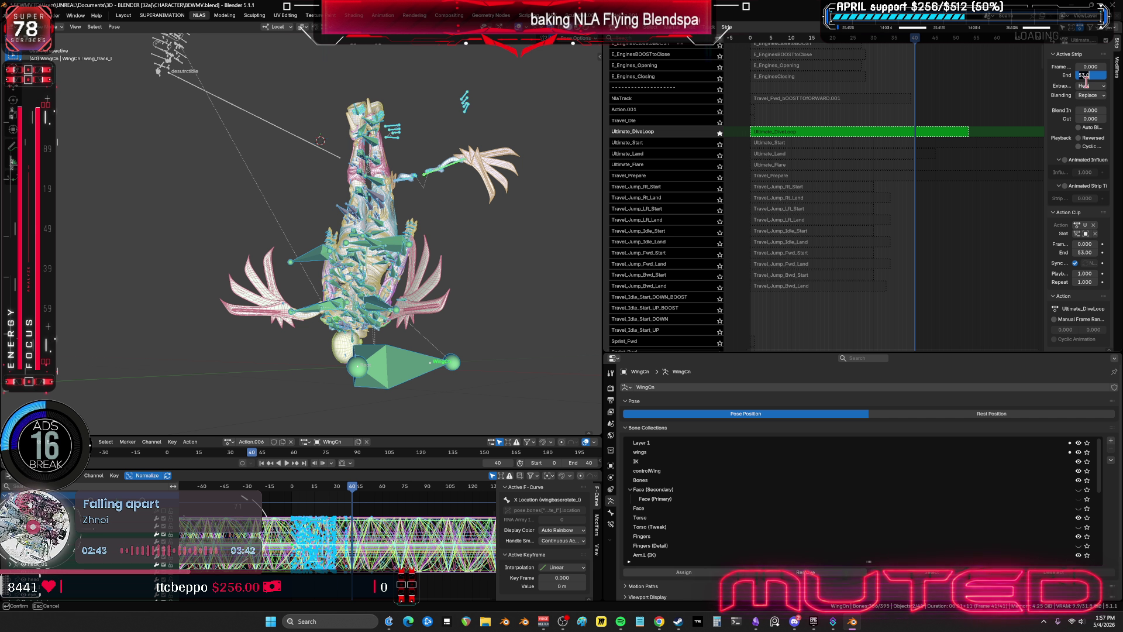
pyautogui.write('40.000')
# - End the Ultimate_DiveLoop strip at frame 40, hide overlays, and orbit around the solid character
pyautogui.press('Return')
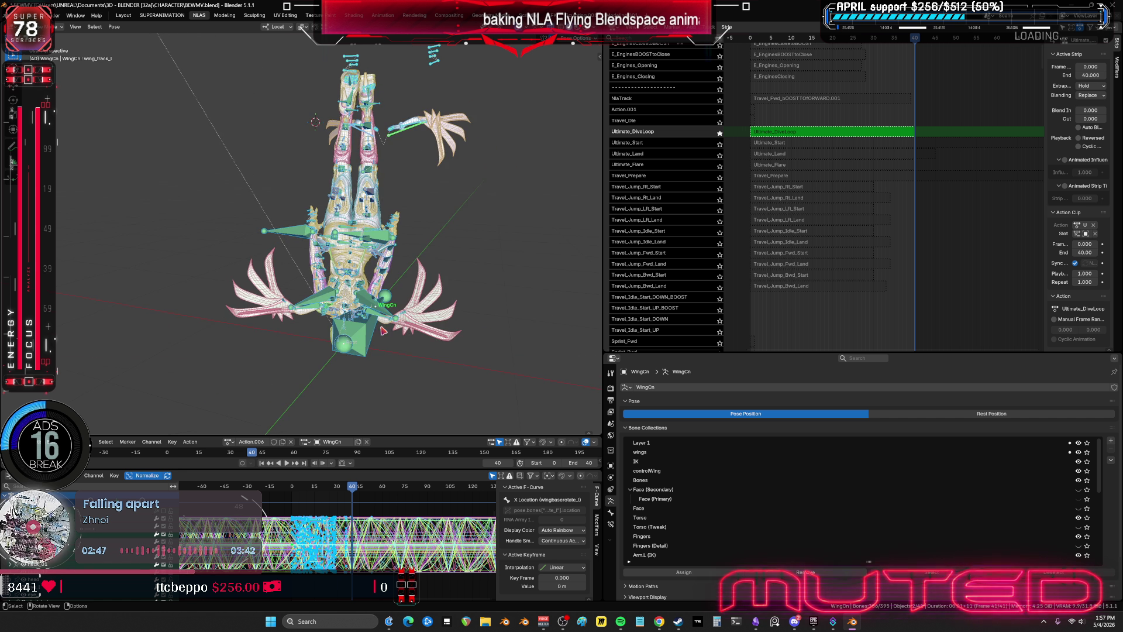
pyautogui.hotkey('shift', 'alt', 'z')
pyautogui.scroll(4, 561, 233)
pyautogui.moveTo(561, 234)
pyautogui.mouseDown(button='middle')
pyautogui.moveTo(416, 217)
pyautogui.moveTo(444, 212)
pyautogui.mouseUp(button='middle')
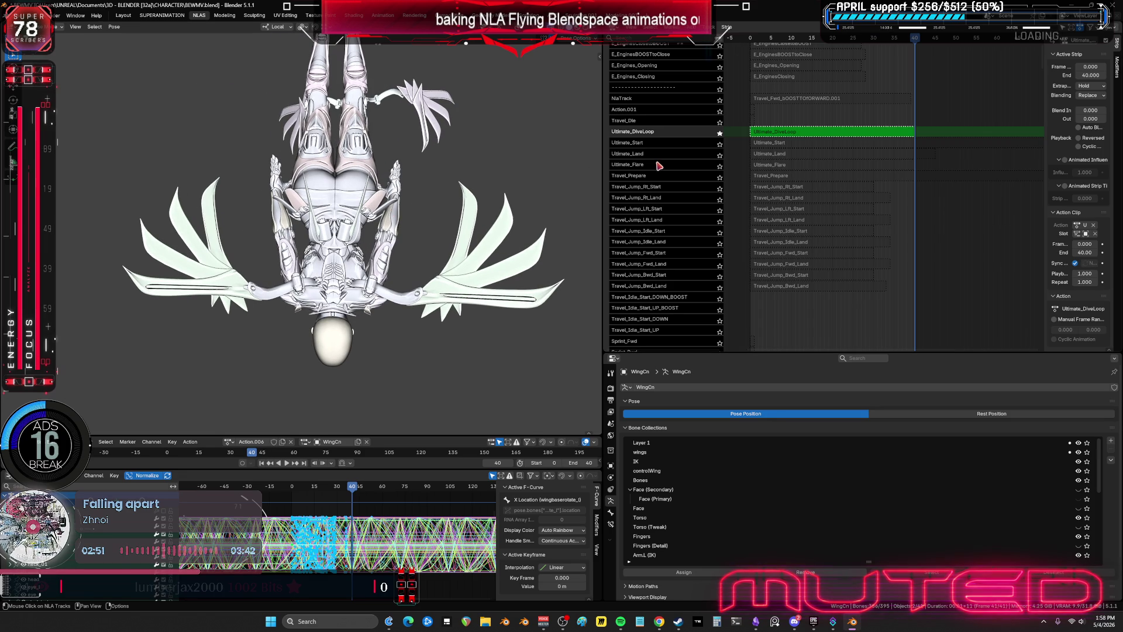
pyautogui.scroll(-10, 775, 258)
pyautogui.keyDown('ctrl'); pyautogui.hscroll(-2, 784, 243); pyautogui.keyUp('ctrl')
pyautogui.scroll(15, 783, 211)
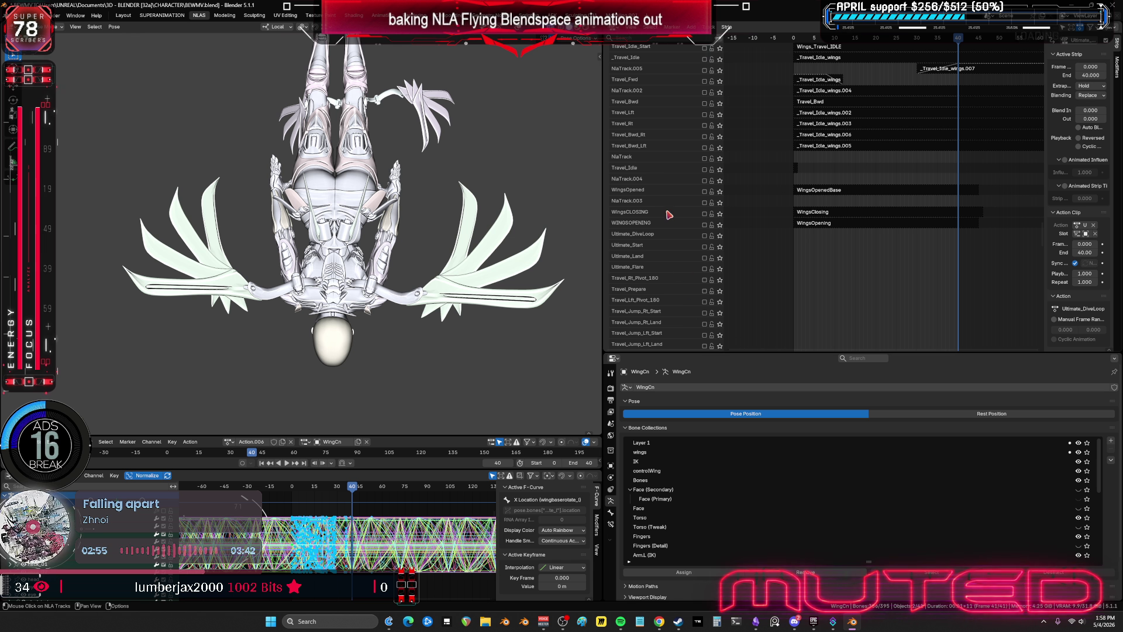
# - Briefly solo the Travel_Idle_AO_RD_DOWN_BOOST track, then unsolo it
pyautogui.scroll(-6, 672, 240)
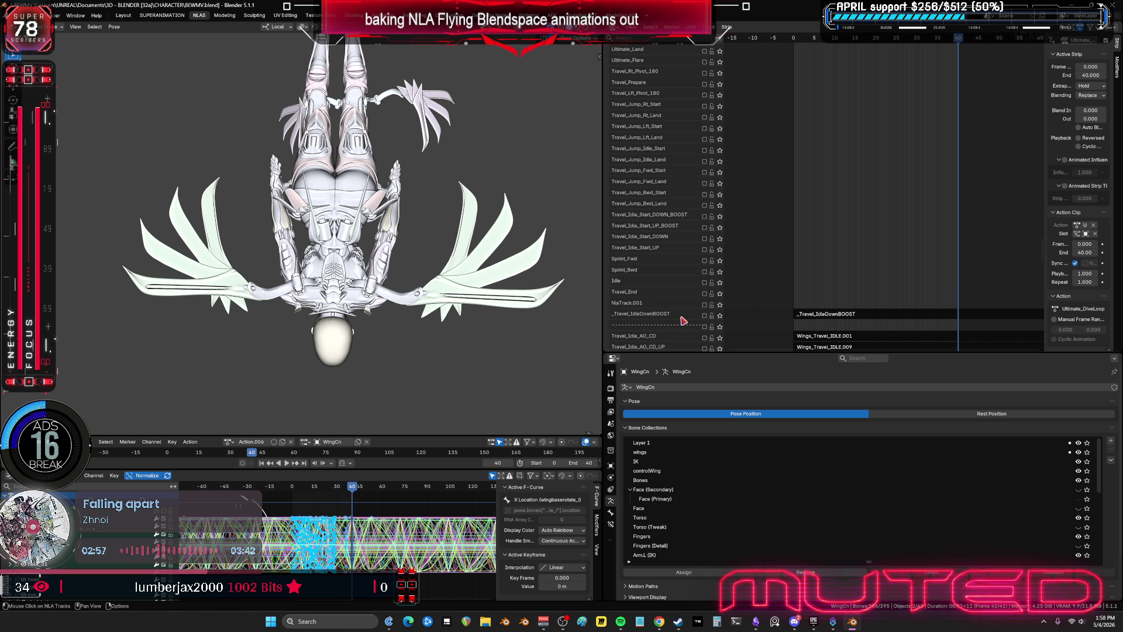
pyautogui.moveTo(679, 321); pyautogui.dragTo(681, 199, button='middle')
pyautogui.scroll(-15, 682, 199)
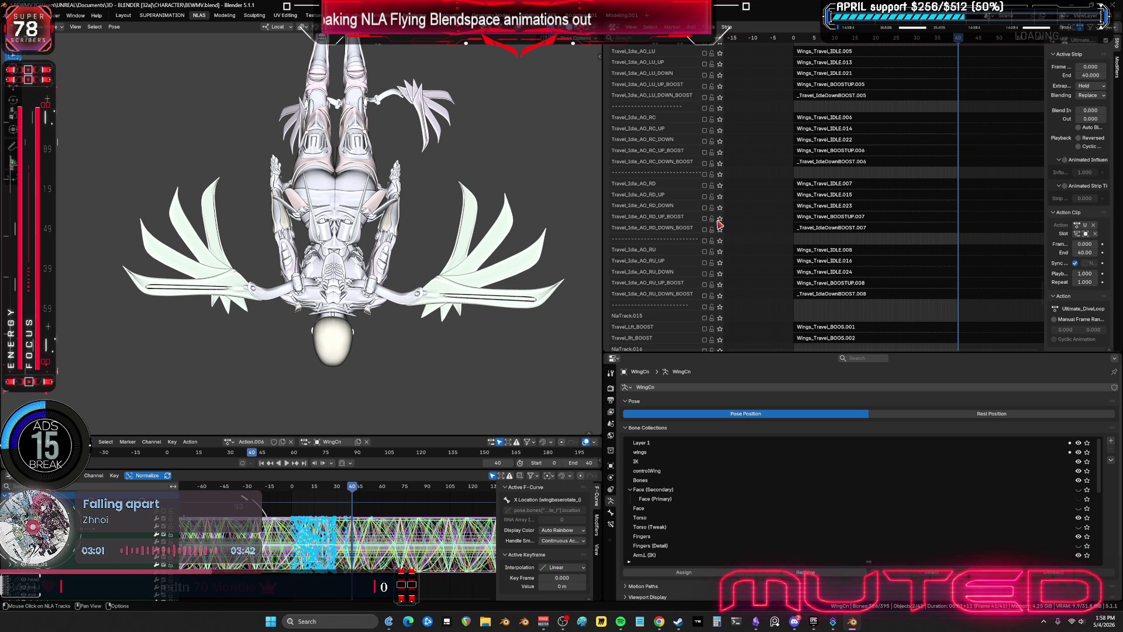
pyautogui.click(720, 230)
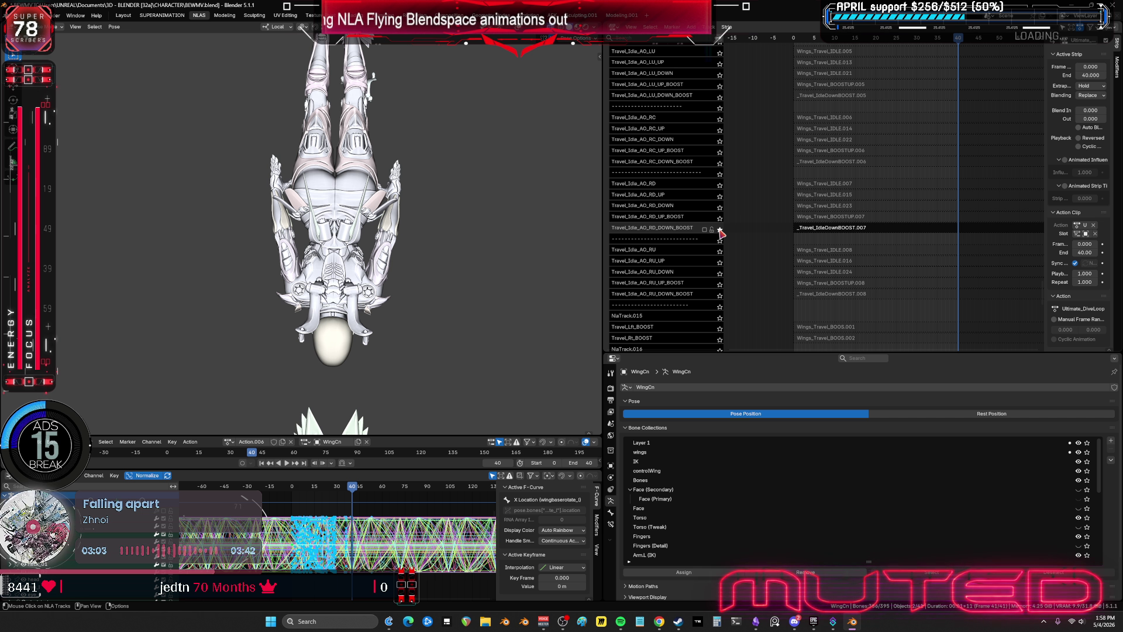
pyautogui.click(719, 231)
pyautogui.scroll(-10, 722, 240)
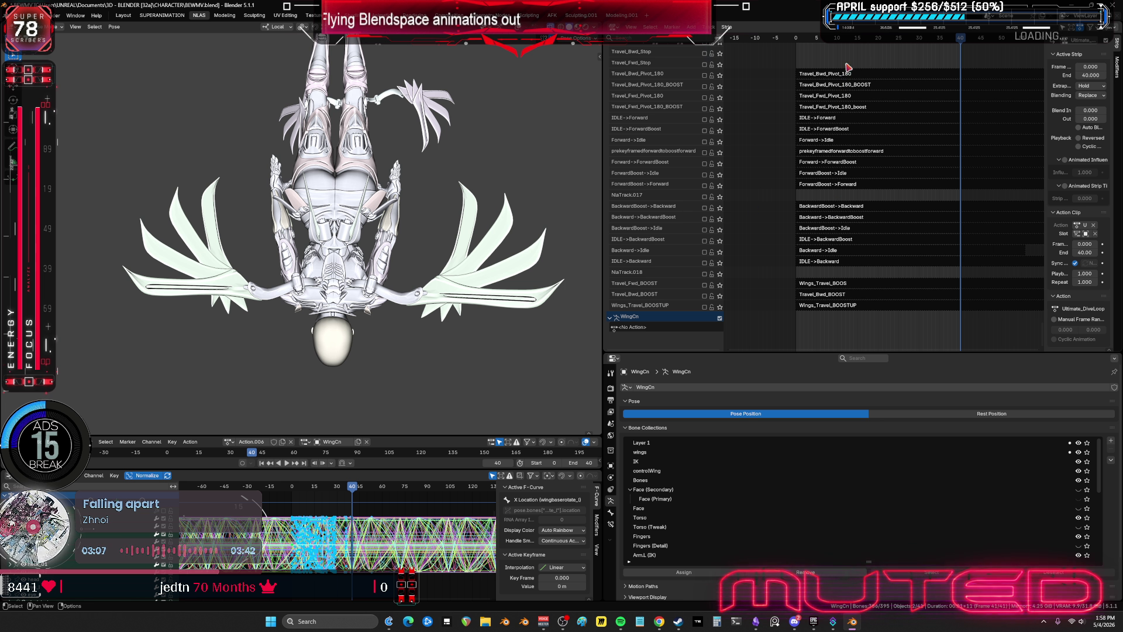
# - Rewind to frame 0 and play the wing animation, stopping at frame 28
pyautogui.moveTo(836, 39); pyautogui.dragTo(792, 43)
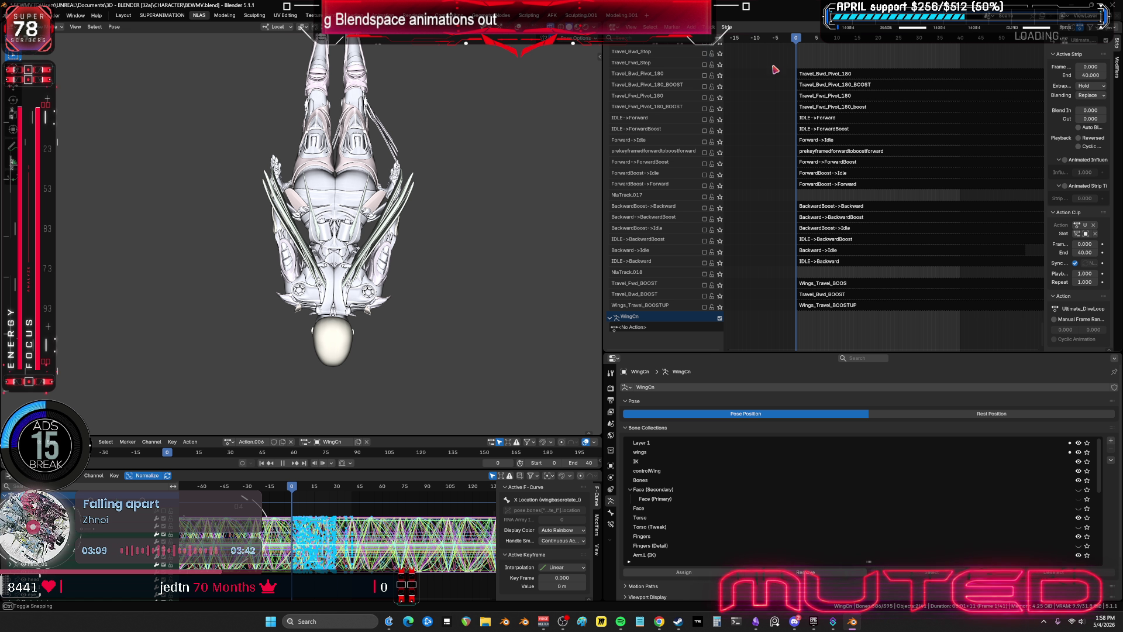
pyautogui.moveTo(731, 157); pyautogui.dragTo(744, 178, button='middle')
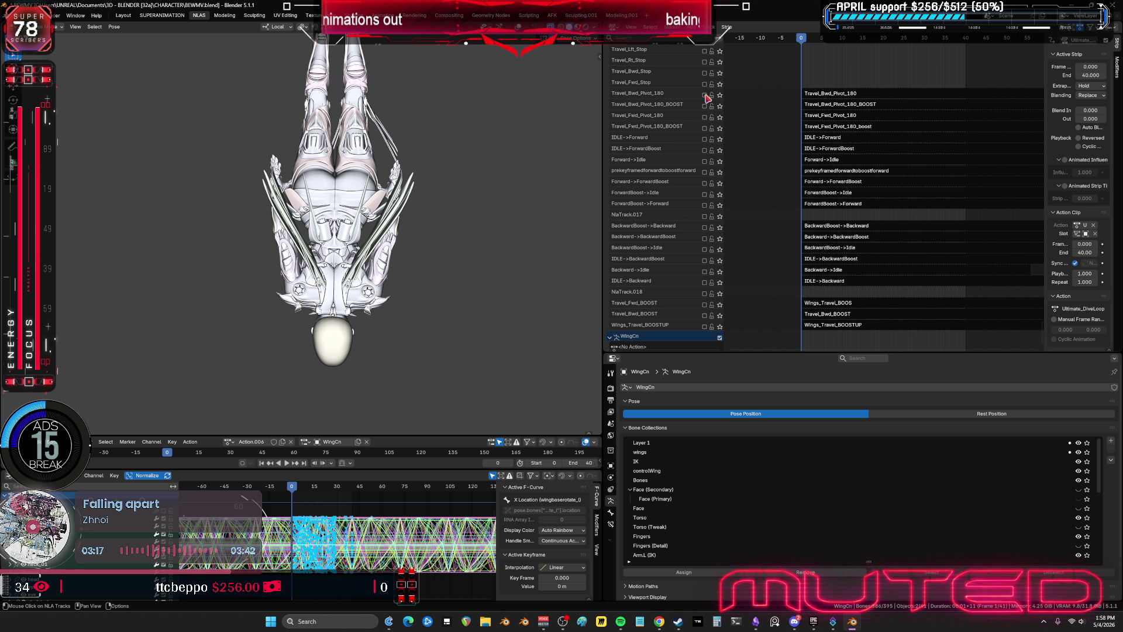
pyautogui.press('space')
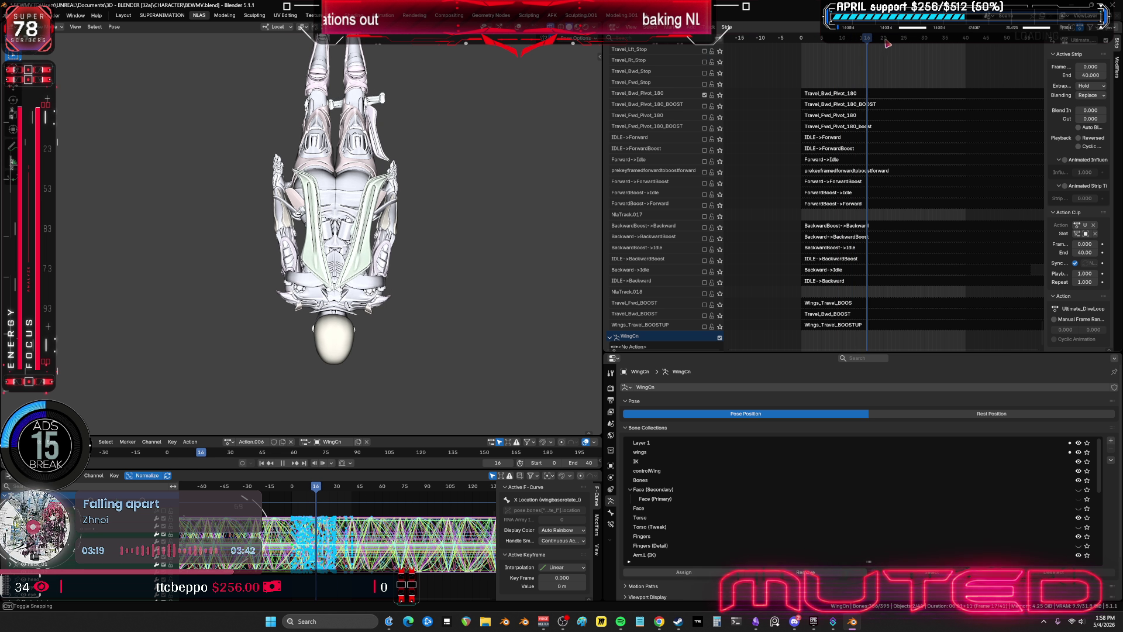
pyautogui.press('space')
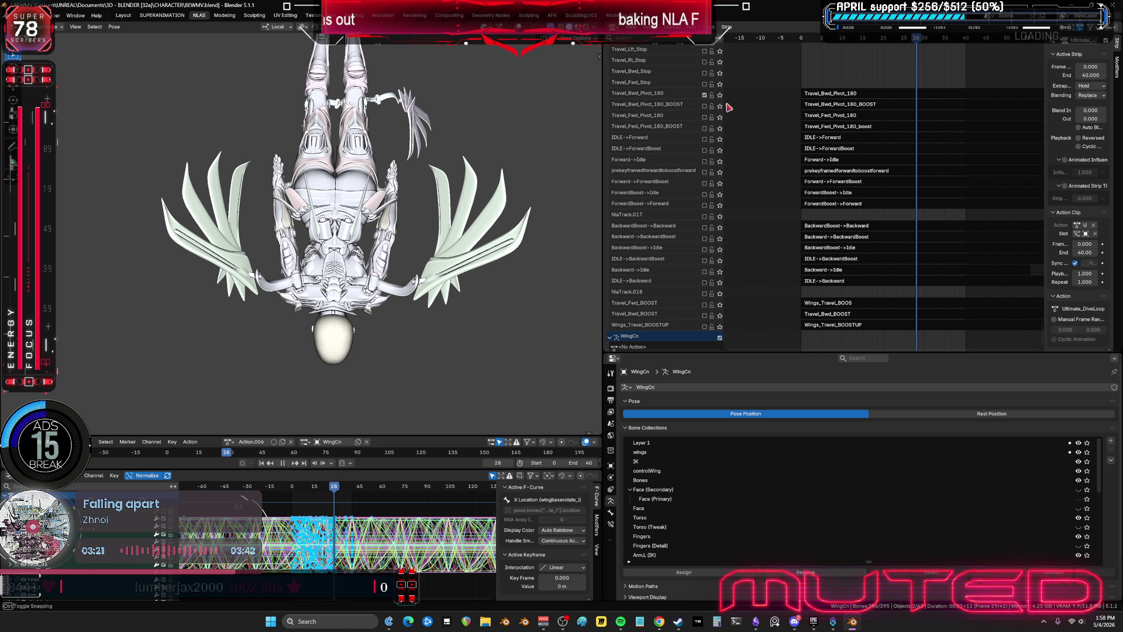
pyautogui.moveTo(795, 90)
pyautogui.mouseDown(button='middle')
pyautogui.moveTo(776, 147)
pyautogui.moveTo(815, 258)
pyautogui.moveTo(827, 216)
pyautogui.moveTo(740, 273)
pyautogui.moveTo(797, 238)
pyautogui.mouseUp(button='middle')
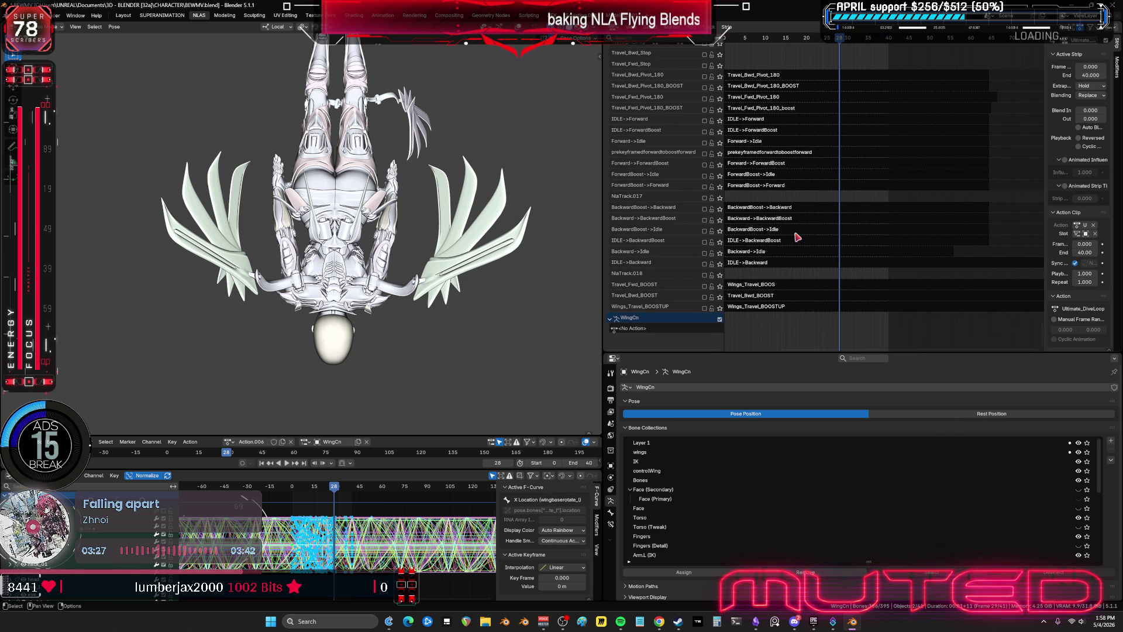
pyautogui.moveTo(417, 261)
pyautogui.mouseDown(button='middle')
pyautogui.moveTo(373, 316)
pyautogui.moveTo(421, 327)
pyautogui.moveTo(426, 371)
pyautogui.mouseUp(button='middle')
# - Select the wing_track_l bone and the _Travel_IdleDownBOOST strip, then orbit around the wings
pyautogui.hotkey('ctrl', 'z')
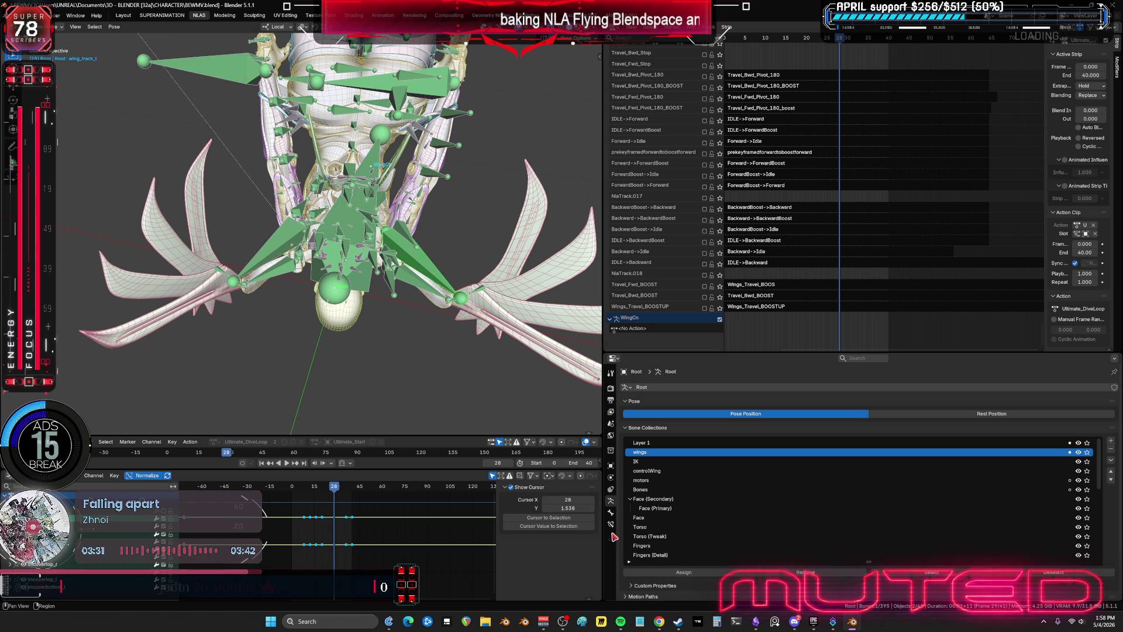
pyautogui.click(610, 524)
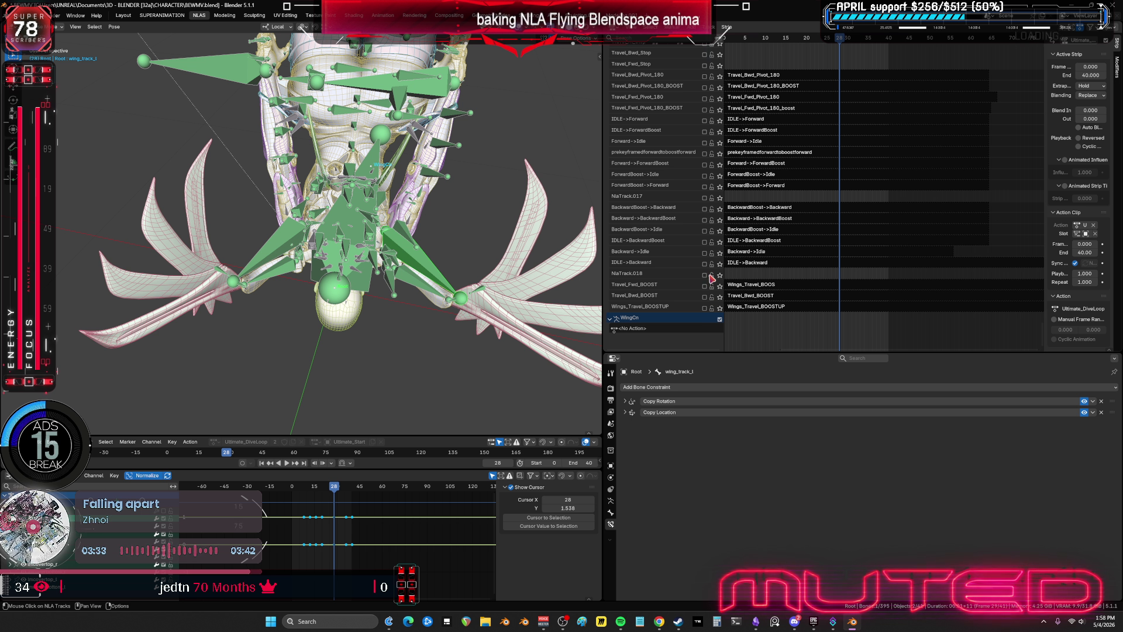
pyautogui.moveTo(762, 207); pyautogui.dragTo(813, 195, button='middle')
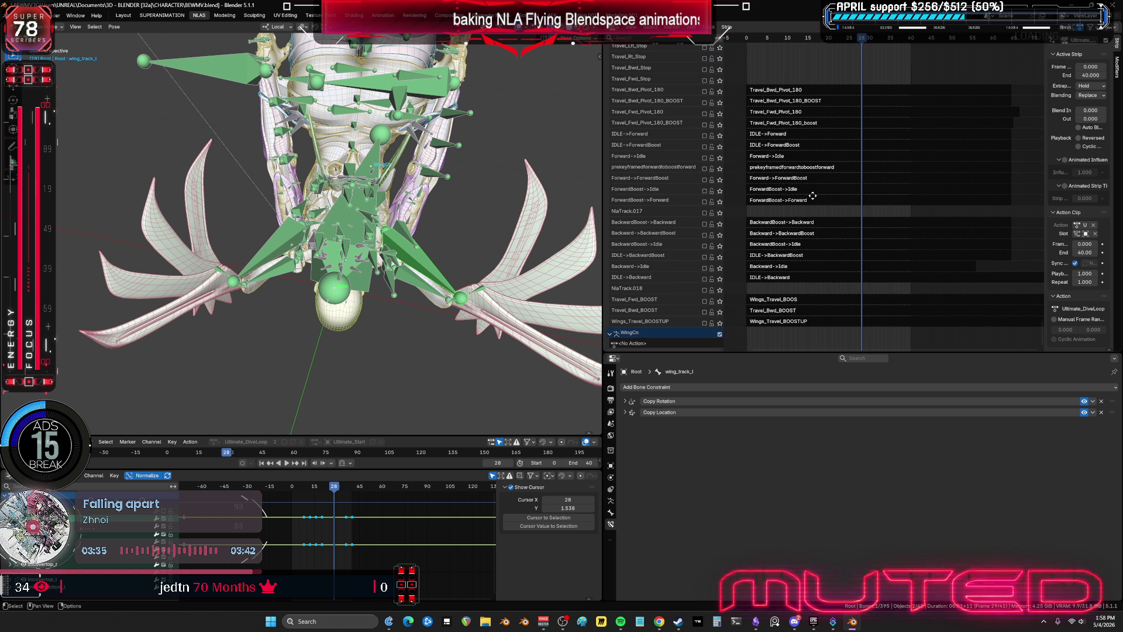
pyautogui.moveTo(702, 122); pyautogui.dragTo(823, 95, button='middle')
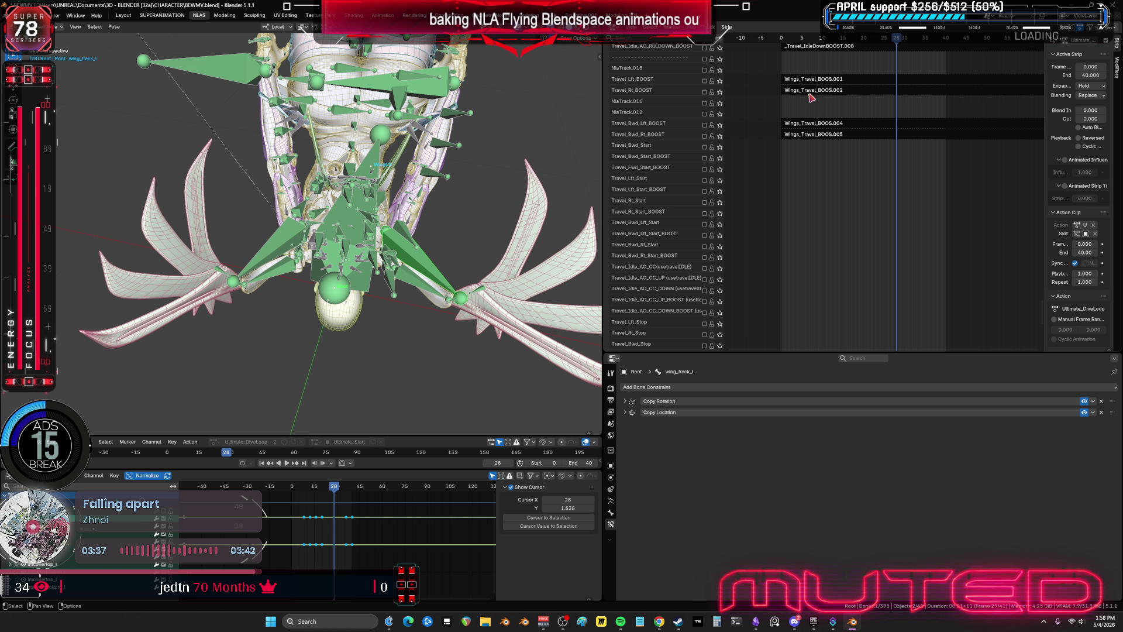
pyautogui.scroll(12, 754, 105)
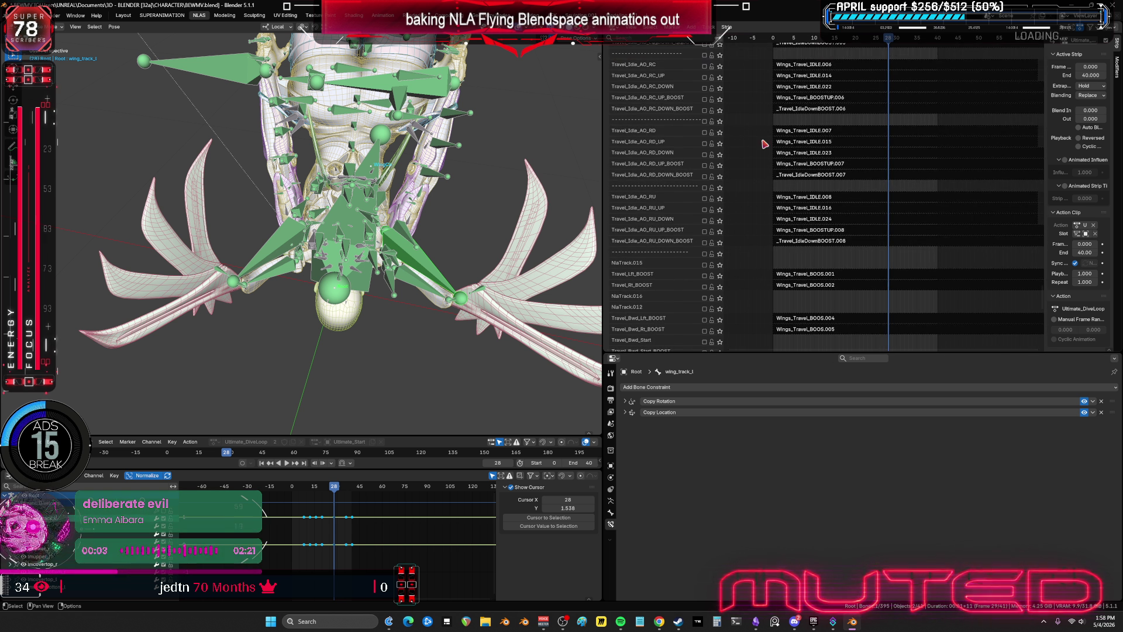
pyautogui.scroll(8, 788, 205)
pyautogui.scroll(7, 835, 100)
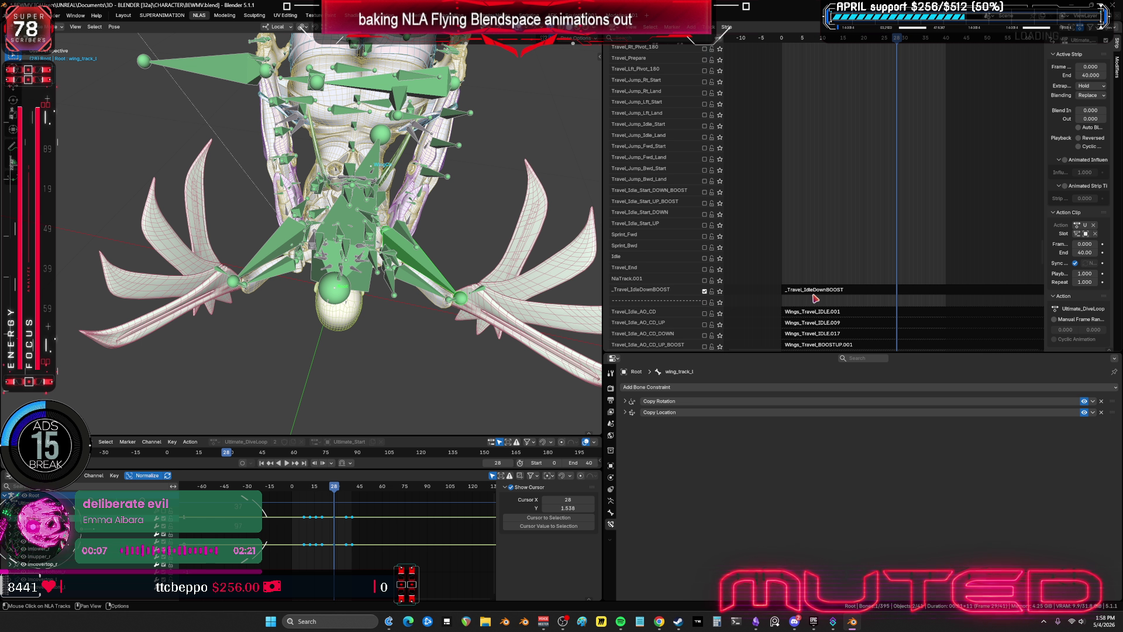
pyautogui.click(815, 290)
pyautogui.moveTo(409, 251)
pyautogui.mouseDown(button='middle')
pyautogui.moveTo(446, 263)
pyautogui.moveTo(454, 229)
pyautogui.mouseUp(button='middle')
# - Return to object mode and make the WingCn rig the active object
pyautogui.hotkey('ctrl', 'Tab')
pyautogui.moveTo(301, 194); pyautogui.dragTo(299, 132, button='middle')
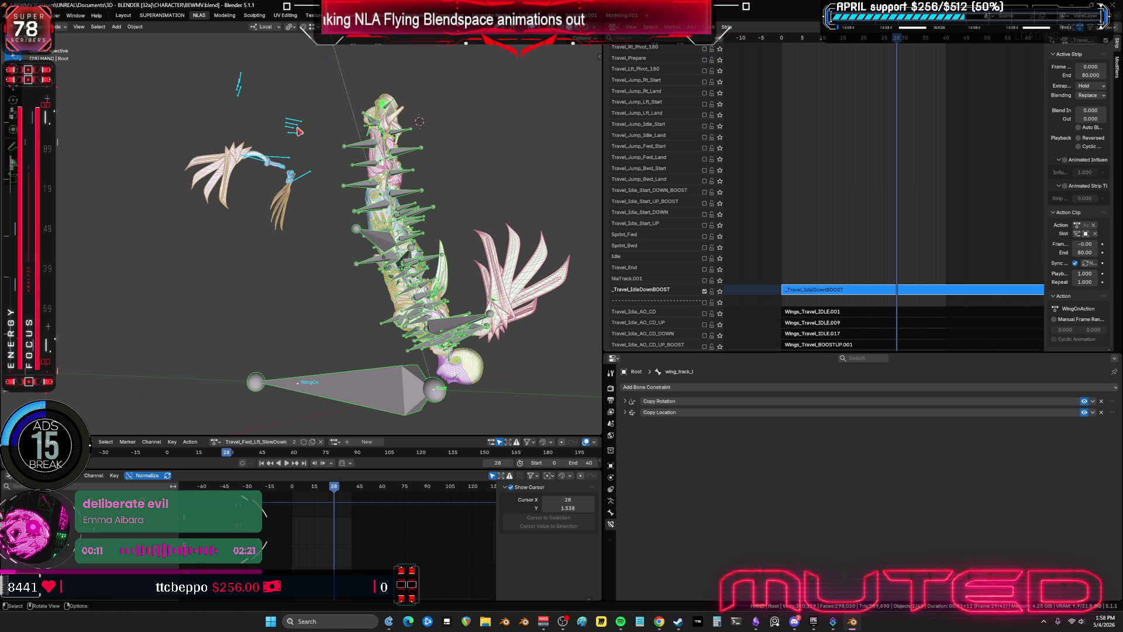
pyautogui.click(305, 382)
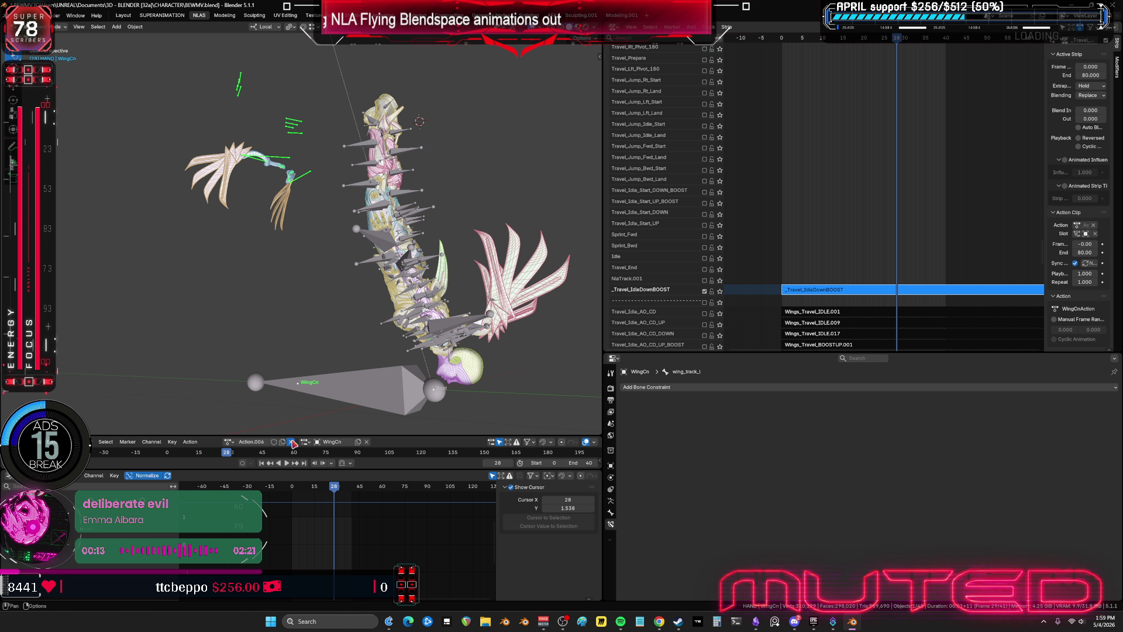
pyautogui.moveTo(503, 298)
pyautogui.mouseDown(button='middle')
pyautogui.moveTo(519, 279)
pyautogui.moveTo(431, 250)
pyautogui.moveTo(444, 222)
pyautogui.mouseUp(button='middle')
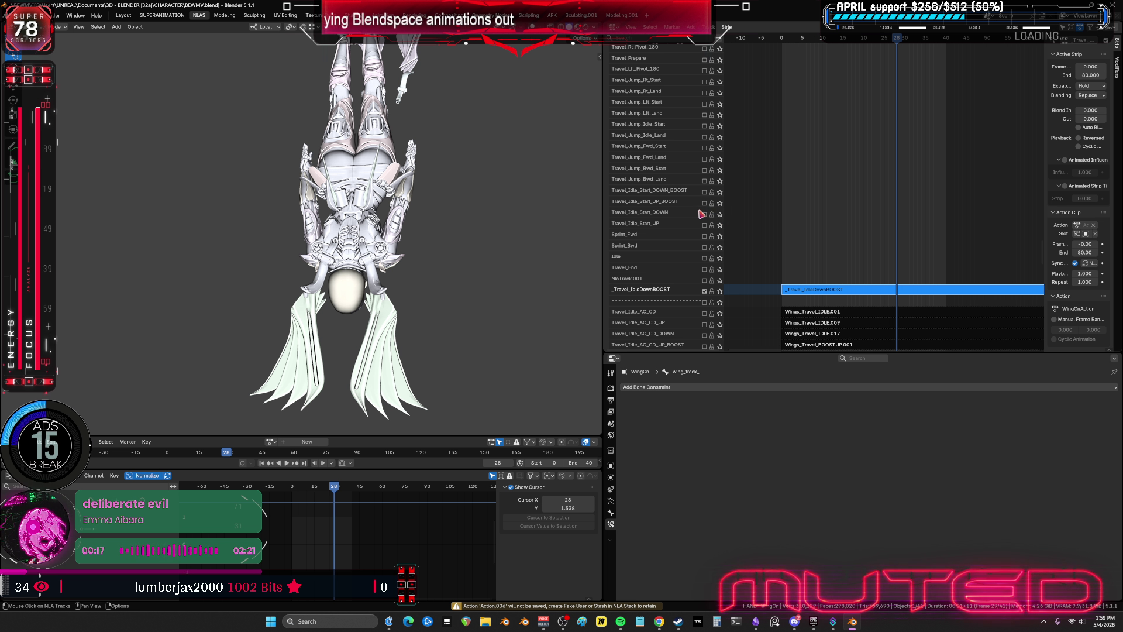
# - Enable the WINGSOPENING track and orbit to inspect the character's back
pyautogui.moveTo(701, 216)
pyautogui.mouseDown(button='middle')
pyautogui.moveTo(775, 276)
pyautogui.moveTo(769, 167)
pyautogui.moveTo(775, 288)
pyautogui.mouseUp(button='middle')
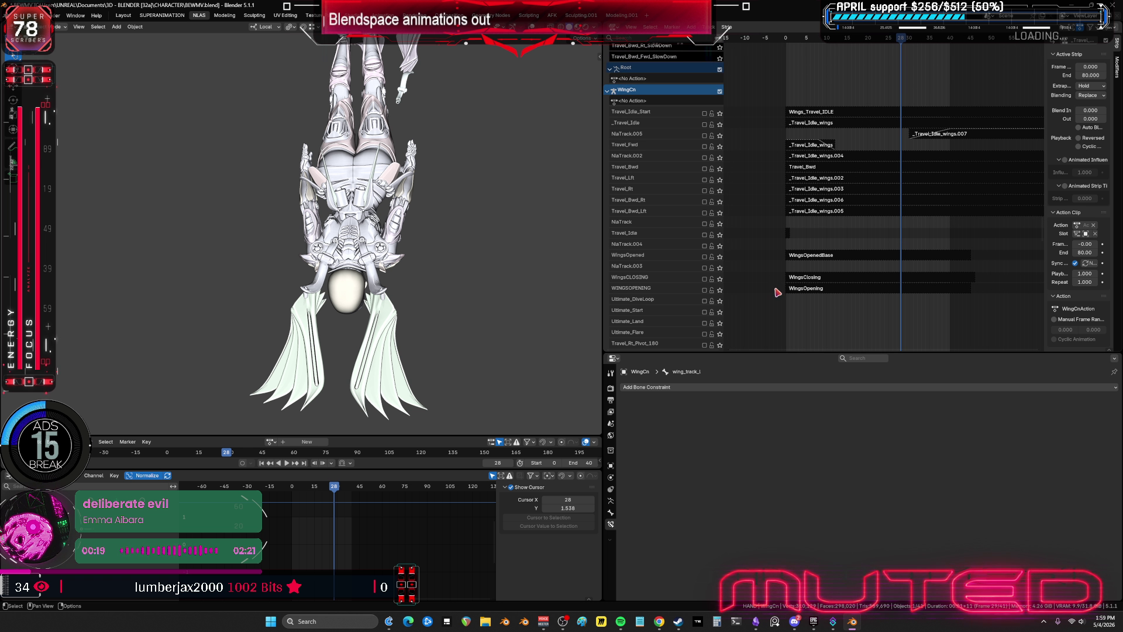
pyautogui.click(704, 290)
pyautogui.moveTo(764, 314)
pyautogui.mouseDown(button='middle')
pyautogui.moveTo(775, 101)
pyautogui.moveTo(778, 245)
pyautogui.moveTo(778, 235)
pyautogui.mouseUp(button='middle')
pyautogui.press('n')
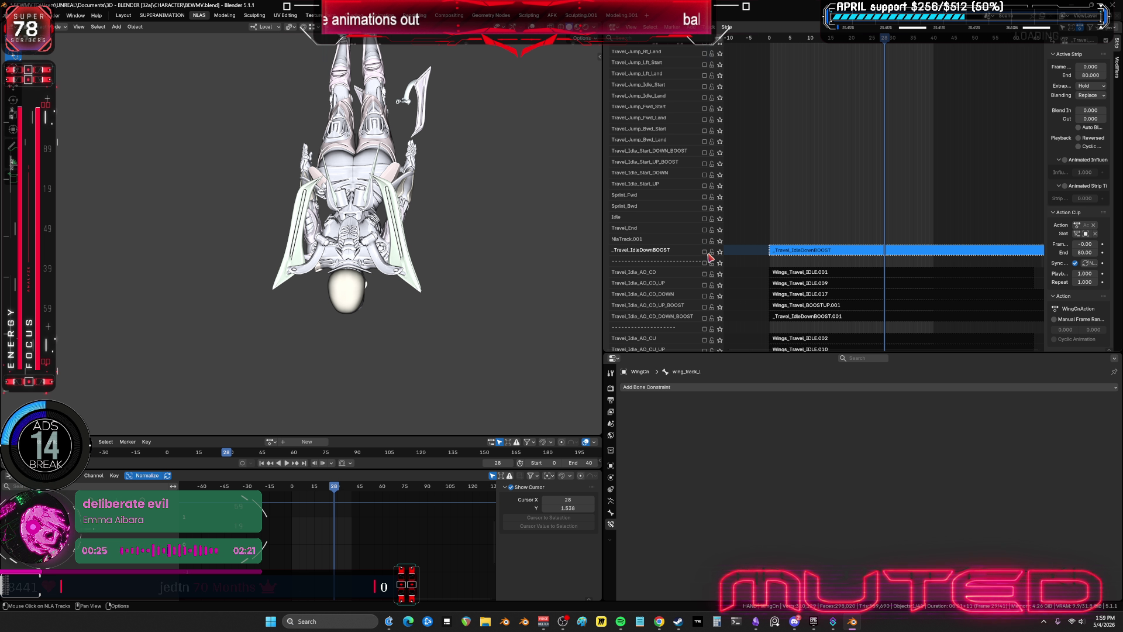
pyautogui.moveTo(782, 125); pyautogui.dragTo(813, 327, button='middle')
pyautogui.moveTo(380, 282)
pyautogui.mouseDown(button='middle')
pyautogui.moveTo(474, 289)
pyautogui.moveTo(395, 300)
pyautogui.mouseUp(button='middle')
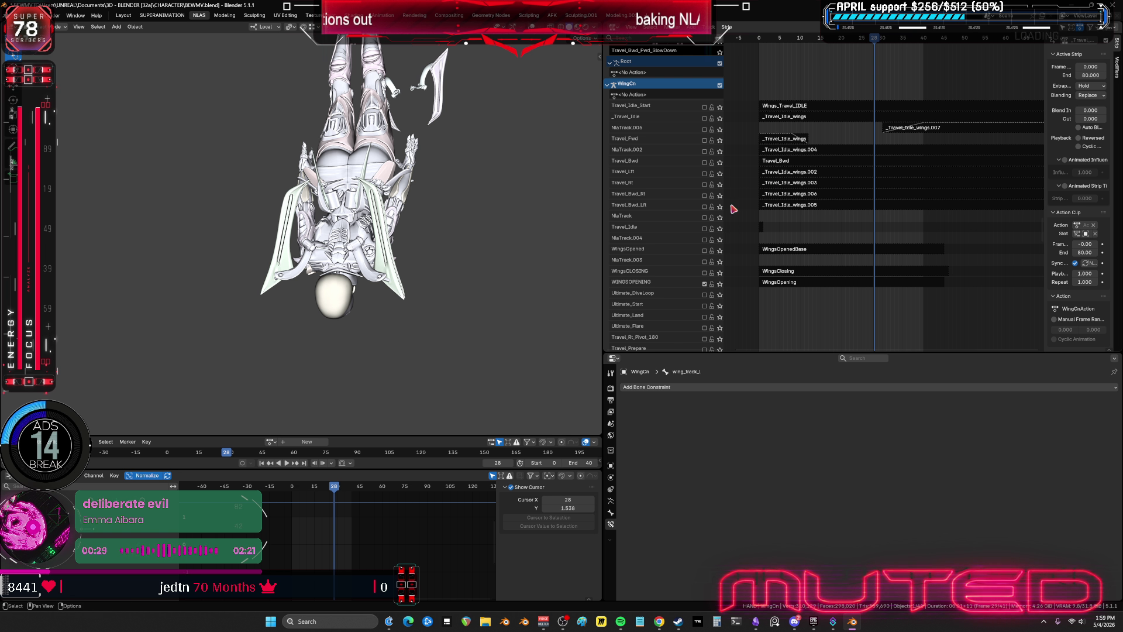
pyautogui.moveTo(518, 274); pyautogui.dragTo(518, 314, button='middle')
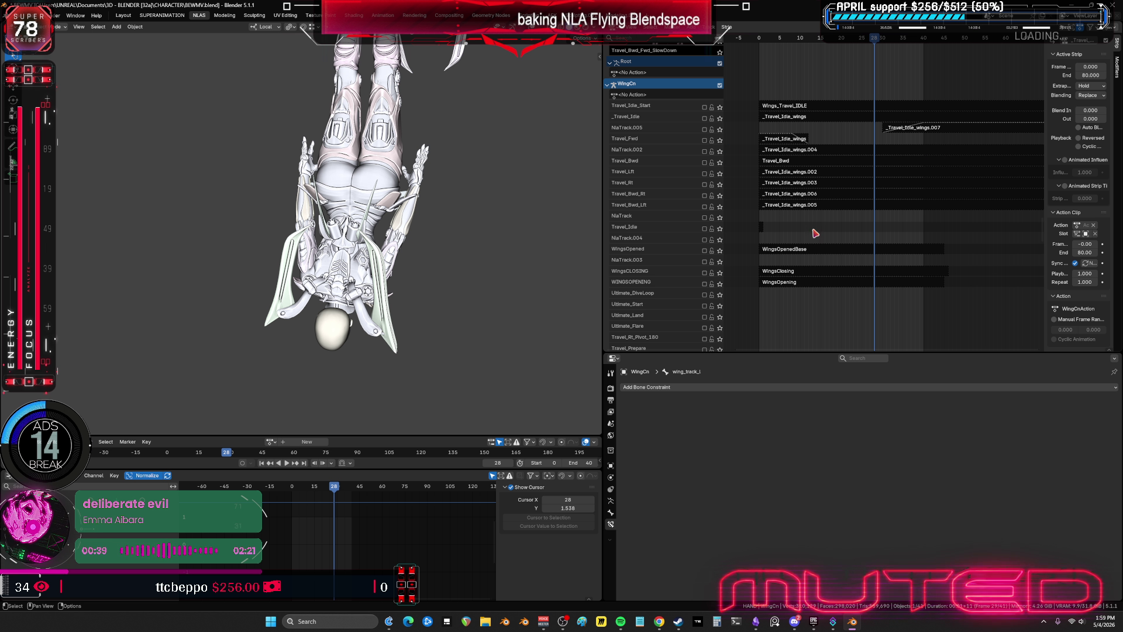
# - Toggle the Travel_Idle_AO_RU_DOWN_BOOST and Travel_Idle_AO_RU_UP_BOOST tracks and zoom in on the wings
pyautogui.scroll(-10, 850, 321)
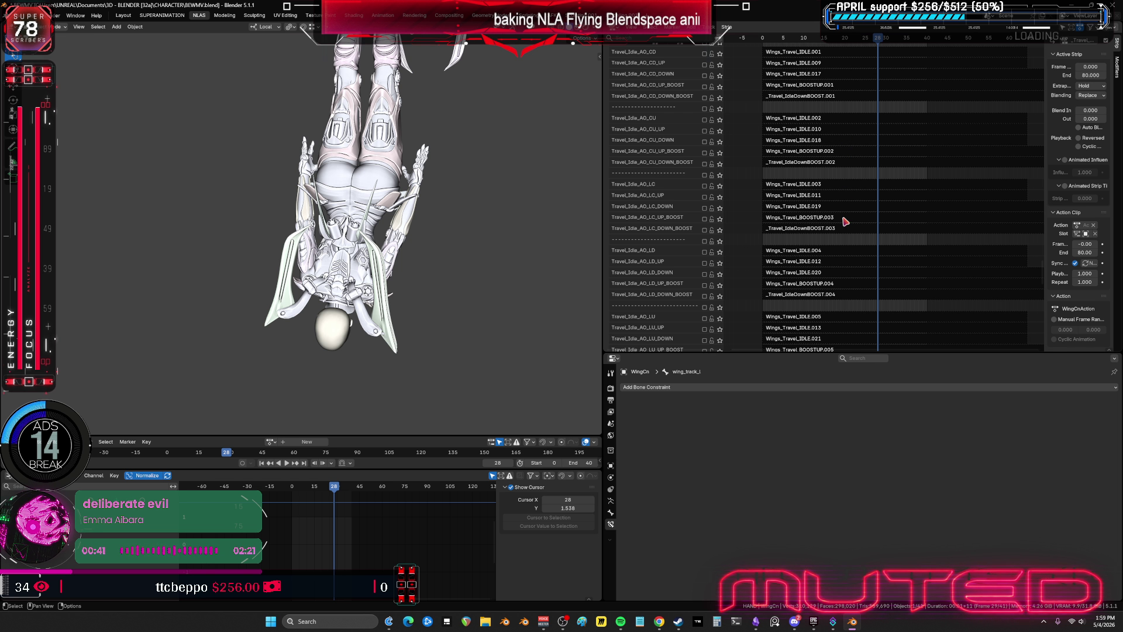
pyautogui.scroll(-15, 845, 222)
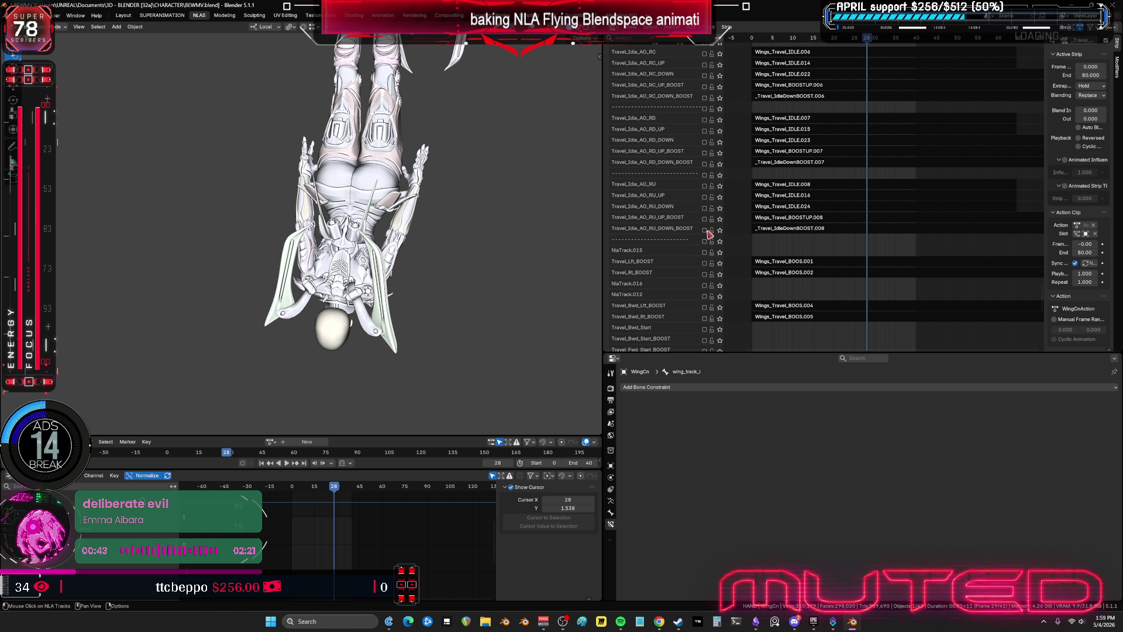
pyautogui.click(705, 229)
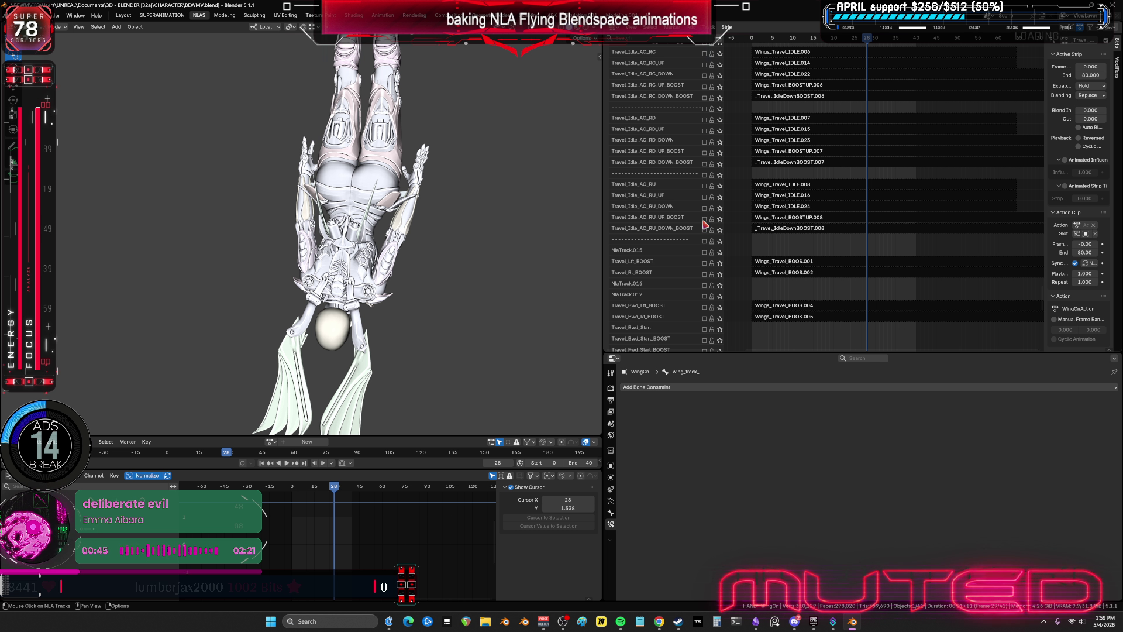
pyautogui.click(705, 220)
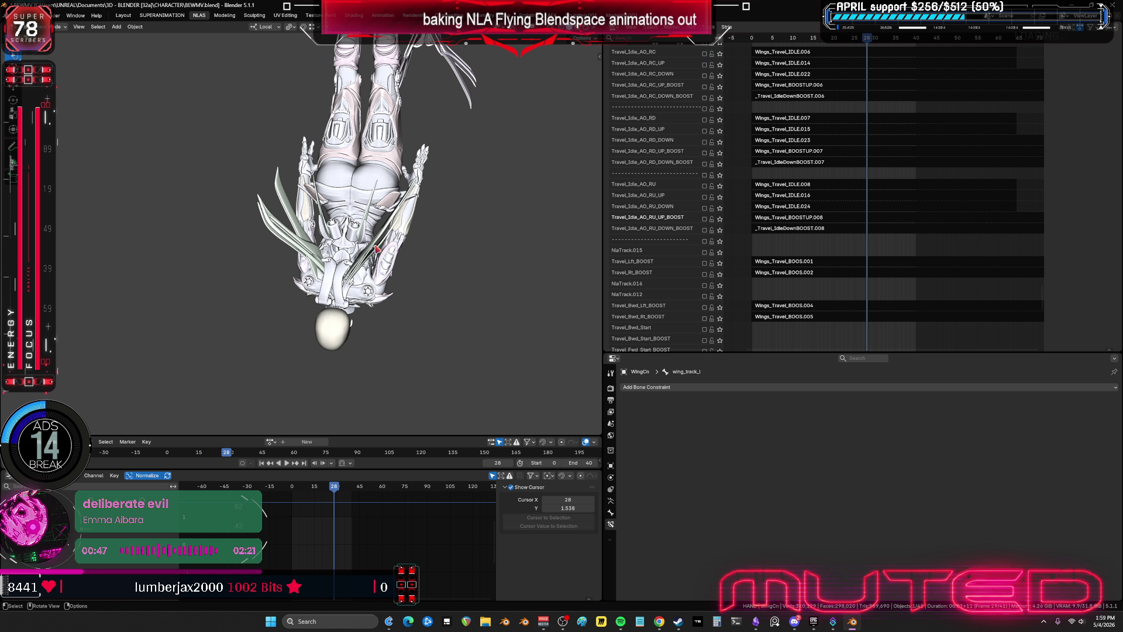
pyautogui.scroll(5, 398, 246)
pyautogui.moveTo(386, 252)
pyautogui.mouseDown(button='middle')
pyautogui.moveTo(404, 246)
pyautogui.moveTo(362, 235)
pyautogui.moveTo(514, 250)
pyautogui.moveTo(481, 257)
pyautogui.moveTo(504, 246)
pyautogui.mouseUp(button='middle')
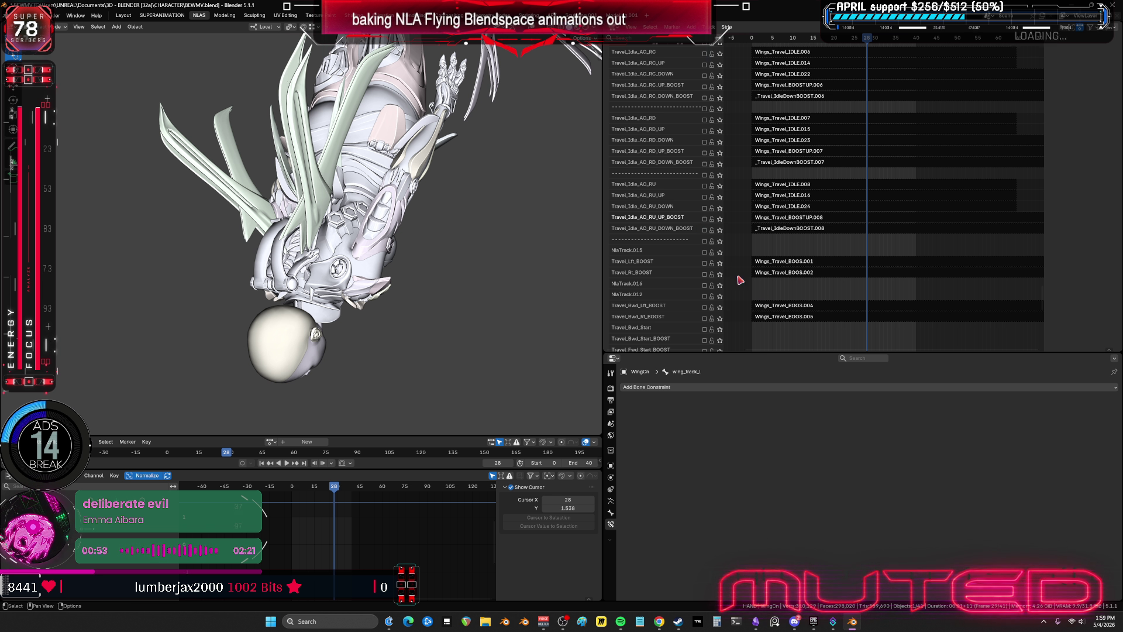
pyautogui.moveTo(754, 292)
pyautogui.mouseDown(button='middle')
pyautogui.moveTo(794, 109)
pyautogui.moveTo(711, 216)
pyautogui.moveTo(765, 206)
pyautogui.mouseUp(button='middle')
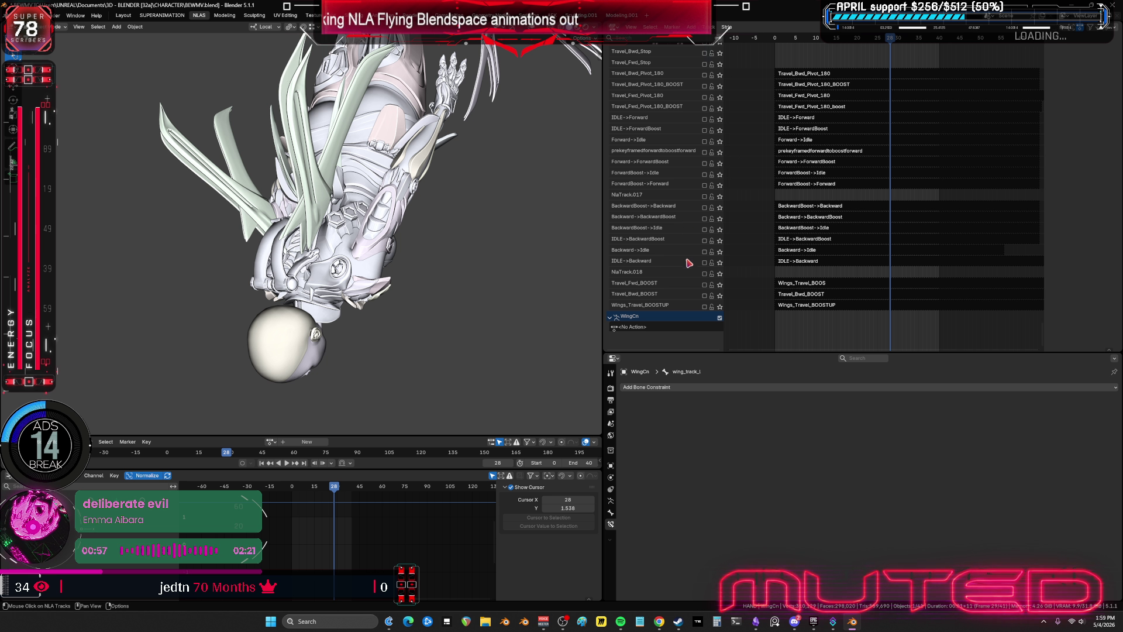
# - Enable IDLE->Backward, then preview Travel_Fwd_BOOST from frame 0 and mute it again
pyautogui.click(704, 262)
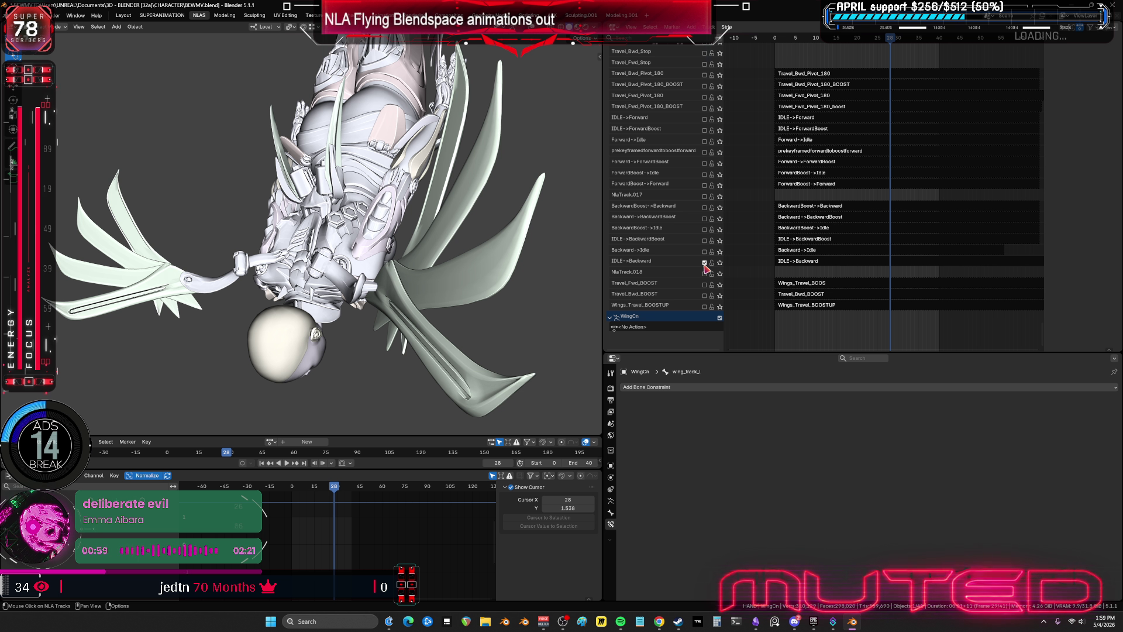
pyautogui.moveTo(886, 46)
pyautogui.mouseDown()
pyautogui.moveTo(775, 63)
pyautogui.moveTo(797, 73)
pyautogui.moveTo(779, 78)
pyautogui.moveTo(811, 84)
pyautogui.mouseUp()
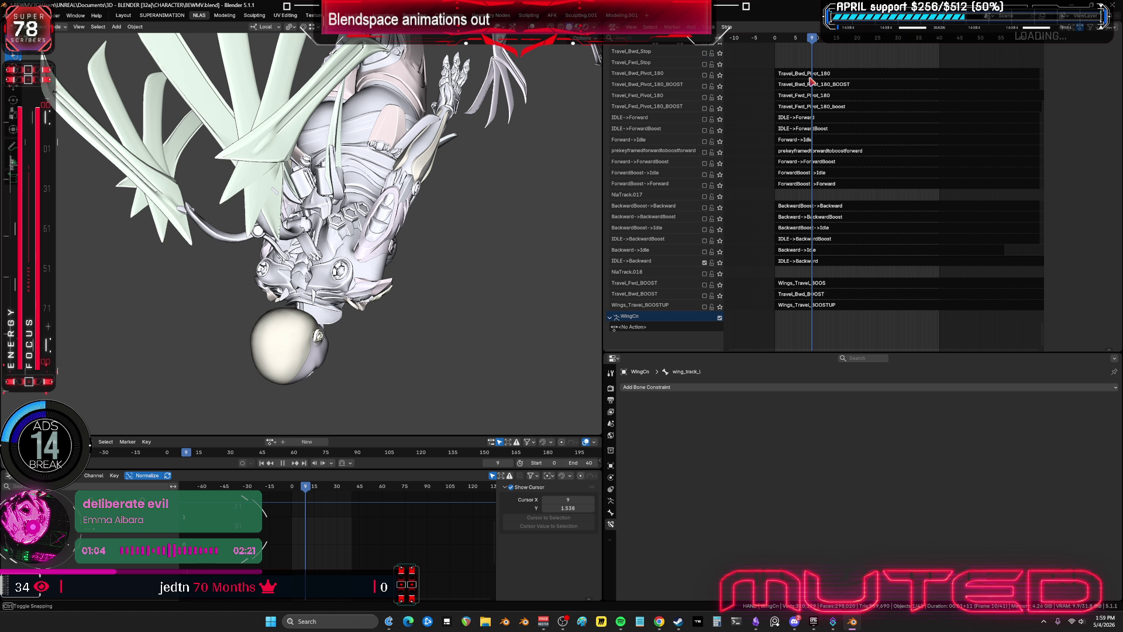
pyautogui.click(704, 286)
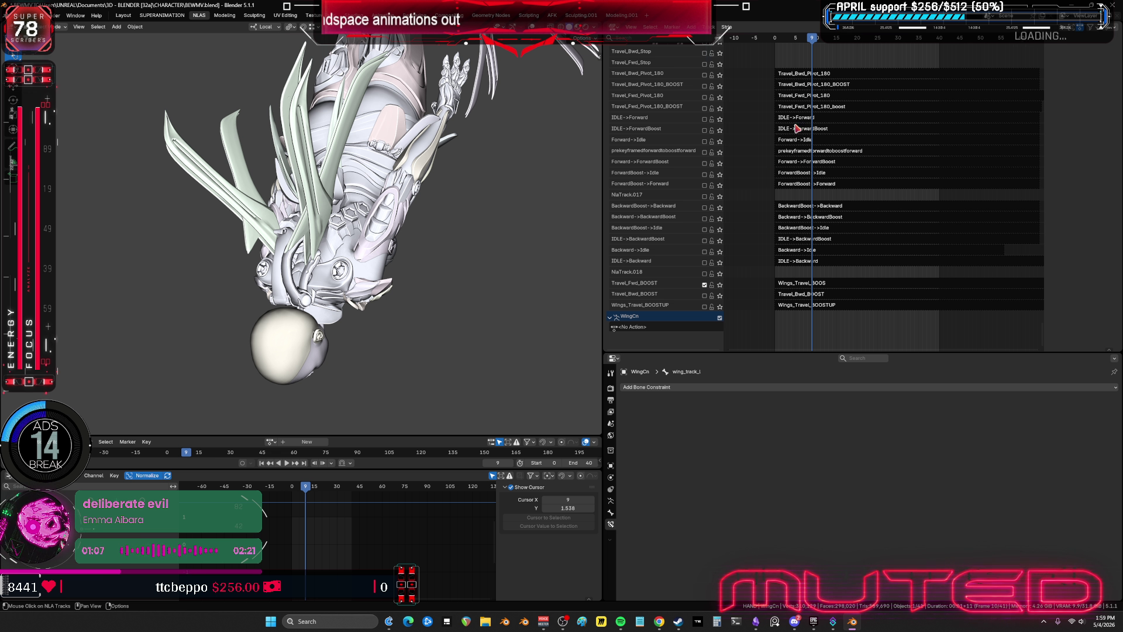
pyautogui.press('space')
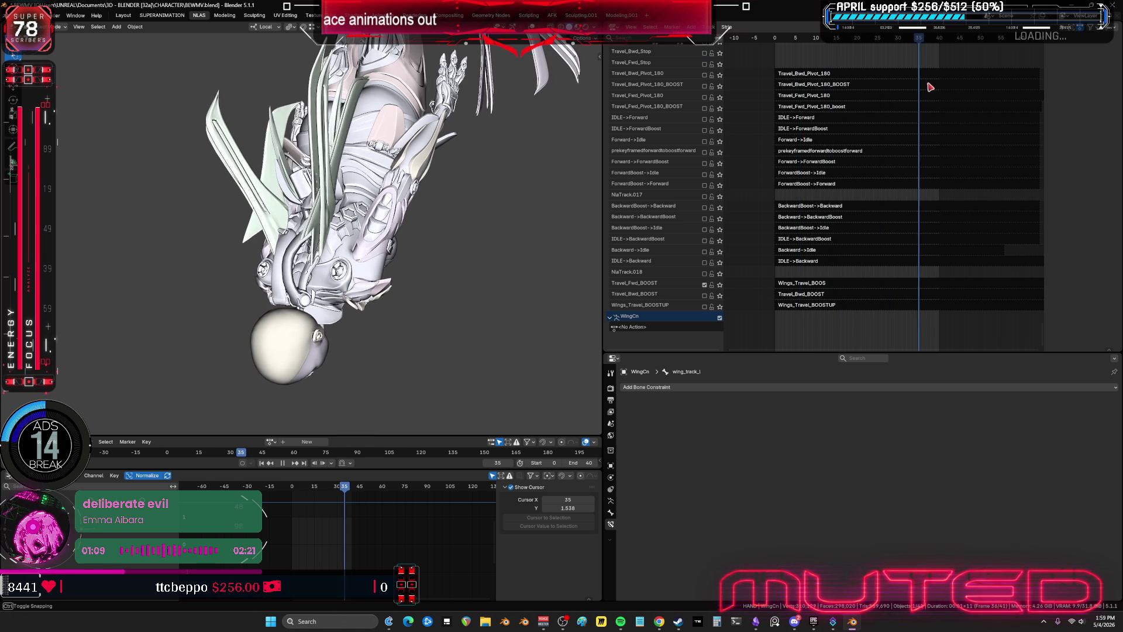
pyautogui.press('space')
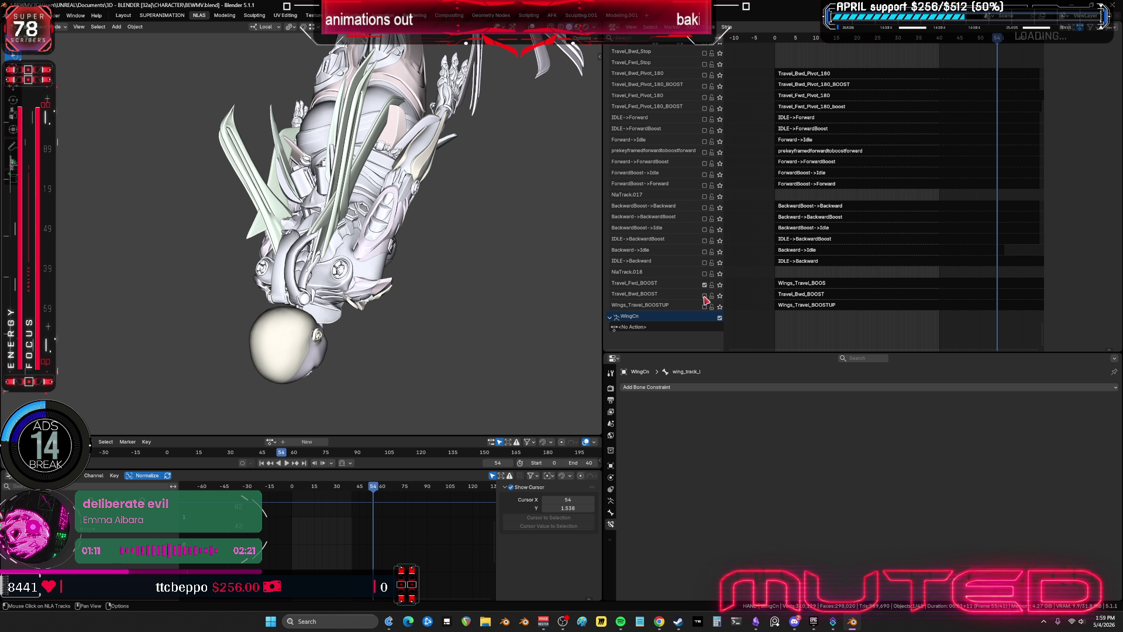
pyautogui.click(704, 285)
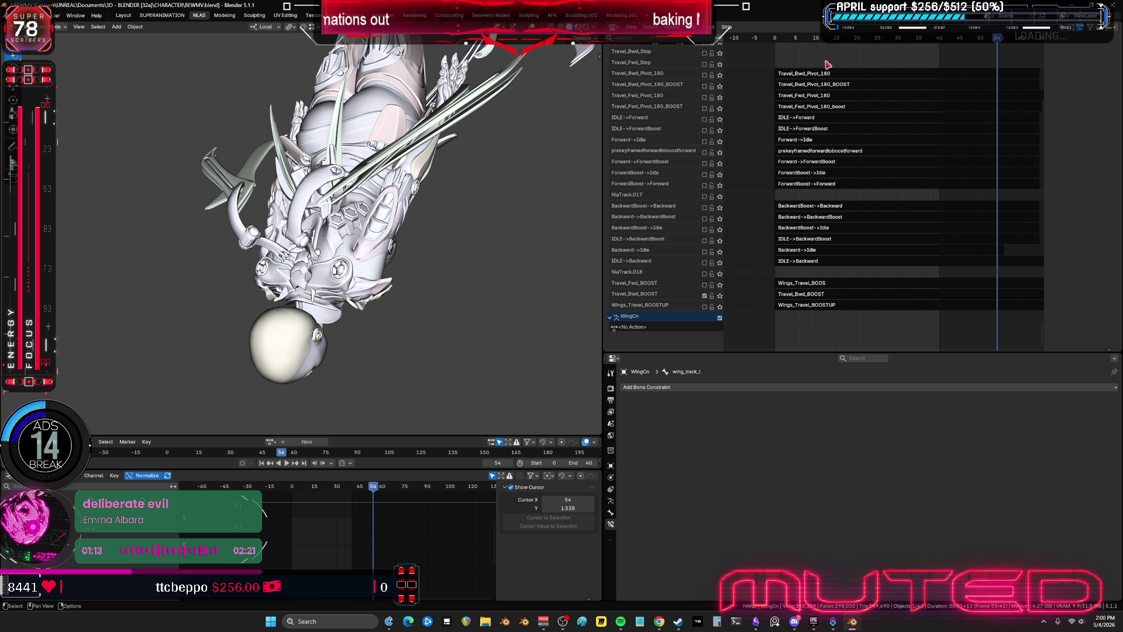
pyautogui.moveTo(819, 39)
pyautogui.mouseDown()
pyautogui.moveTo(769, 46)
pyautogui.moveTo(893, 50)
pyautogui.mouseUp()
# - Play with Travel_Bwd_BOOST enabled, then switch on the BackwardBoost->Idle track
pyautogui.moveTo(288, 221)
pyautogui.mouseDown(button='middle')
pyautogui.moveTo(514, 226)
pyautogui.moveTo(584, 195)
pyautogui.moveTo(441, 218)
pyautogui.moveTo(480, 227)
pyautogui.mouseUp(button='middle')
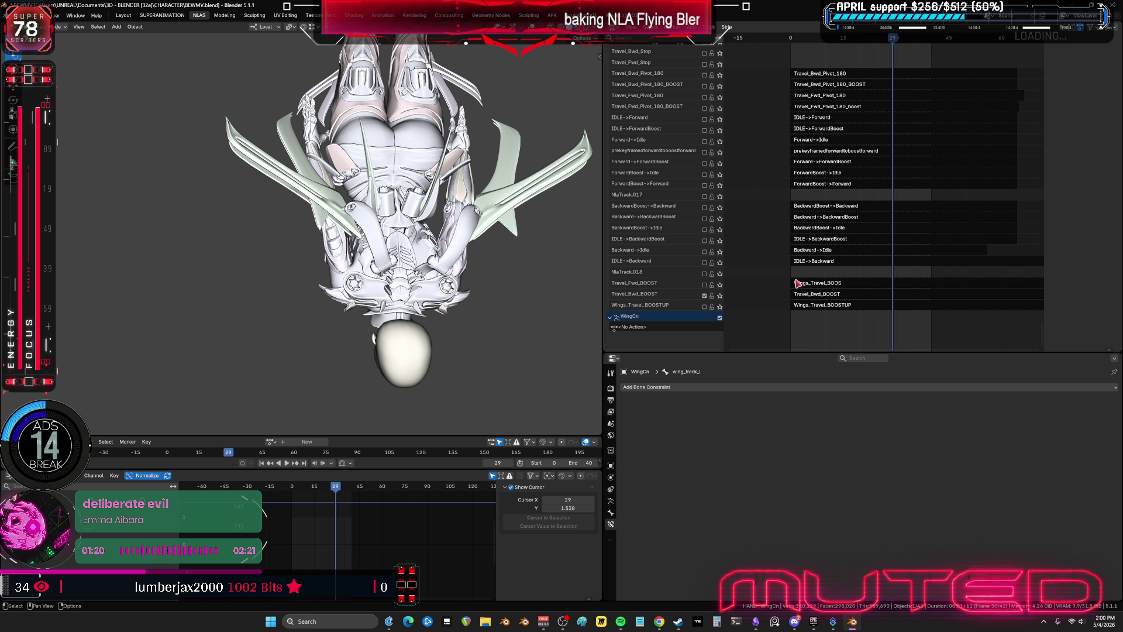
pyautogui.click(704, 295)
pyautogui.press('space')
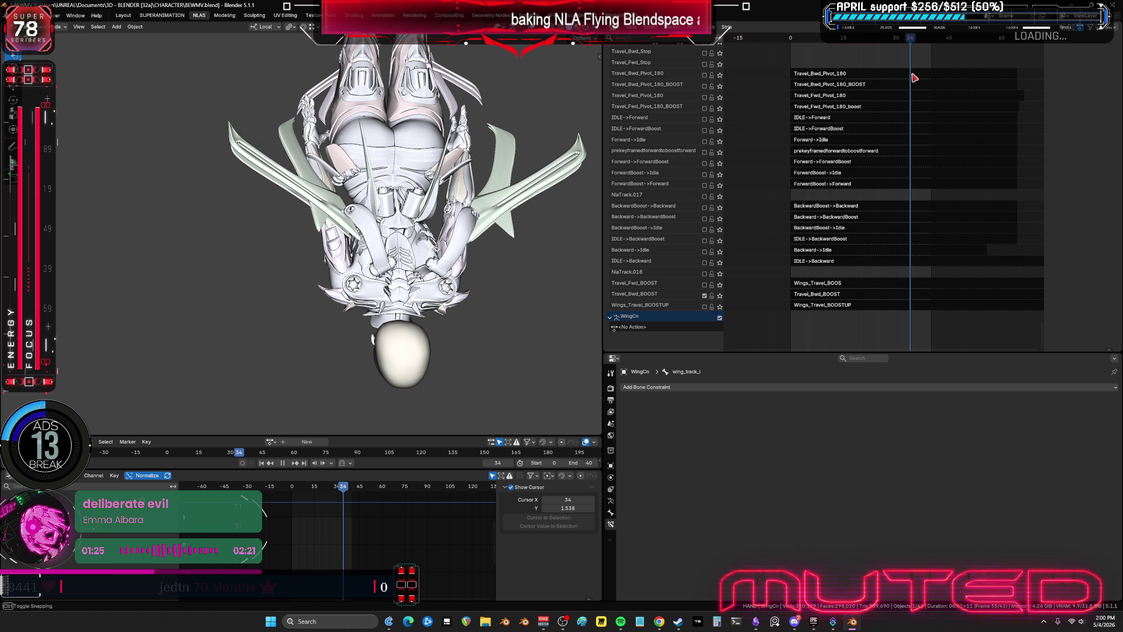
pyautogui.press('space')
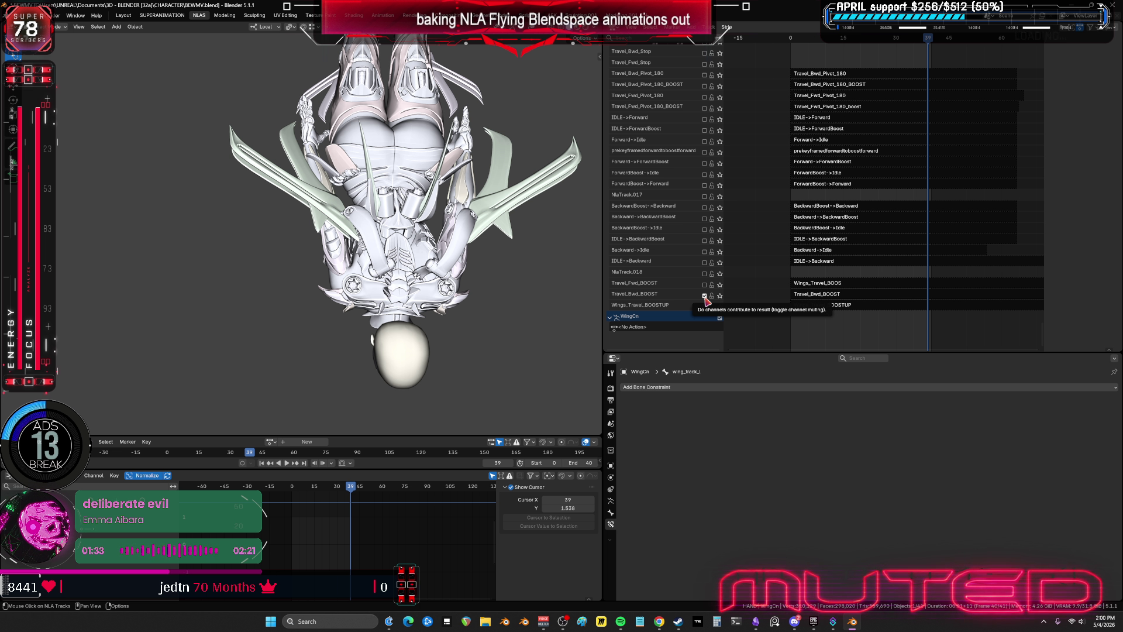
pyautogui.click(704, 228)
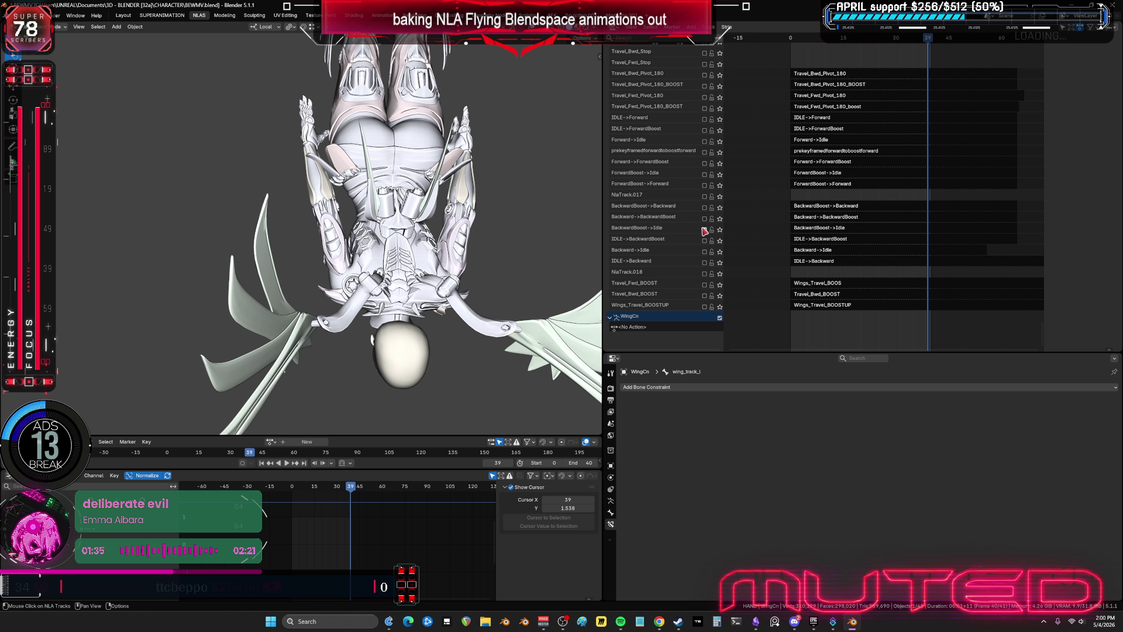
# - Scrub the playhead back to frame 0 to review the BackwardBoost->Idle wing pose
pyautogui.moveTo(819, 39)
pyautogui.mouseDown()
pyautogui.moveTo(788, 41)
pyautogui.moveTo(943, 68)
pyautogui.moveTo(773, 93)
pyautogui.moveTo(760, 109)
pyautogui.mouseUp()
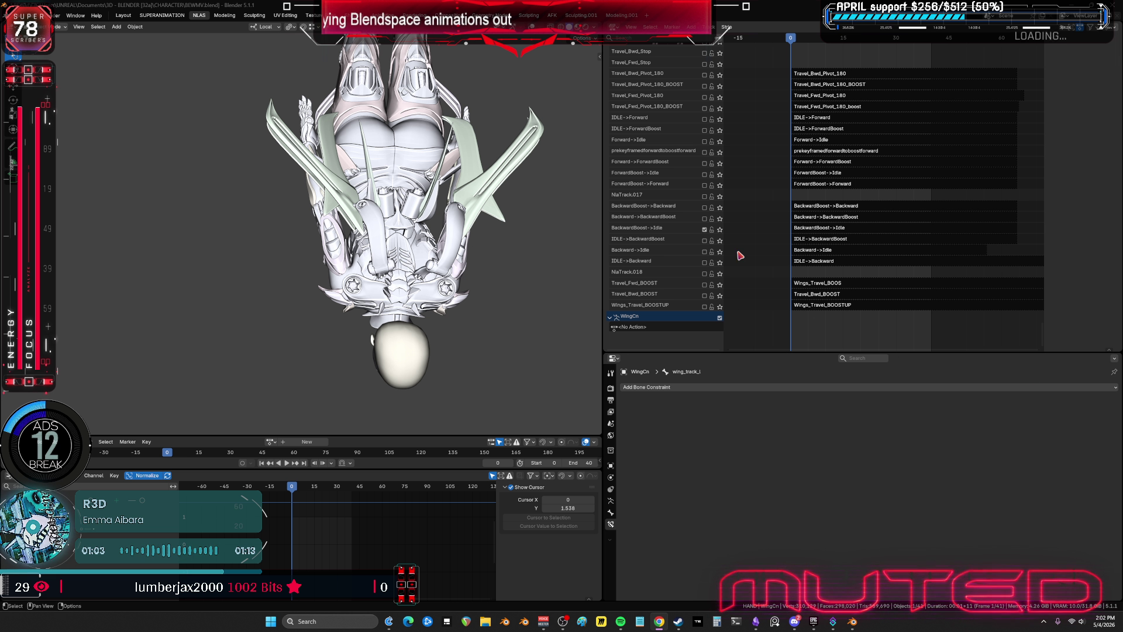
# - Swap BackwardBoost->Idle for Backward->BackwardBoost and scrub through frames 33, 28 and 17
pyautogui.click(705, 229)
pyautogui.click(704, 219)
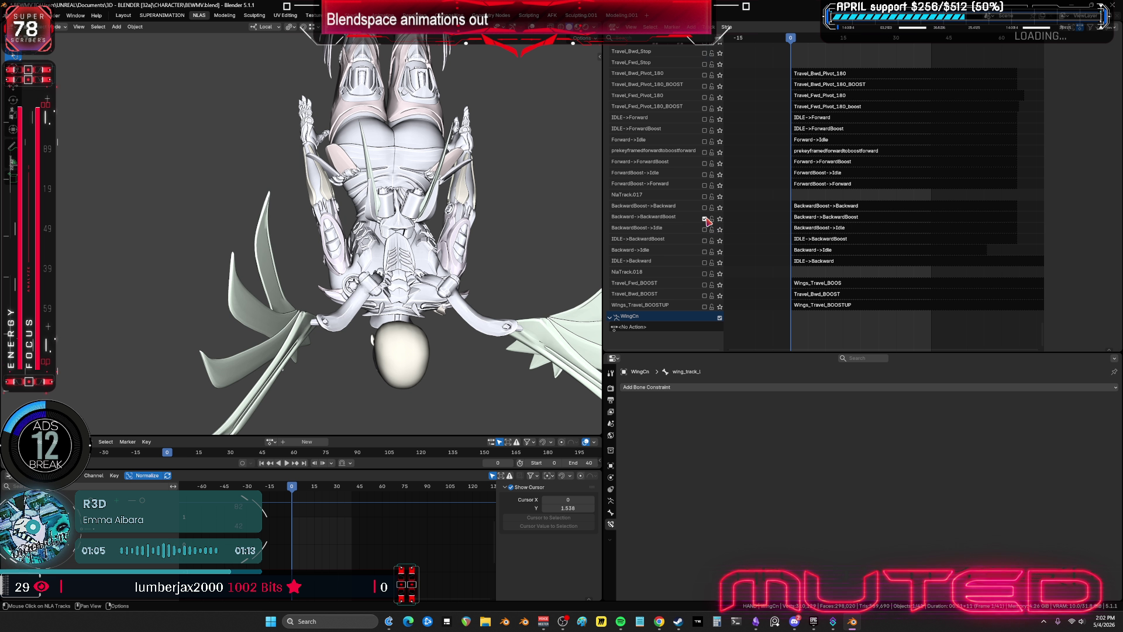
pyautogui.moveTo(791, 38); pyautogui.dragTo(938, 58)
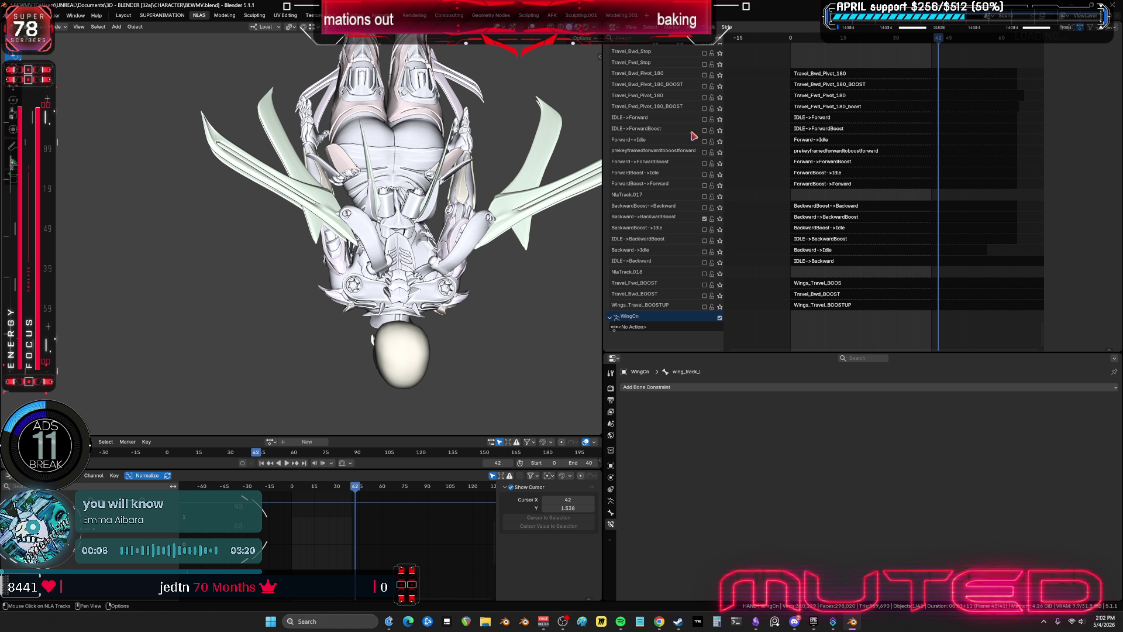
pyautogui.moveTo(907, 44); pyautogui.dragTo(889, 43)
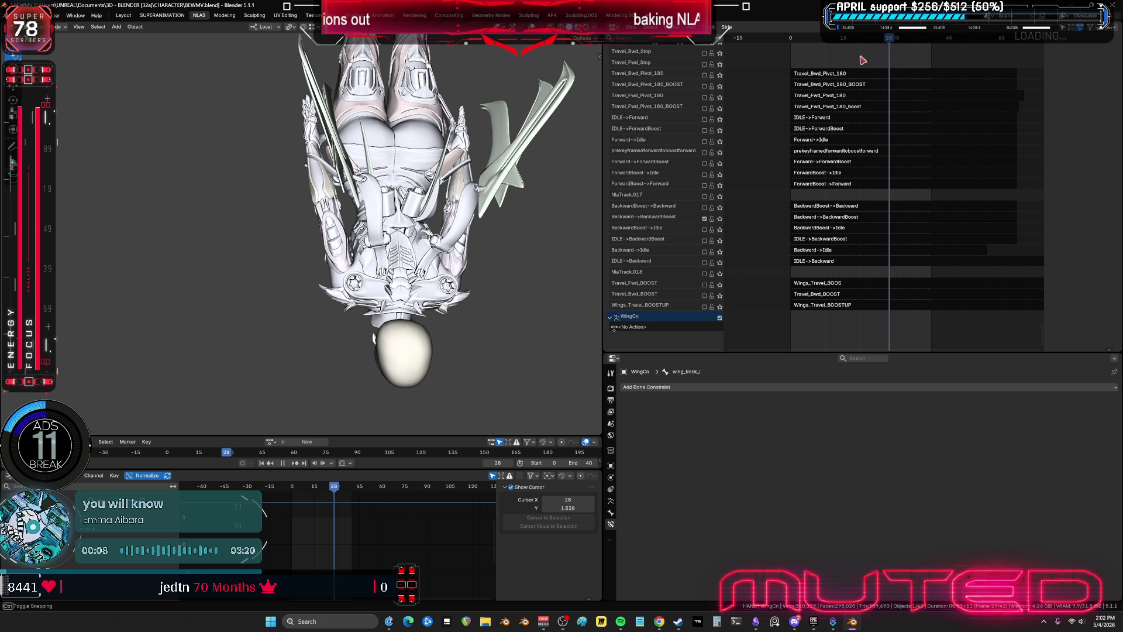
pyautogui.moveTo(501, 238)
pyautogui.mouseDown(button='middle')
pyautogui.moveTo(453, 219)
pyautogui.moveTo(386, 234)
pyautogui.mouseUp(button='middle')
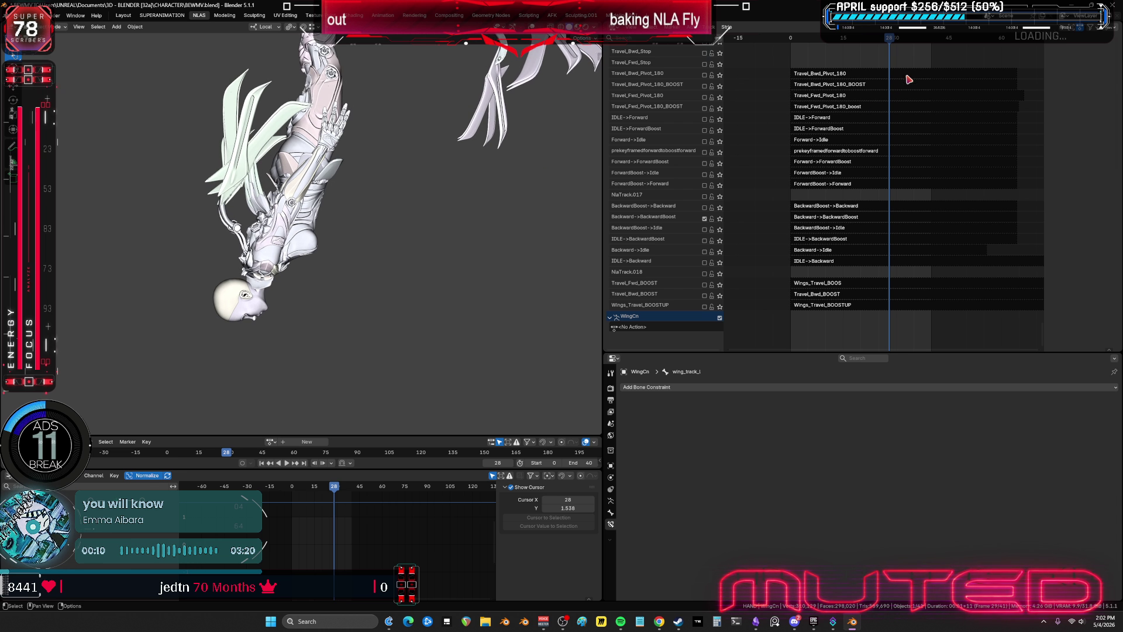
pyautogui.moveTo(889, 42); pyautogui.dragTo(802, 62)
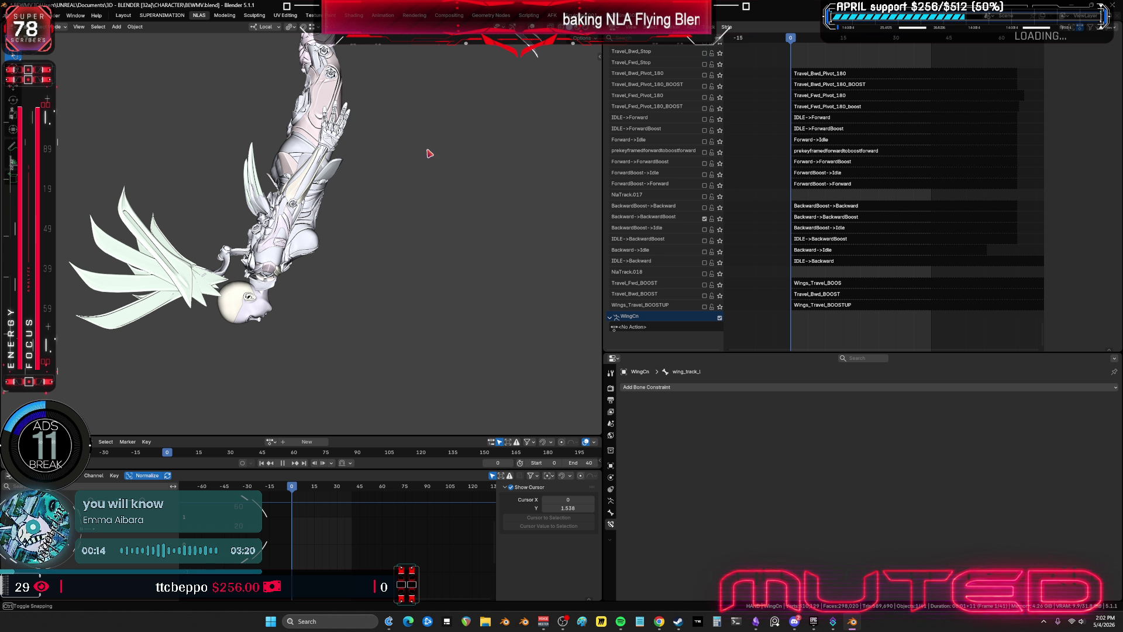
pyautogui.moveTo(429, 153)
pyautogui.mouseDown(button='middle')
pyautogui.moveTo(304, 195)
pyautogui.moveTo(355, 195)
pyautogui.mouseUp(button='middle')
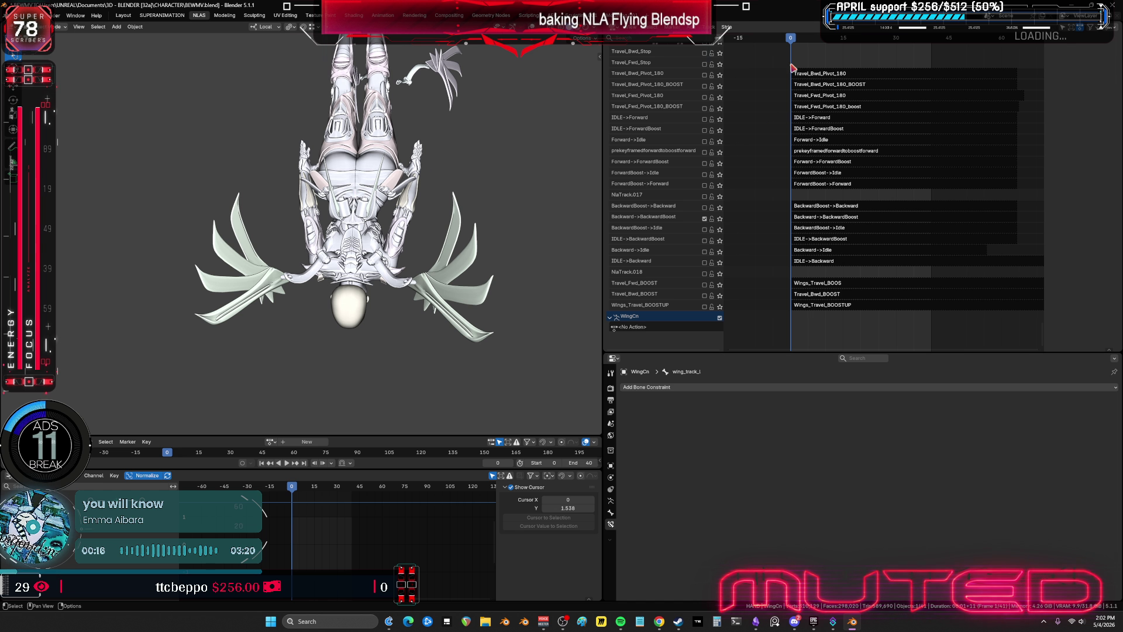
# - Enable BackwardBoost->Backward, step through frames 0–8, and orbit around the character
pyautogui.click(705, 209)
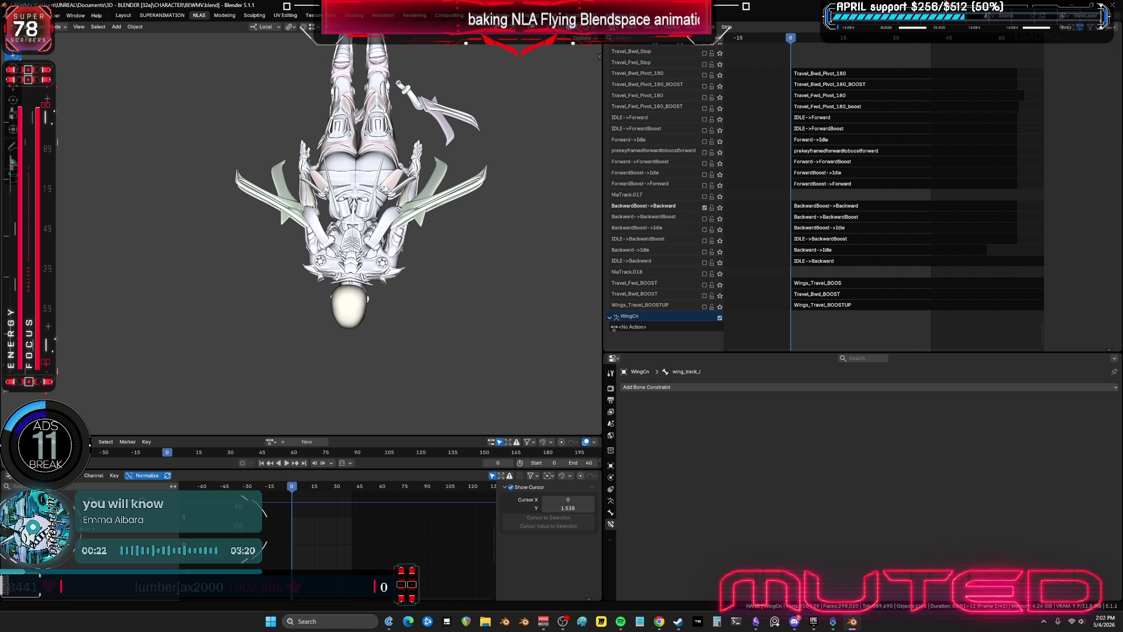
pyautogui.moveTo(793, 39)
pyautogui.mouseDown()
pyautogui.moveTo(943, 99)
pyautogui.moveTo(785, 106)
pyautogui.mouseUp()
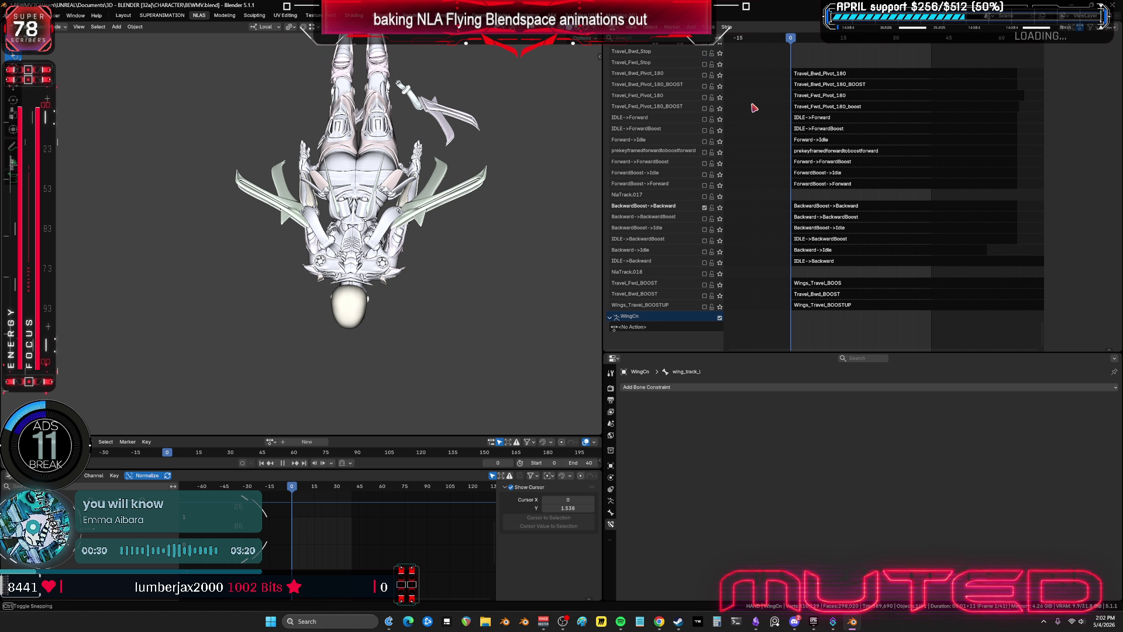
pyautogui.moveTo(421, 136)
pyautogui.mouseDown(button='middle')
pyautogui.moveTo(252, 115)
pyautogui.moveTo(256, 244)
pyautogui.moveTo(228, 310)
pyautogui.mouseUp(button='middle')
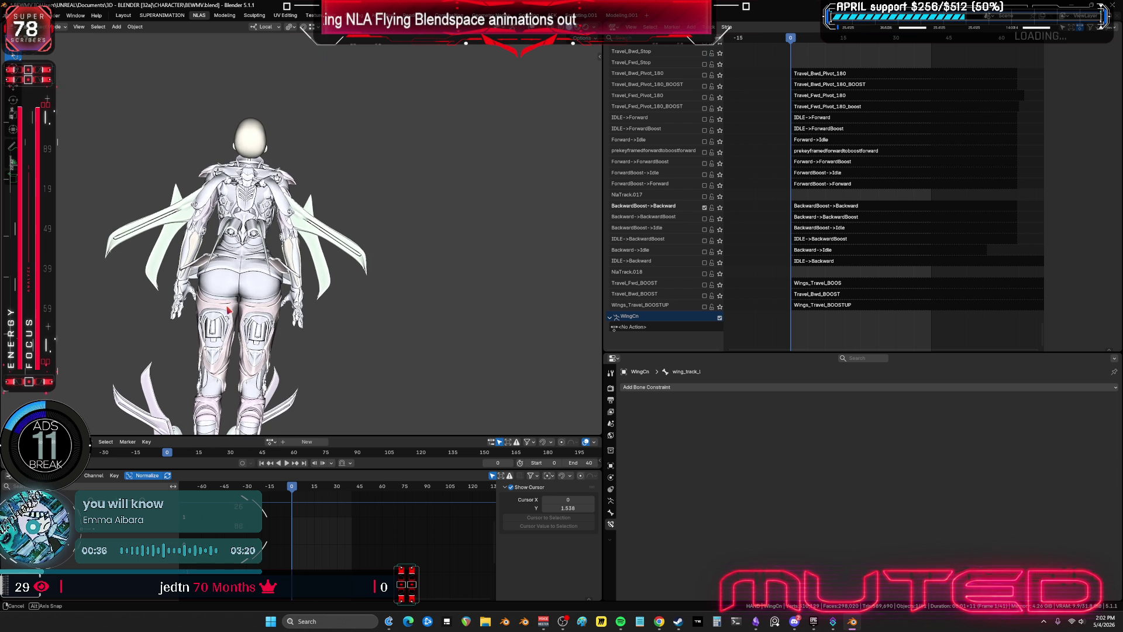
pyautogui.scroll(4, 293, 205)
pyautogui.scroll(-2, 298, 199)
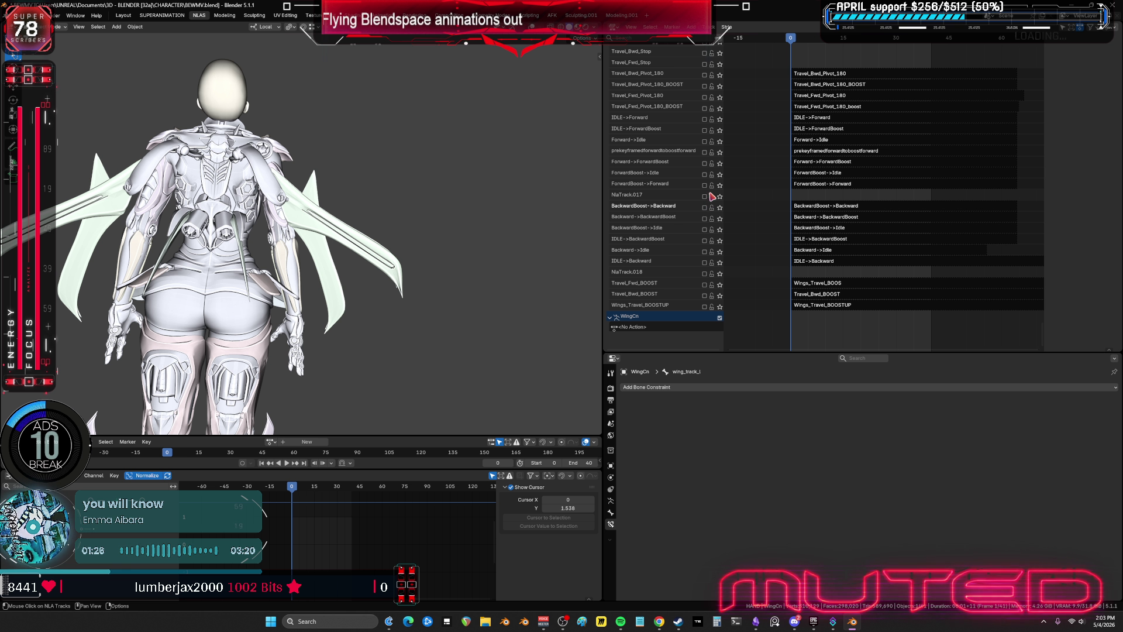
# - Try the ForwardBoost->Forward, ForwardBoost->Idle, IDLE->ForwardBoost and IDLE->Forward tracks, stepping to frame 15
pyautogui.scroll(2, 710, 205)
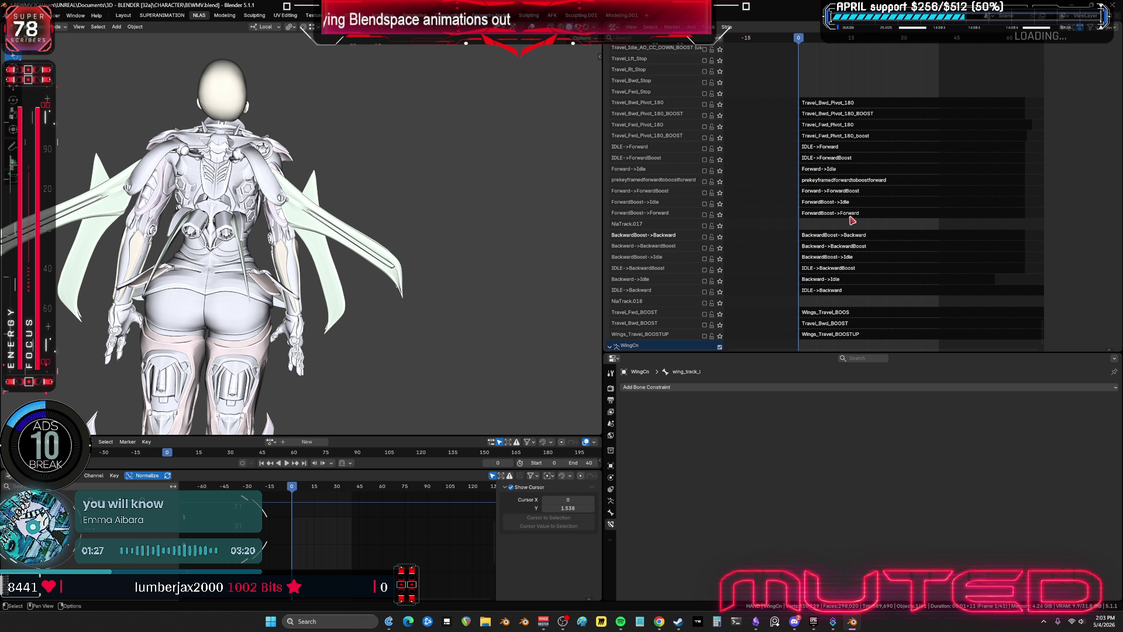
pyautogui.click(705, 215)
pyautogui.moveTo(275, 234); pyautogui.dragTo(351, 227, button='middle')
pyautogui.click(704, 203)
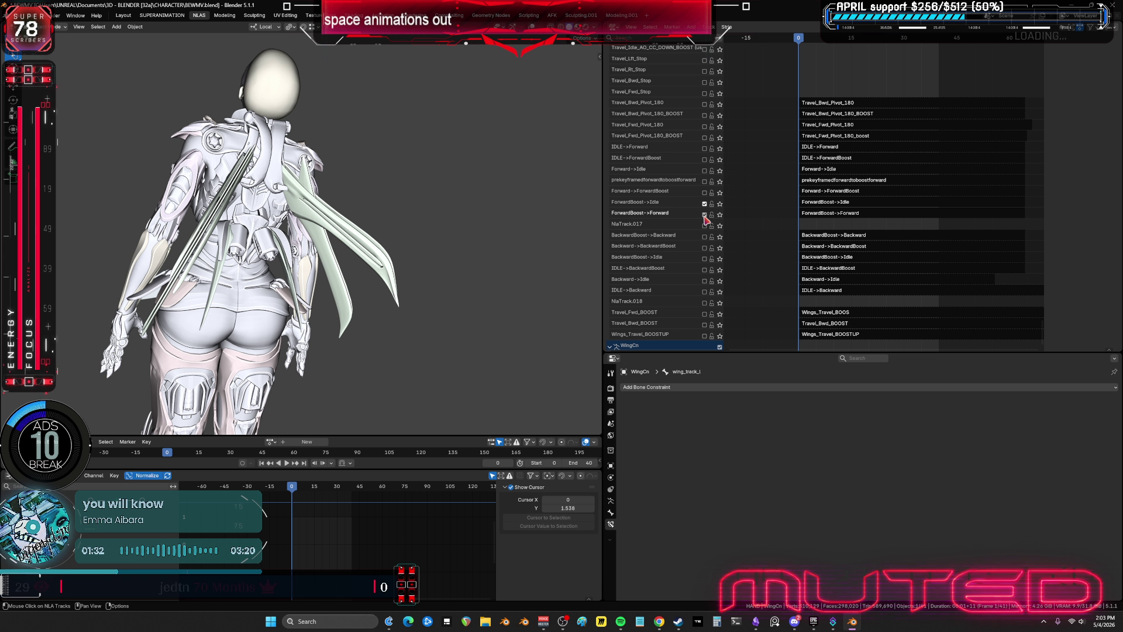
pyautogui.click(704, 203)
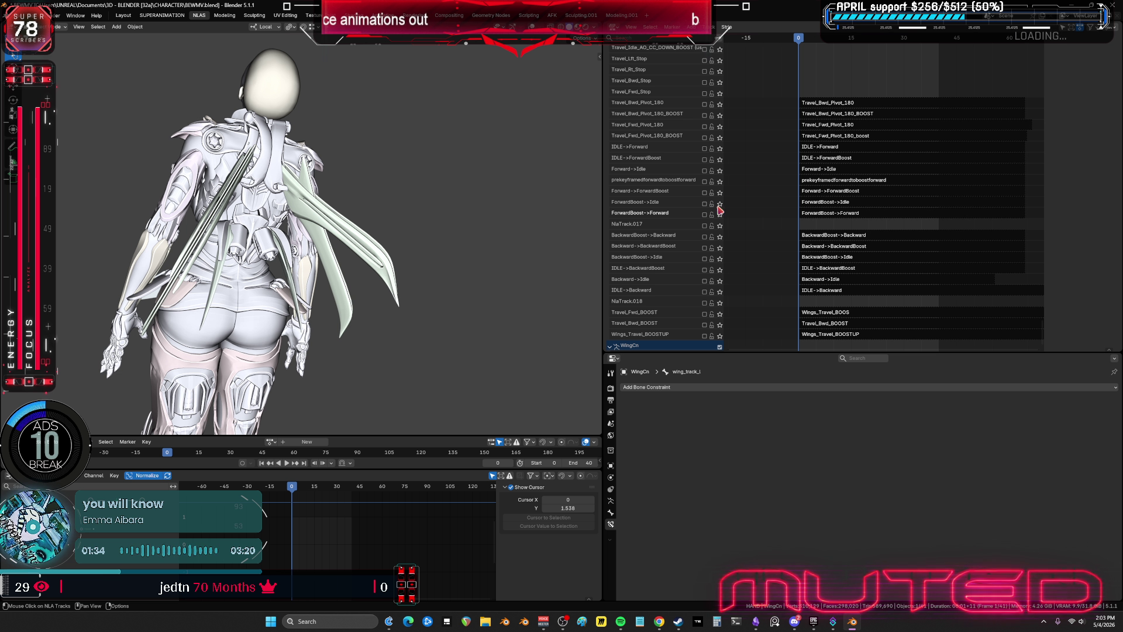
pyautogui.press('Up')
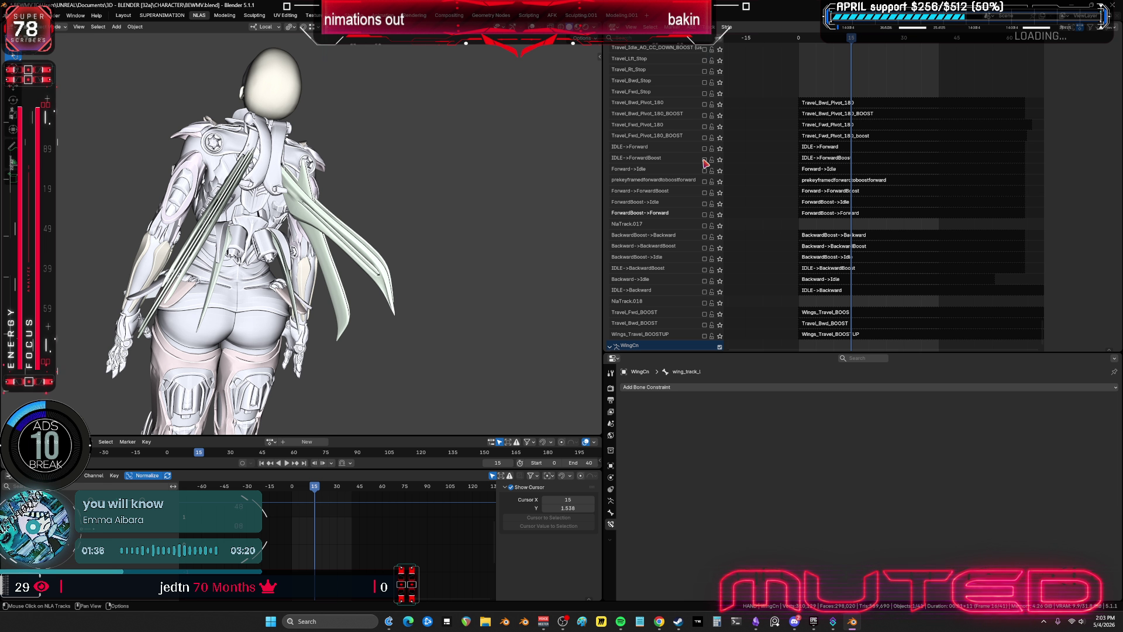
pyautogui.click(704, 161)
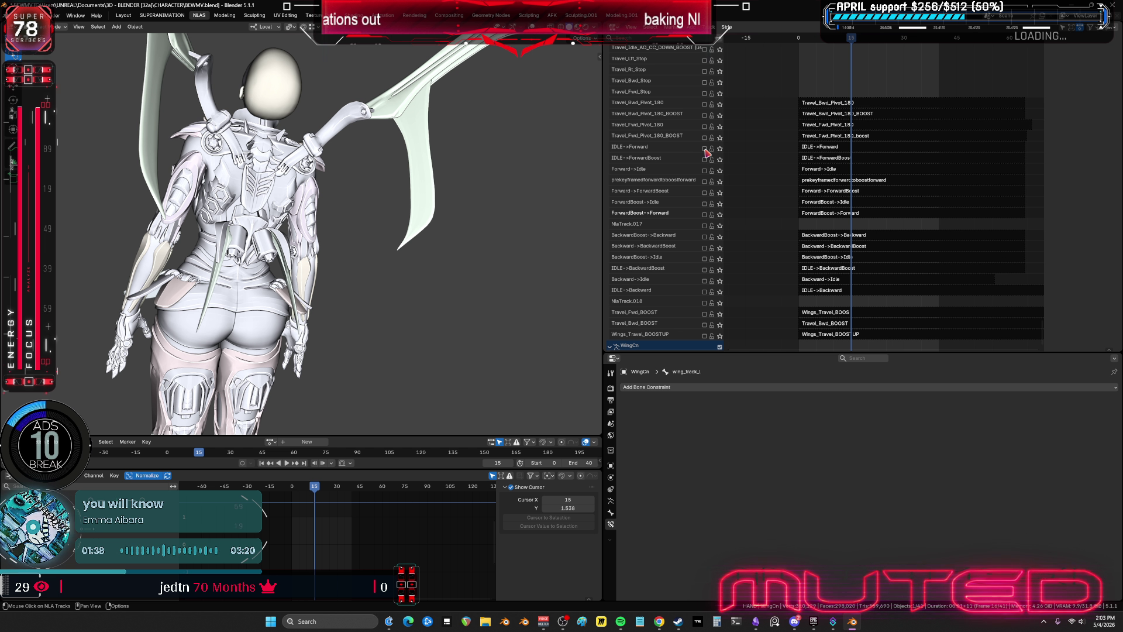
pyautogui.click(705, 150)
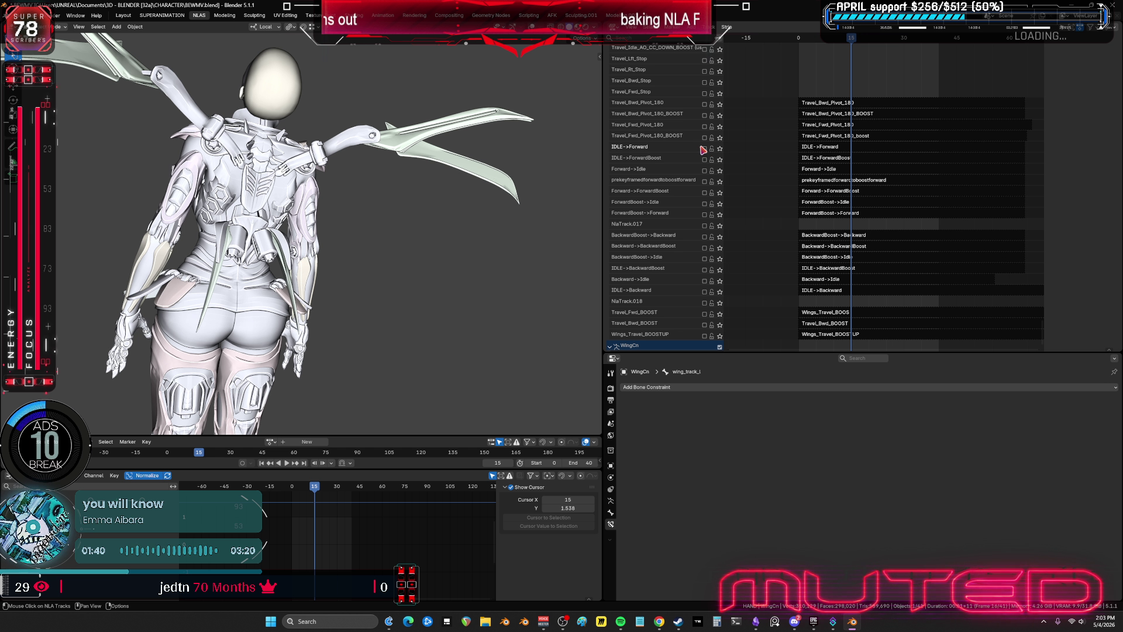
# - Enable IDLE->Forward, then replay the wing animation from frame 0 and stop at frame 14
pyautogui.press('space')
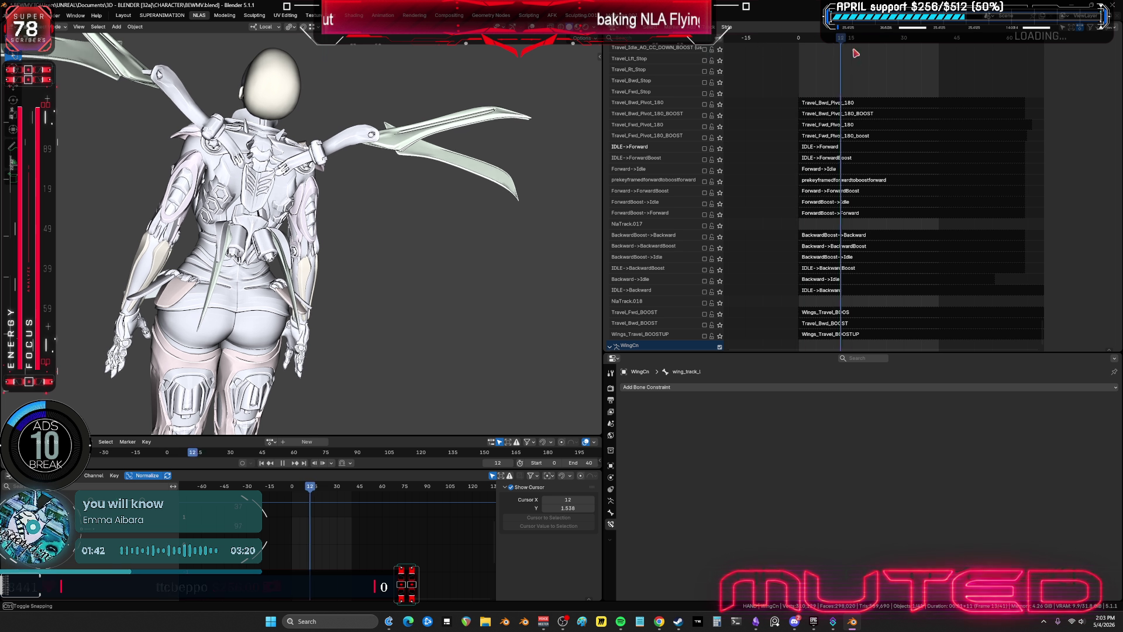
pyautogui.click(705, 148)
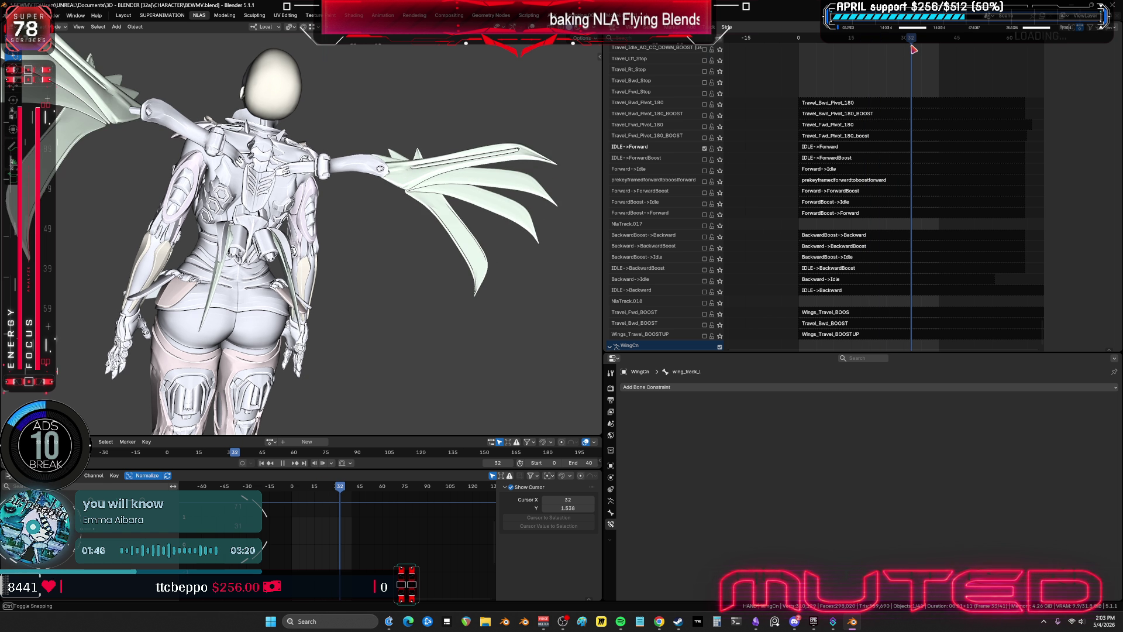
pyautogui.press('space')
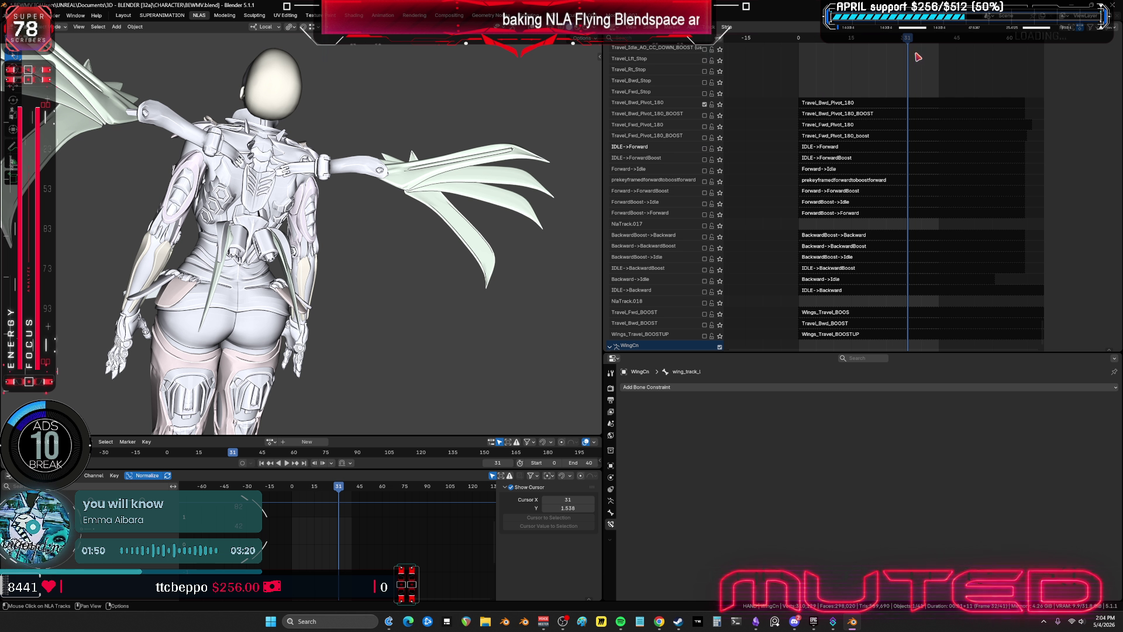
pyautogui.moveTo(917, 56); pyautogui.dragTo(754, 59)
pyautogui.press('space')
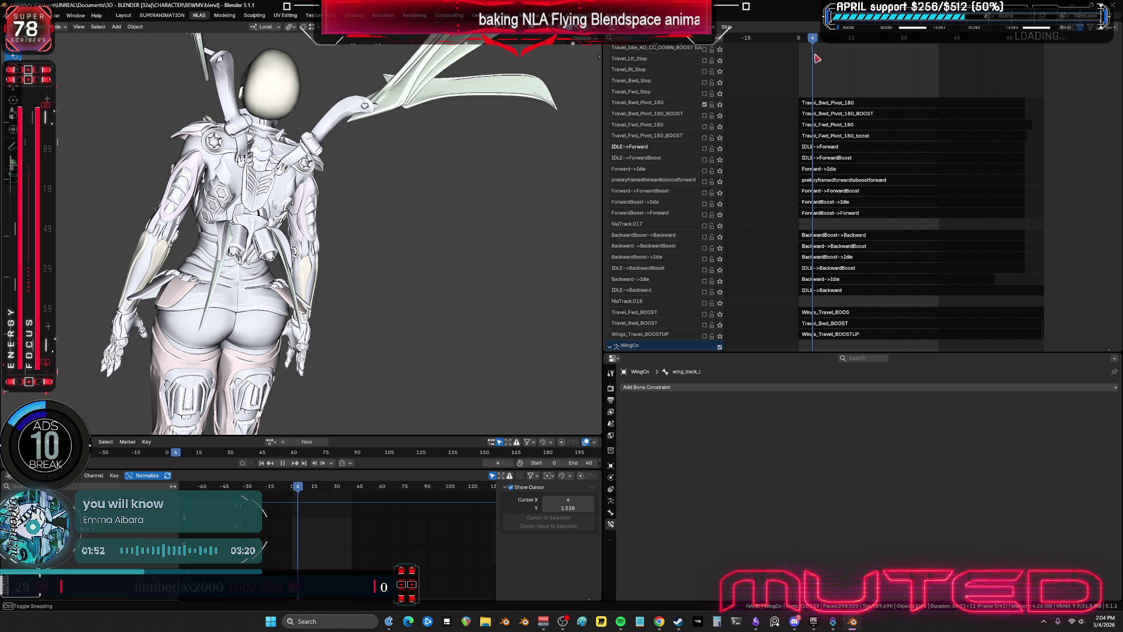
pyautogui.press('space')
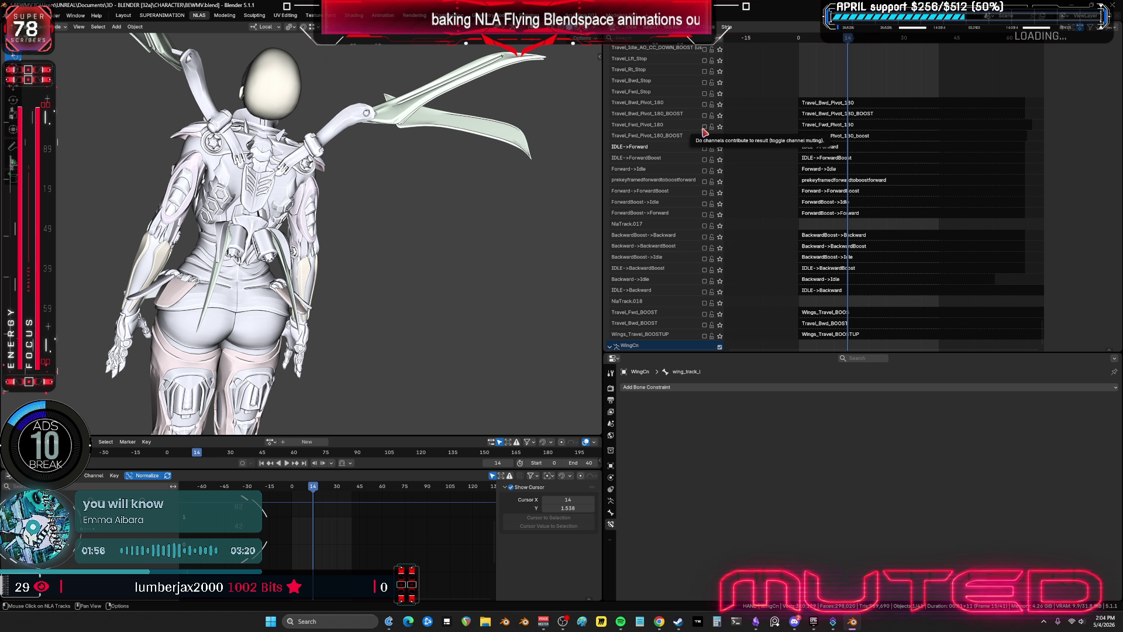
# - Enable Travel_Fwd_Pivot_180 and check the wing pose at frame 8 from a low side view
pyautogui.click(704, 127)
pyautogui.moveTo(850, 42)
pyautogui.mouseDown()
pyautogui.moveTo(786, 53)
pyautogui.moveTo(936, 76)
pyautogui.moveTo(813, 85)
pyautogui.moveTo(822, 86)
pyautogui.mouseUp()
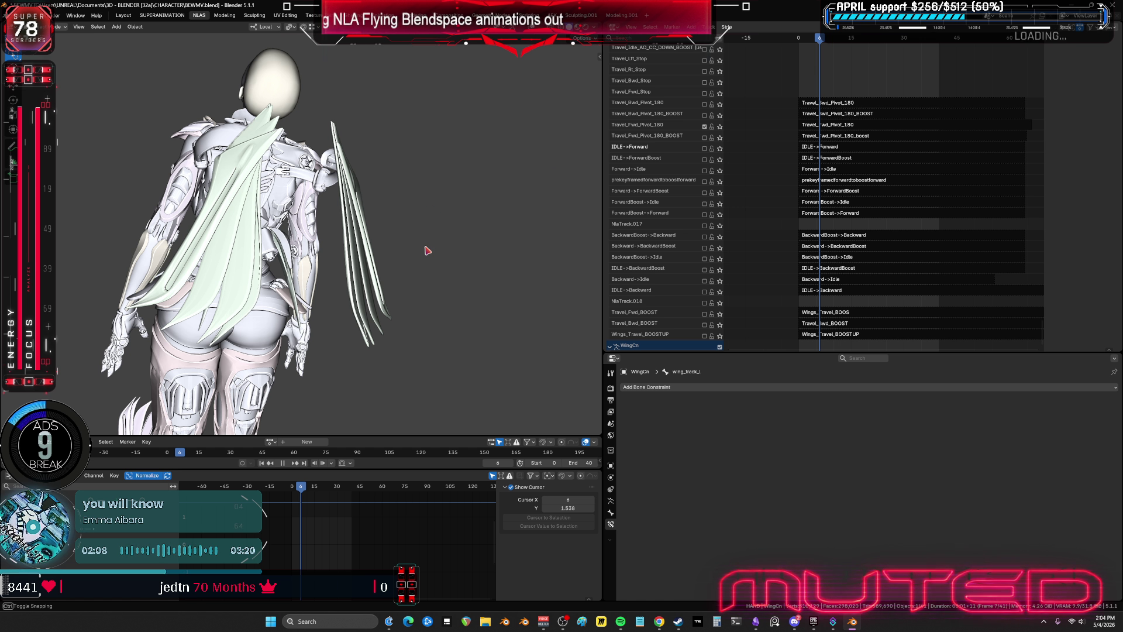
pyautogui.moveTo(427, 250)
pyautogui.mouseDown(button='middle')
pyautogui.moveTo(371, 248)
pyautogui.moveTo(506, 254)
pyautogui.moveTo(459, 303)
pyautogui.moveTo(438, 280)
pyautogui.moveTo(458, 263)
pyautogui.mouseUp(button='middle')
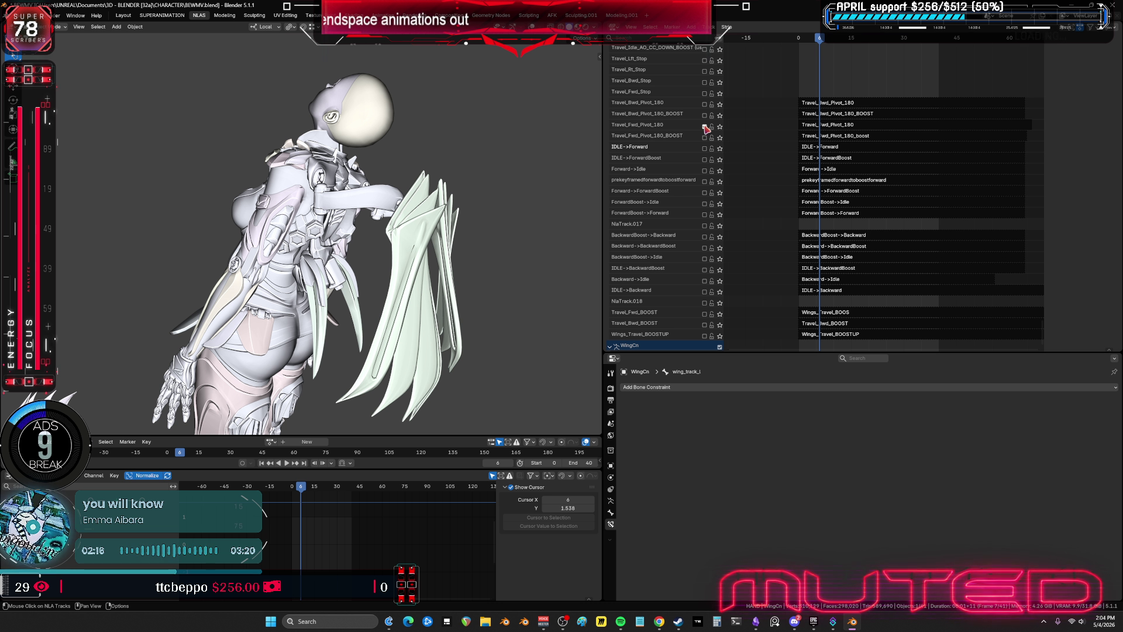
pyautogui.moveTo(775, 106)
pyautogui.mouseDown(button='middle')
pyautogui.moveTo(790, 170)
pyautogui.moveTo(807, 158)
pyautogui.mouseUp(button='middle')
pyautogui.moveTo(810, 109)
pyautogui.mouseDown(button='middle')
pyautogui.moveTo(802, 70)
pyautogui.moveTo(795, 292)
pyautogui.moveTo(785, 170)
pyautogui.mouseUp(button='middle')
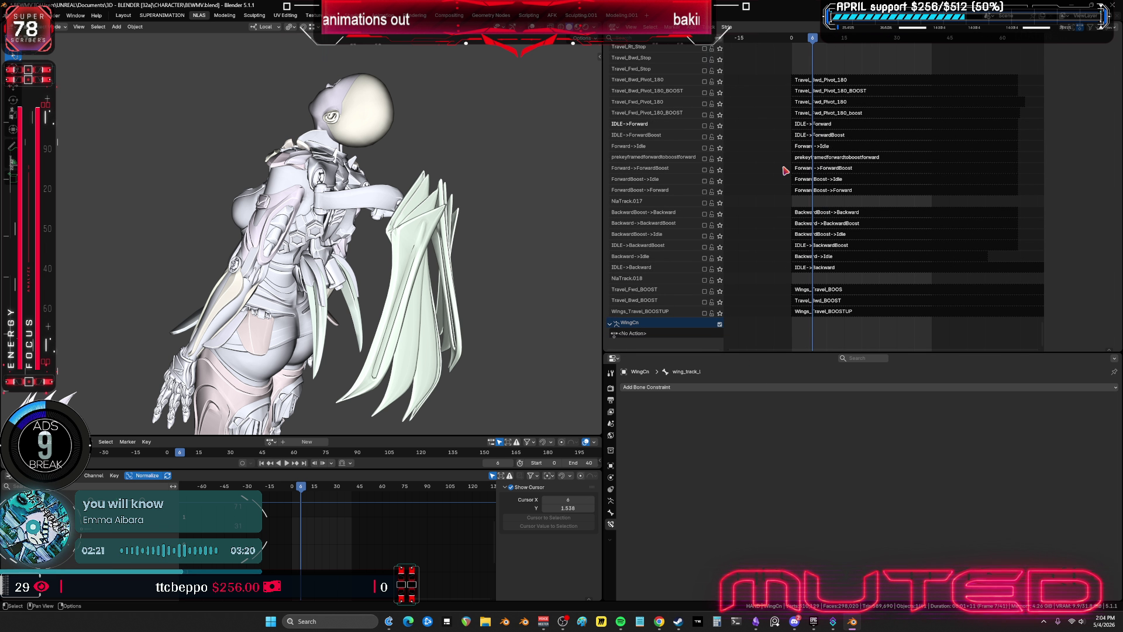
# - Enable Wings_Travel_BOOSTUP, Travel_Bwd_BOOST and Travel_Fwd_BOOST one by one, playing each combination
pyautogui.click(704, 313)
pyautogui.press('space')
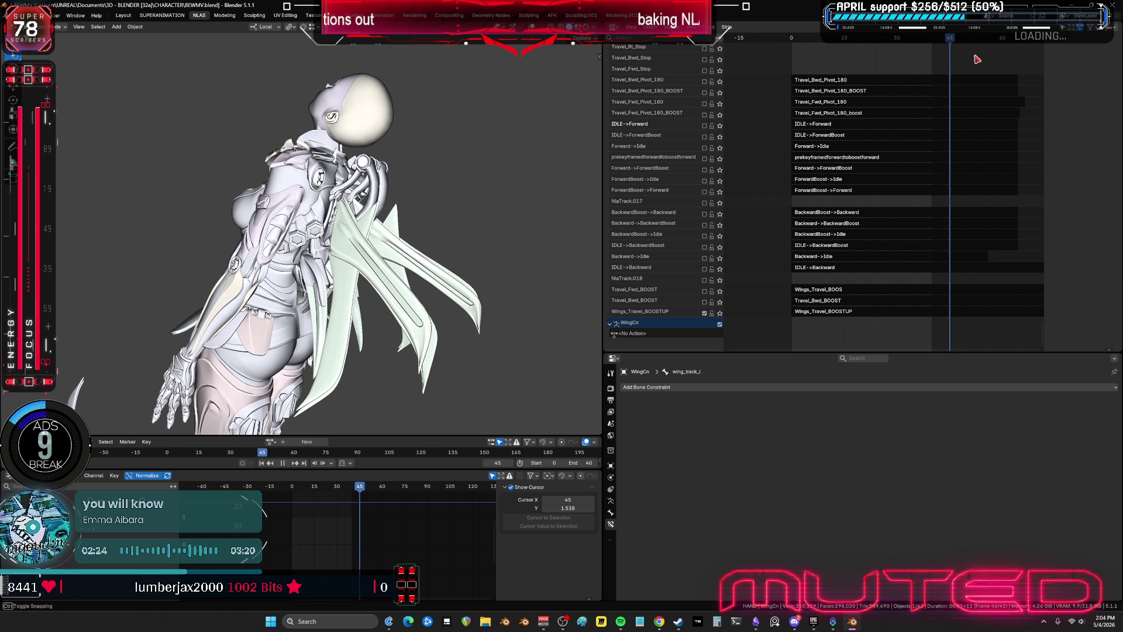
pyautogui.press('space')
pyautogui.click(704, 302)
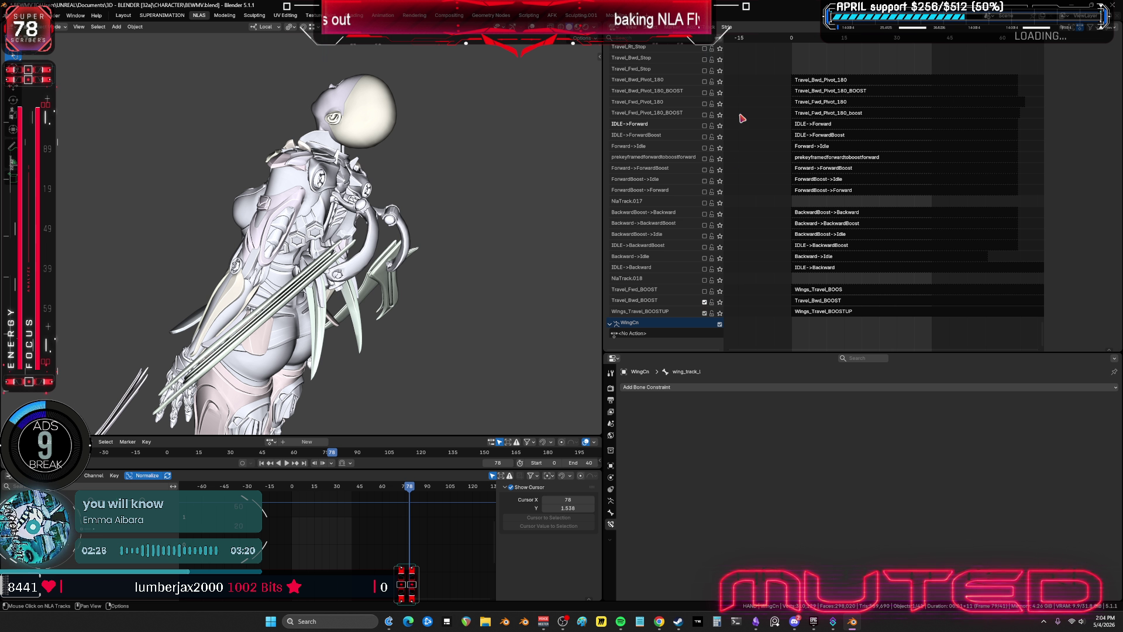
pyautogui.press('space')
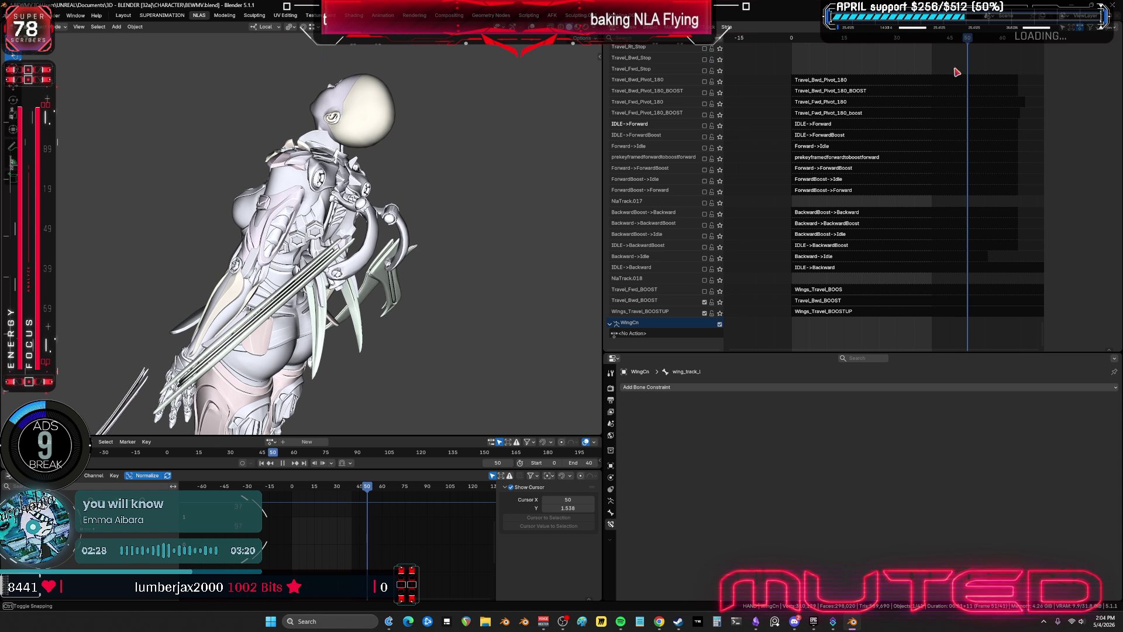
pyautogui.press('space')
pyautogui.click(704, 290)
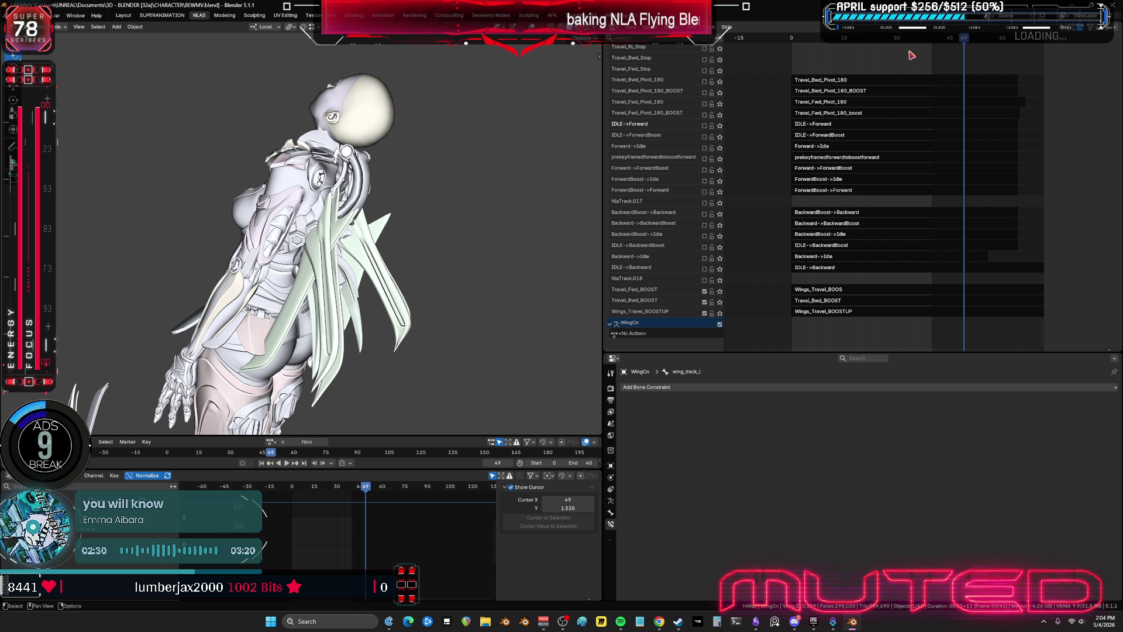
pyautogui.press('space')
pyautogui.press('space')
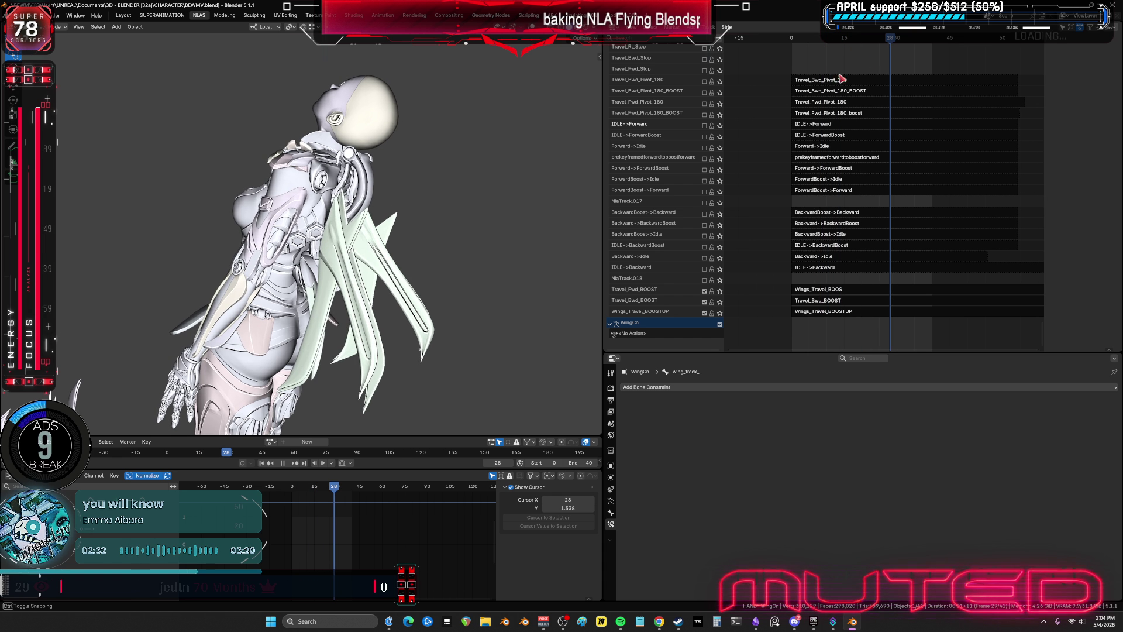
pyautogui.moveTo(503, 218)
pyautogui.mouseDown(button='middle')
pyautogui.moveTo(458, 208)
pyautogui.moveTo(491, 176)
pyautogui.moveTo(458, 209)
pyautogui.moveTo(457, 191)
pyautogui.mouseUp(button='middle')
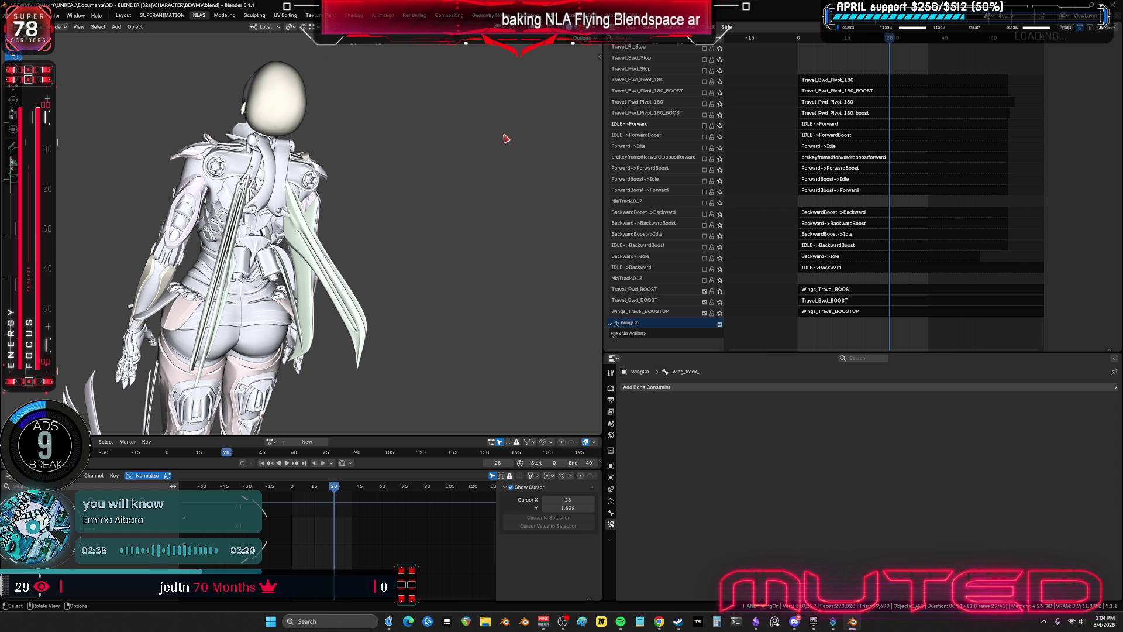
# - Disable the boost tracks, enable IDLE->Backward, and inspect the wing pose at frame 8
pyautogui.click(704, 313)
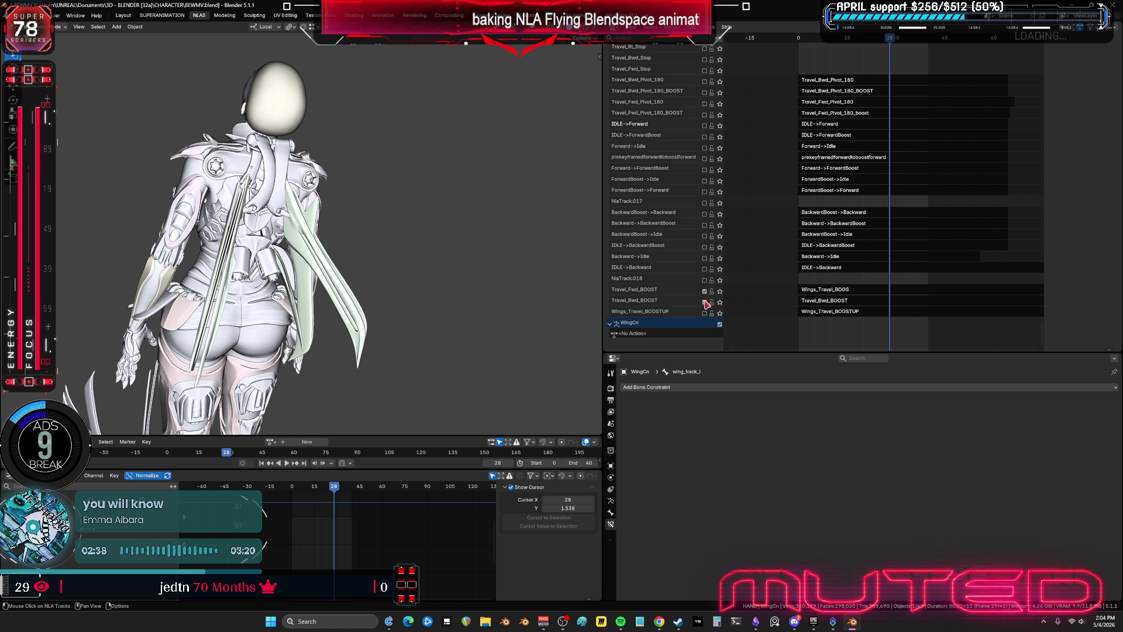
pyautogui.click(705, 301)
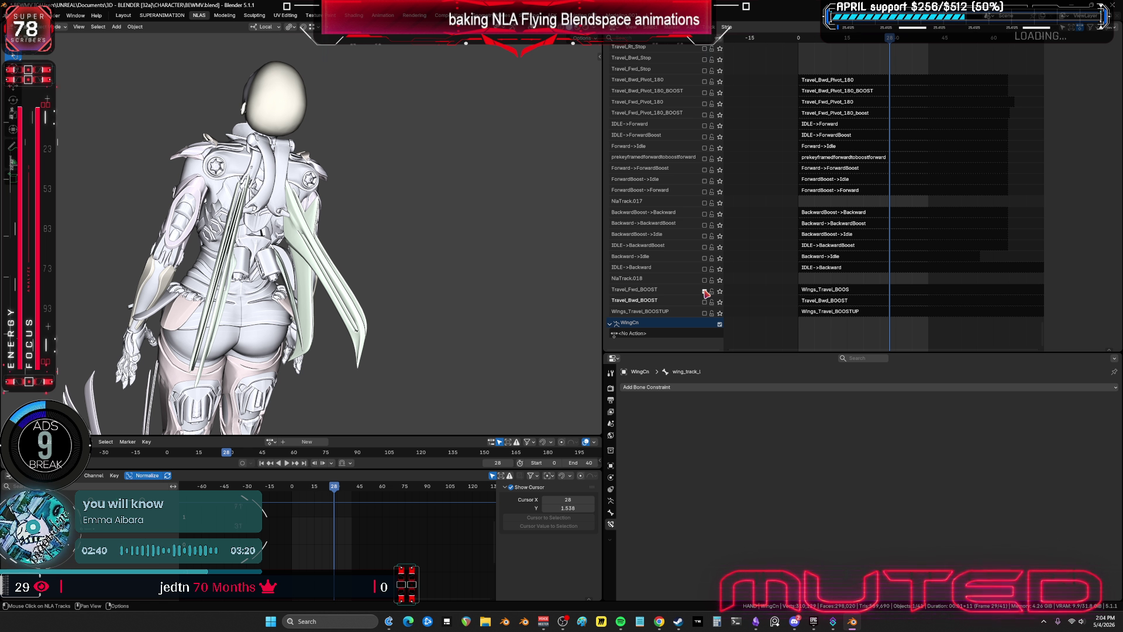
pyautogui.click(705, 269)
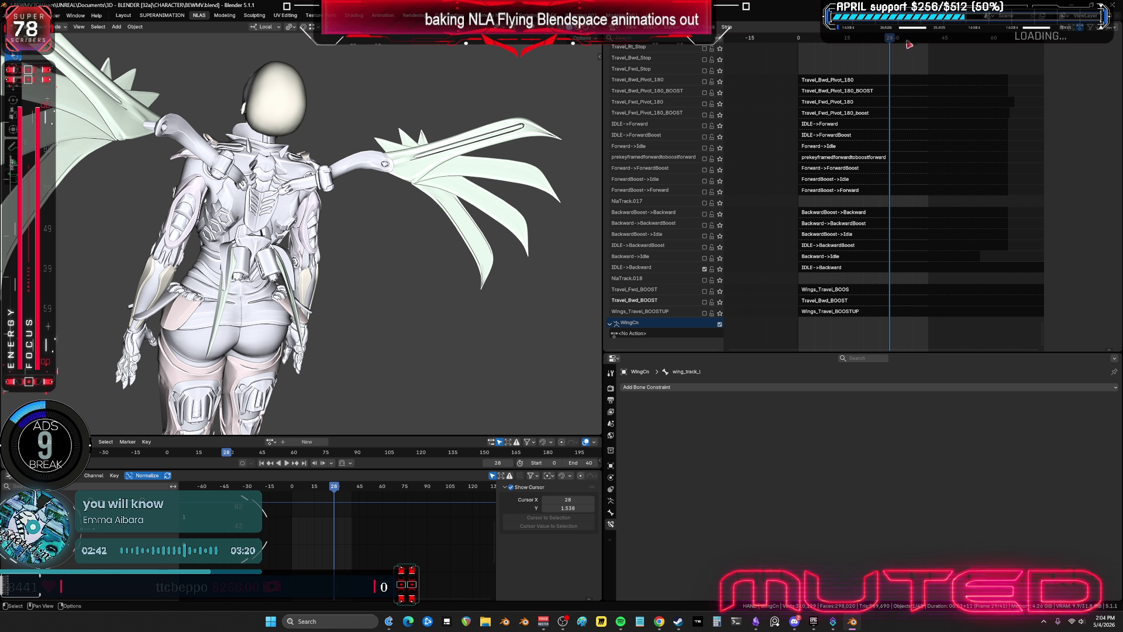
pyautogui.moveTo(889, 39); pyautogui.dragTo(826, 65)
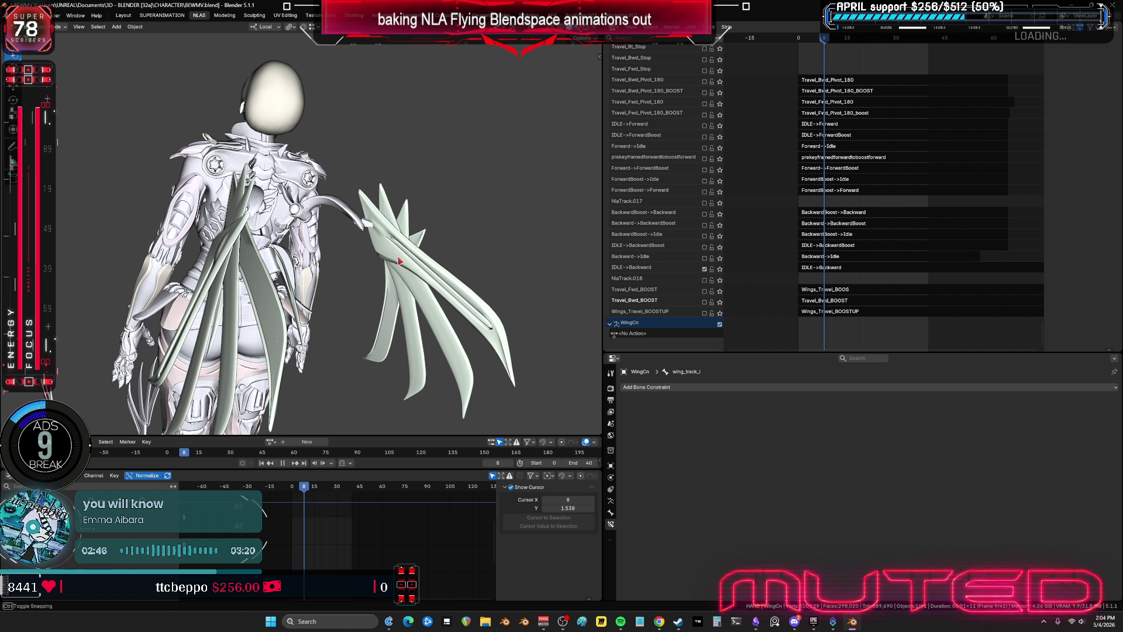
pyautogui.moveTo(403, 262)
pyautogui.mouseDown(button='middle')
pyautogui.moveTo(310, 255)
pyautogui.moveTo(369, 248)
pyautogui.moveTo(409, 259)
pyautogui.mouseUp(button='middle')
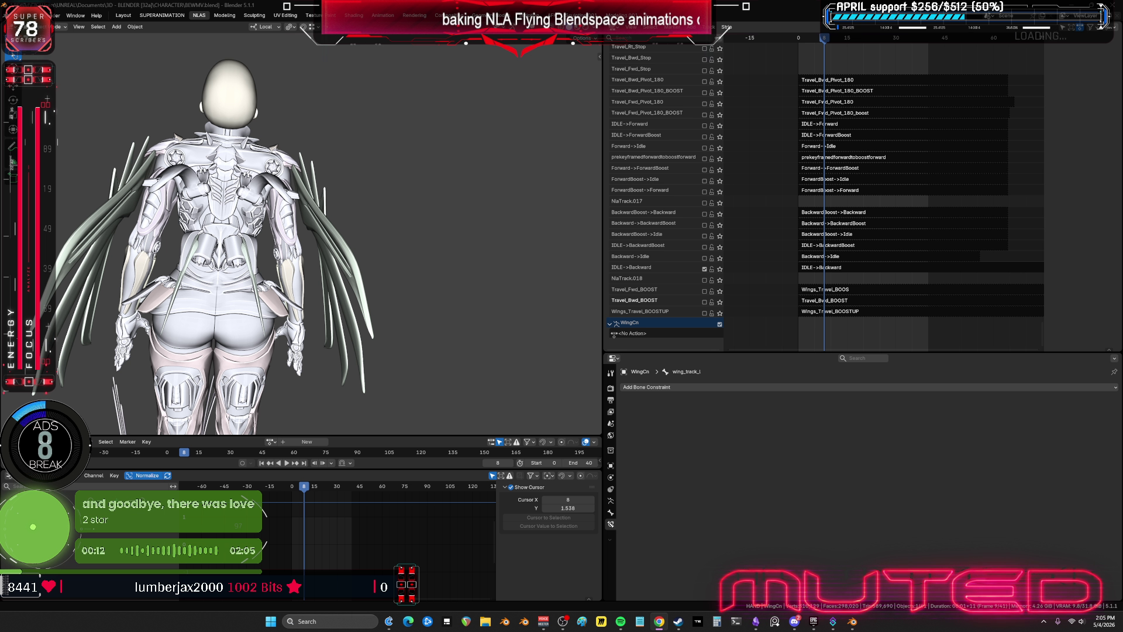
pyautogui.moveTo(522, 291); pyautogui.dragTo(365, 232, button='middle')
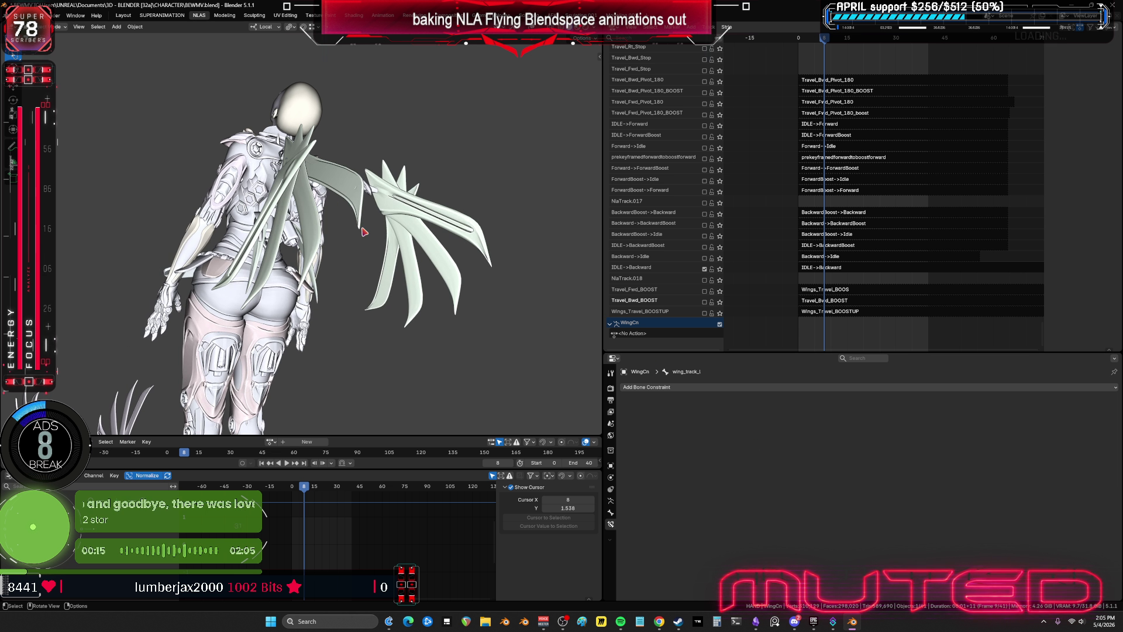
# - Enable Forward->ForwardBoost, disable IDLE->Backward, and solo the Forward->ForwardBoost track
pyautogui.click(704, 169)
pyautogui.moveTo(454, 201)
pyautogui.mouseDown(button='middle')
pyautogui.moveTo(494, 210)
pyautogui.moveTo(470, 241)
pyautogui.mouseUp(button='middle')
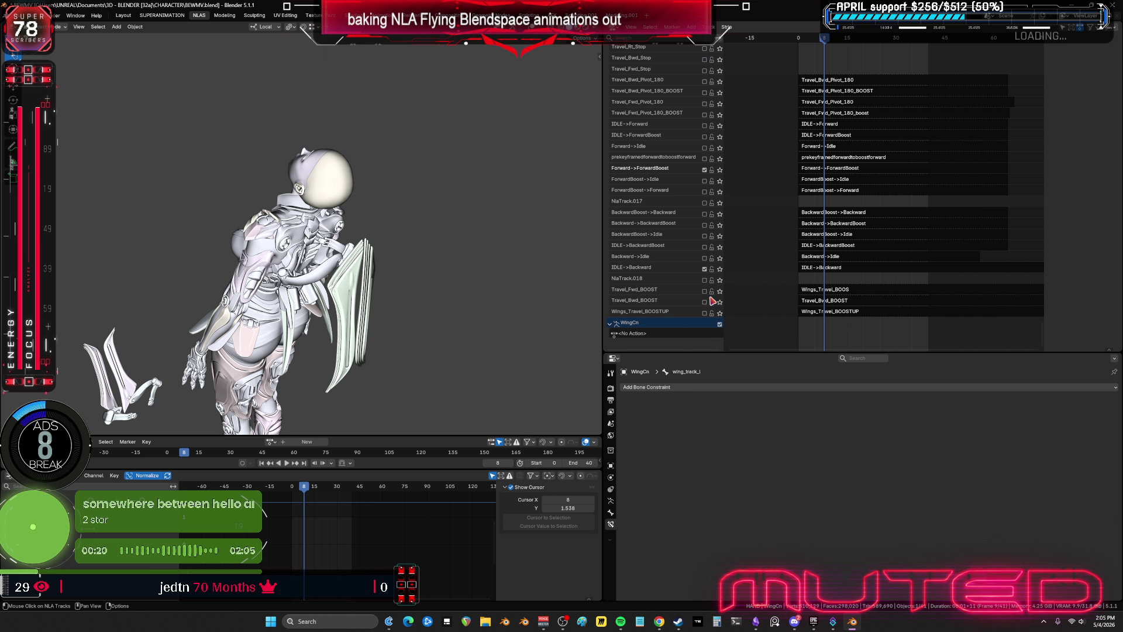
pyautogui.click(706, 272)
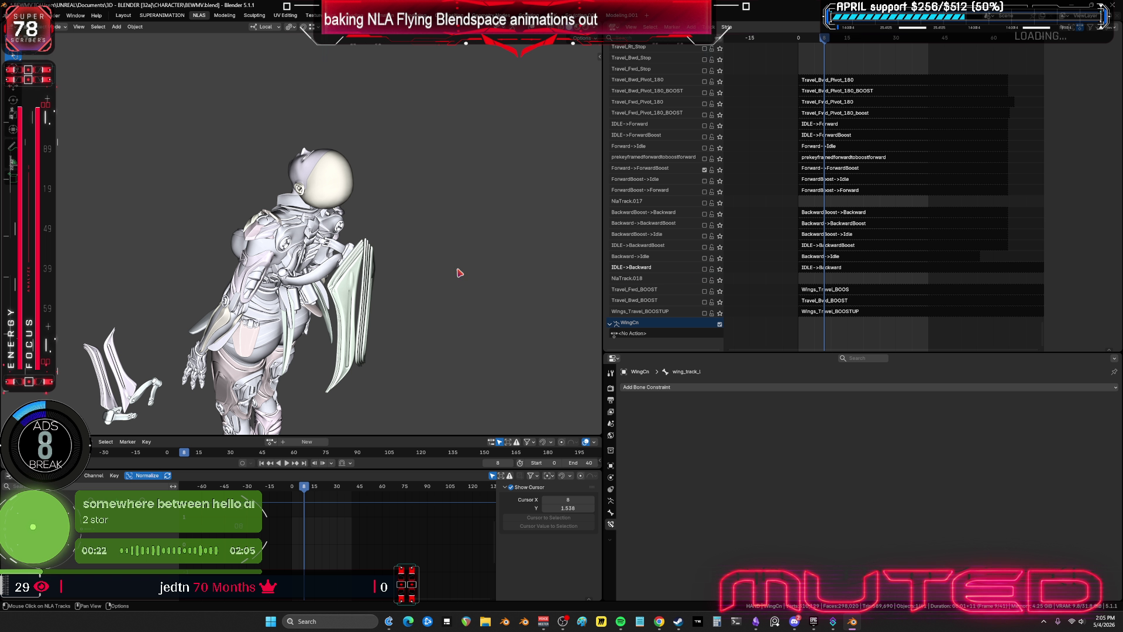
pyautogui.moveTo(480, 257)
pyautogui.mouseDown(button='middle')
pyautogui.moveTo(501, 250)
pyautogui.moveTo(324, 258)
pyautogui.moveTo(301, 238)
pyautogui.moveTo(368, 233)
pyautogui.moveTo(429, 258)
pyautogui.moveTo(431, 153)
pyautogui.mouseUp(button='middle')
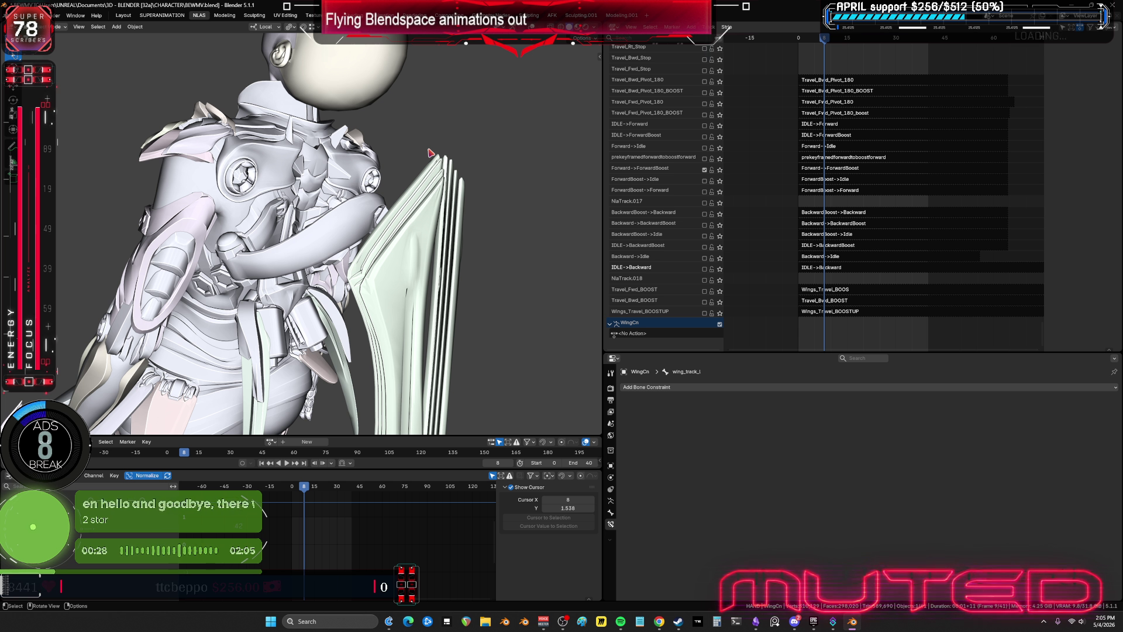
pyautogui.click(720, 170)
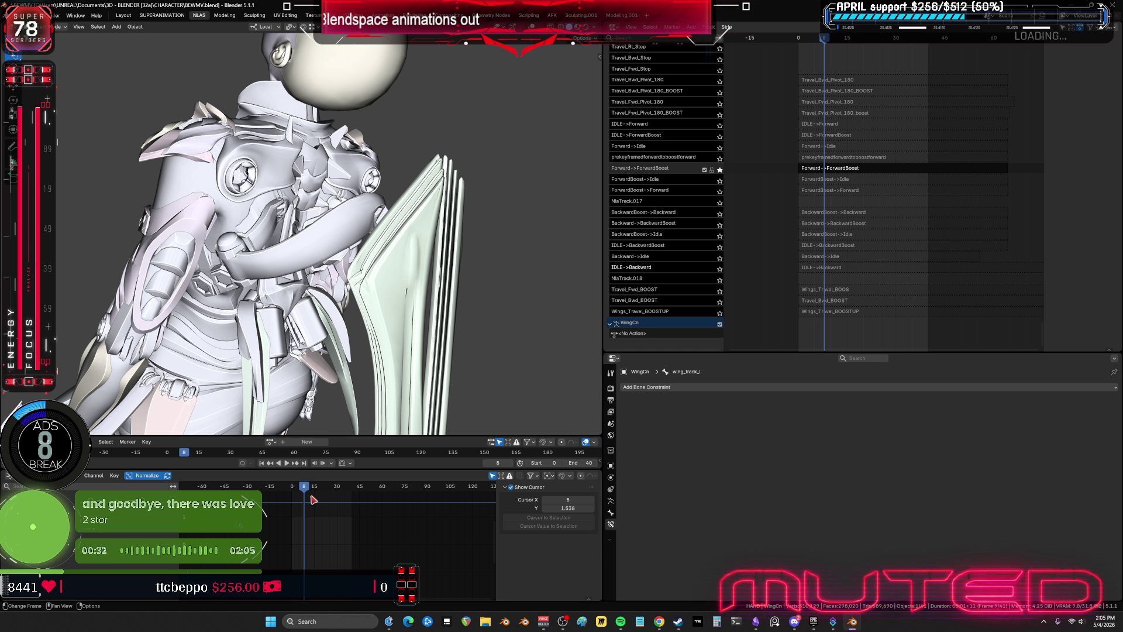
# - Scrub frames 13 to 37 and orbit around the soloed Forward->ForwardBoost wing pose
pyautogui.moveTo(304, 493); pyautogui.dragTo(320, 493)
pyautogui.scroll(-5, 477, 273)
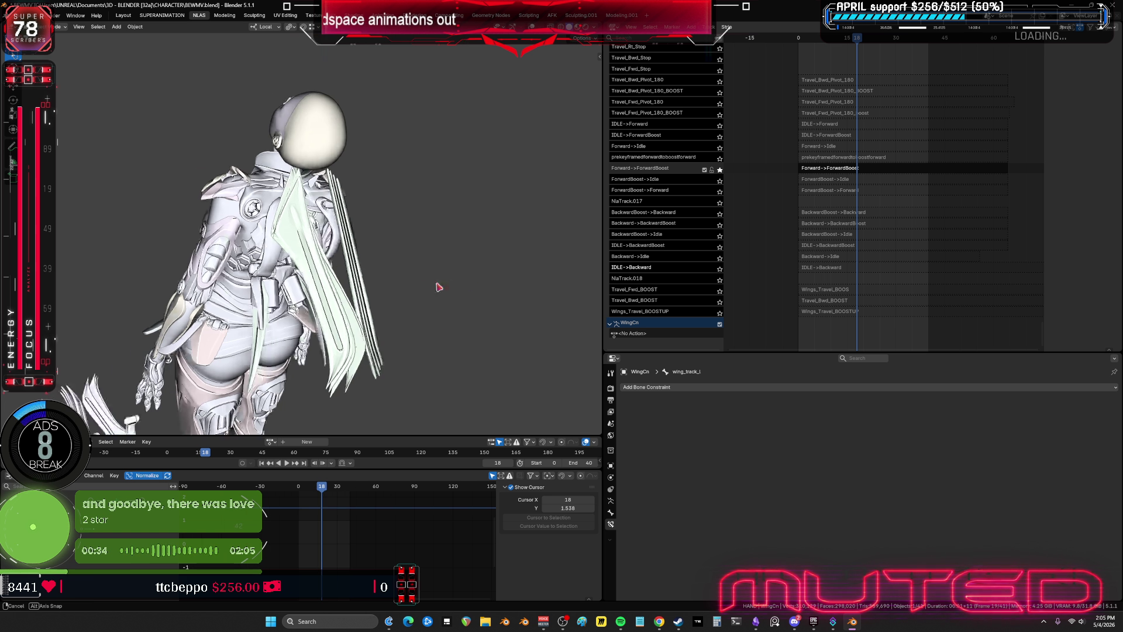
pyautogui.moveTo(439, 283)
pyautogui.mouseDown(button='middle')
pyautogui.moveTo(326, 293)
pyautogui.moveTo(433, 272)
pyautogui.moveTo(404, 249)
pyautogui.mouseUp(button='middle')
pyautogui.moveTo(322, 493)
pyautogui.mouseDown()
pyautogui.moveTo(301, 494)
pyautogui.moveTo(346, 501)
pyautogui.mouseUp()
pyautogui.moveTo(549, 309); pyautogui.dragTo(486, 318, button='middle')
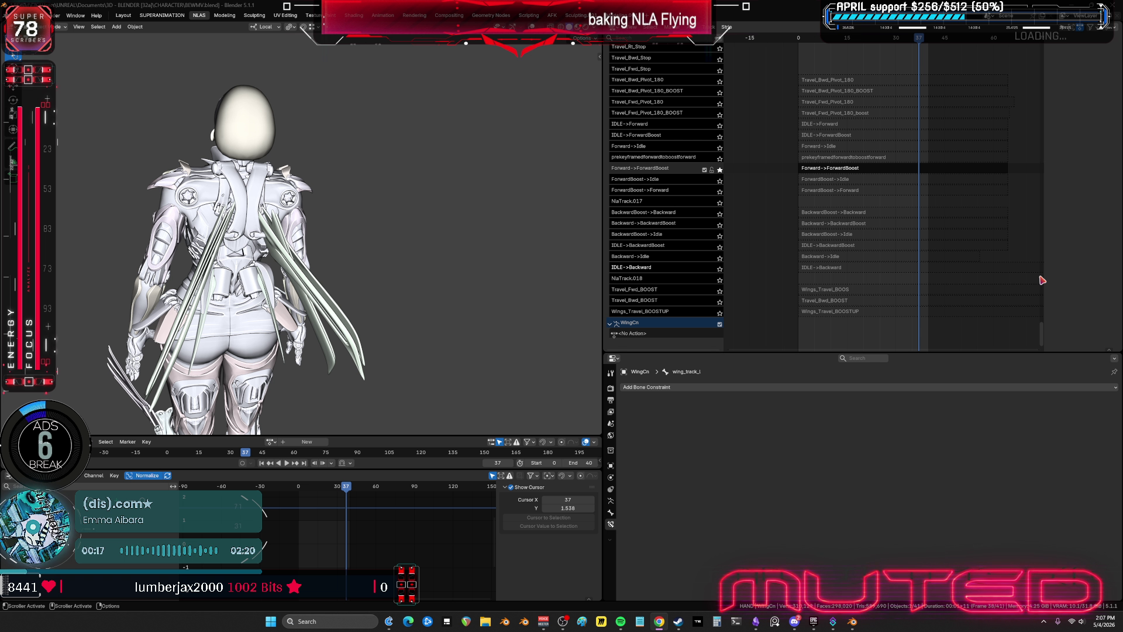
pyautogui.moveTo(340, 246); pyautogui.dragTo(527, 205, button='middle')
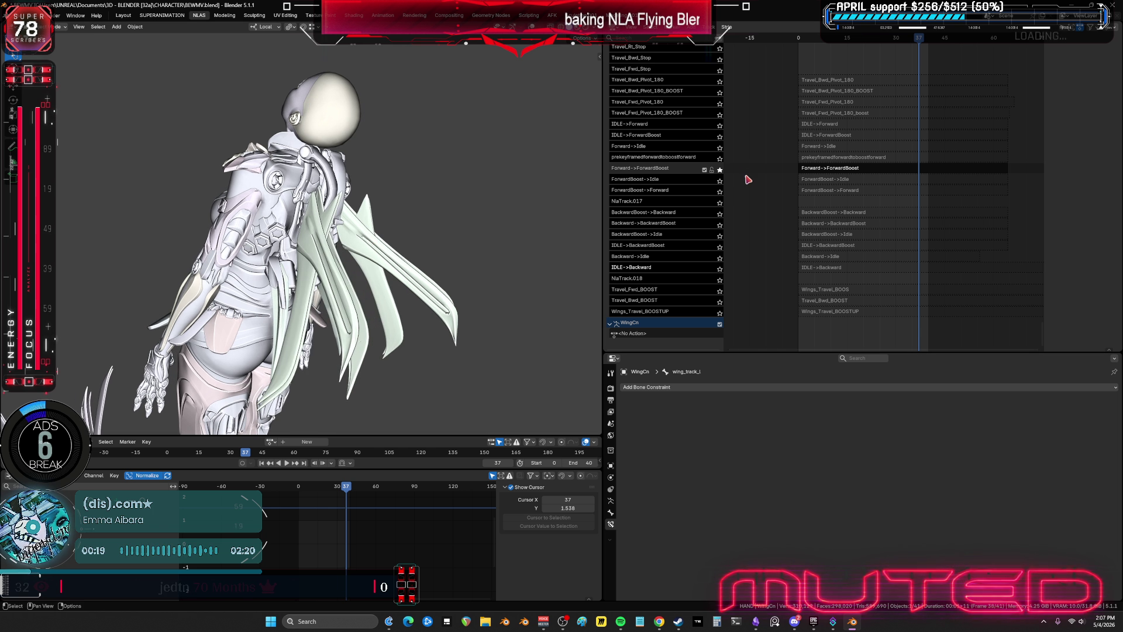
# - Unsolo the track, play the animation, and enable IDLE->Forward to step through its frames
pyautogui.click(720, 170)
pyautogui.scroll(3, 838, 126)
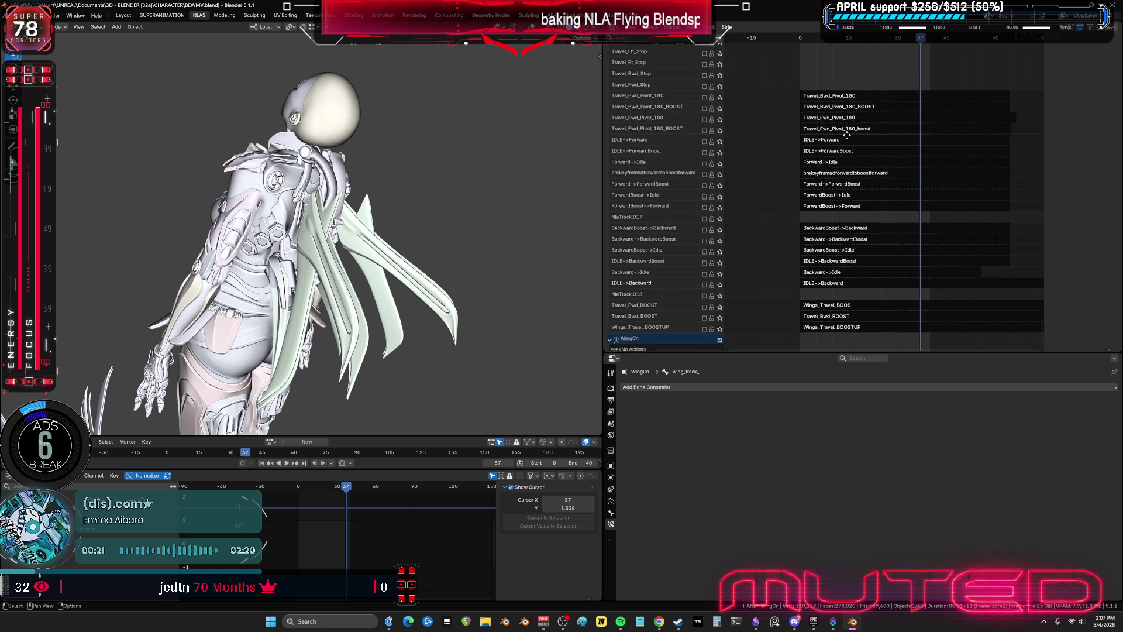
pyautogui.press('space')
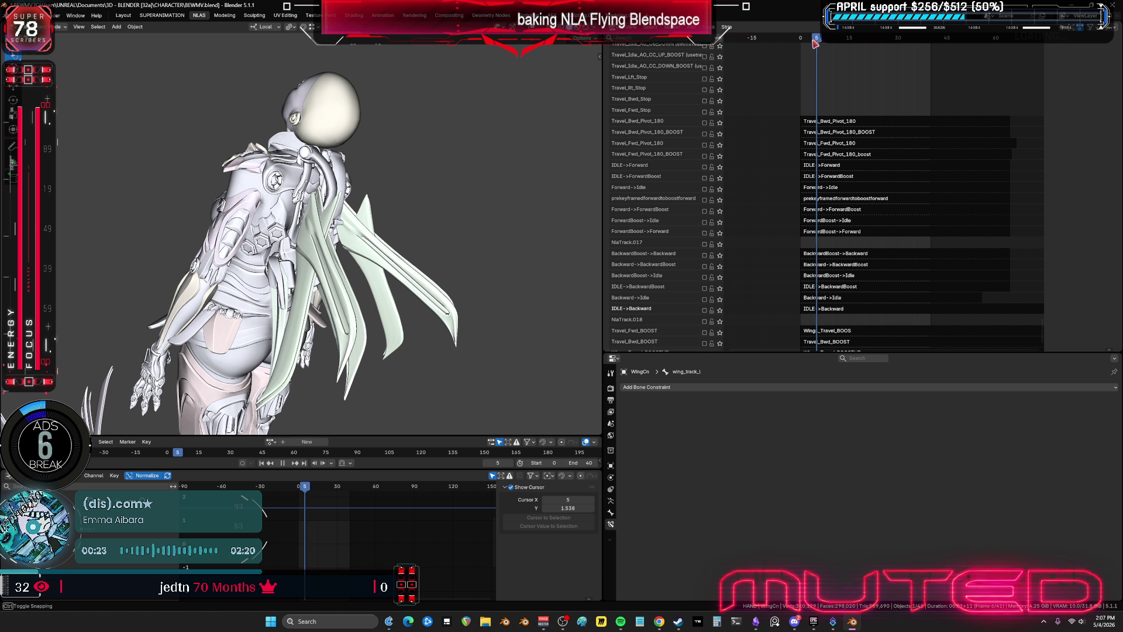
pyautogui.press('space')
pyautogui.click(705, 167)
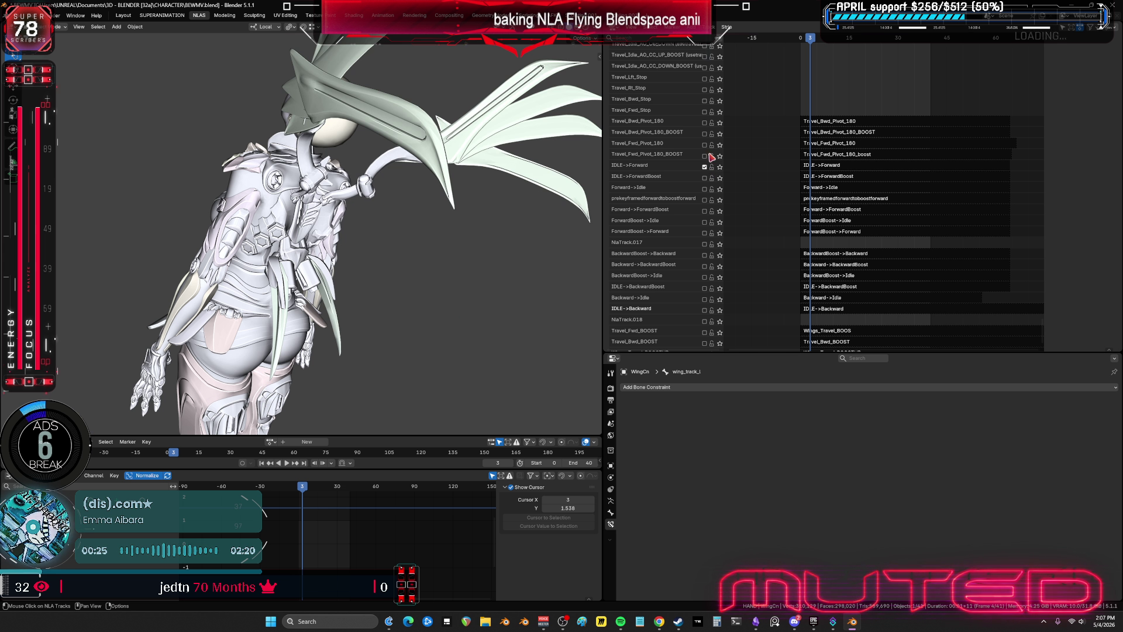
pyautogui.moveTo(481, 187); pyautogui.dragTo(556, 211, button='middle')
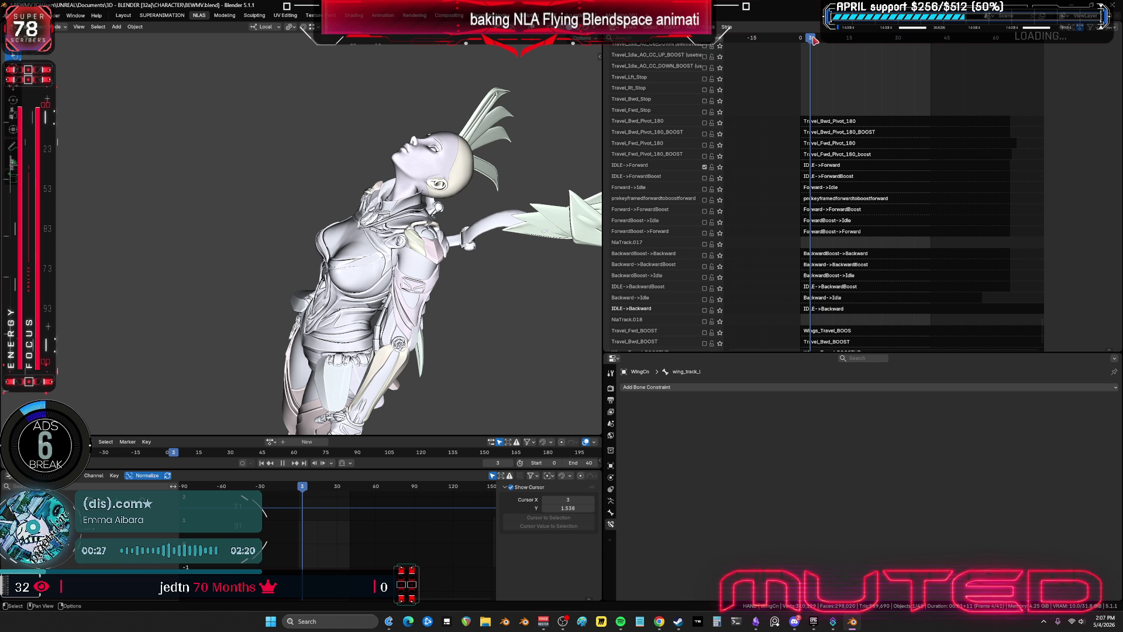
pyautogui.moveTo(818, 44); pyautogui.dragTo(940, 47)
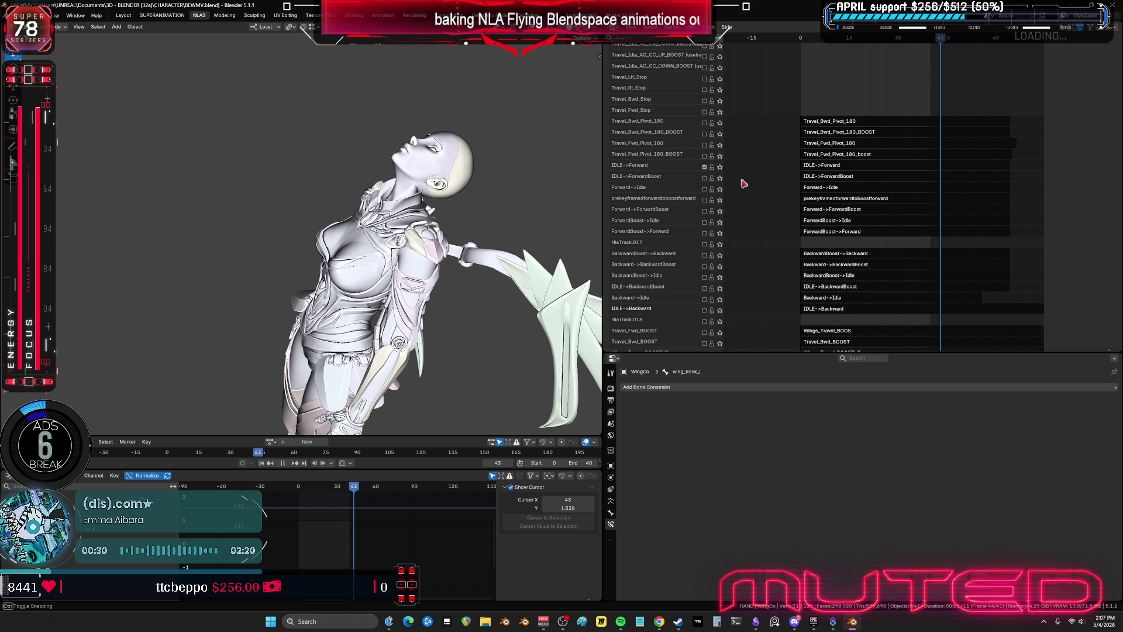
# - Try IDLE->ForwardBoost, then enable Forward->Idle and step through its wing motion from behind
pyautogui.click(705, 179)
pyautogui.moveTo(816, 40)
pyautogui.mouseDown()
pyautogui.moveTo(799, 41)
pyautogui.moveTo(864, 51)
pyautogui.mouseUp()
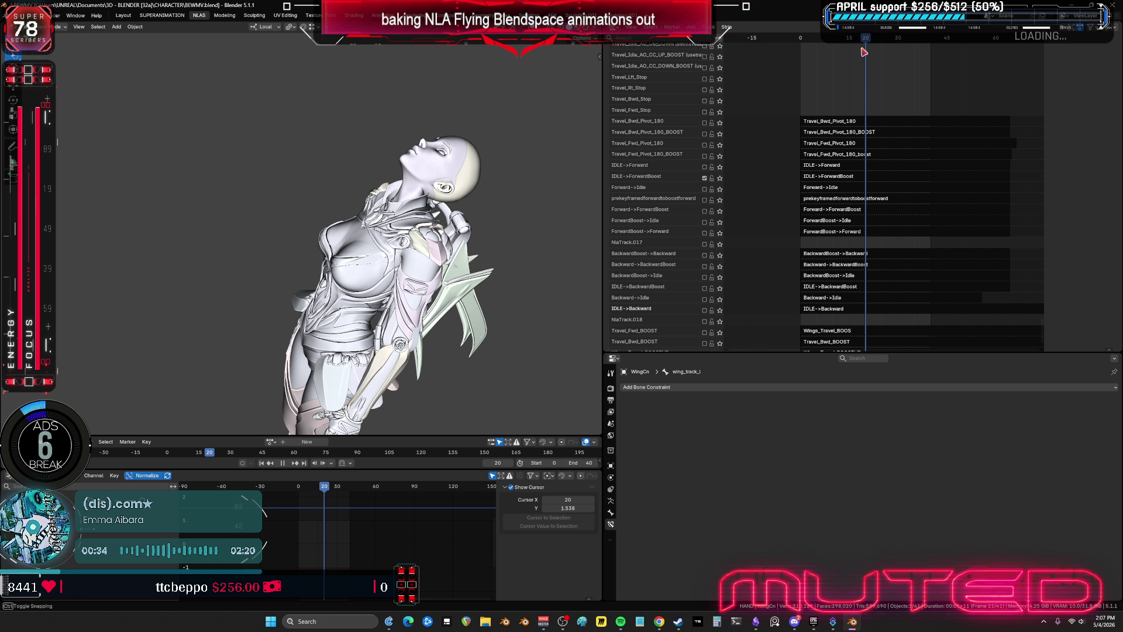
pyautogui.click(705, 178)
pyautogui.click(705, 189)
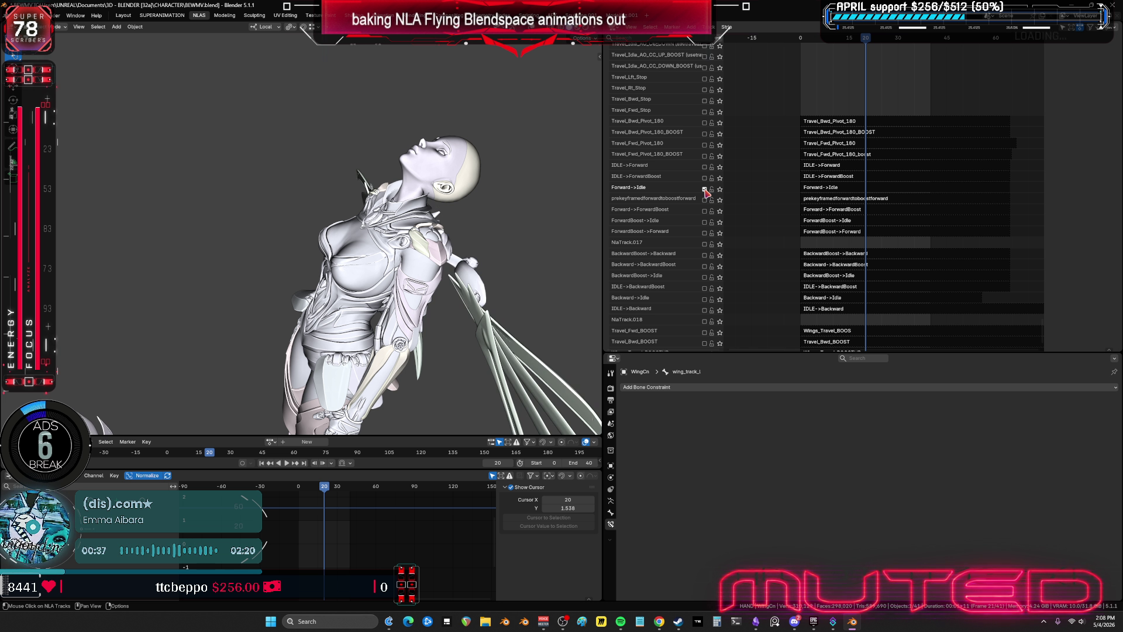
pyautogui.moveTo(800, 54); pyautogui.dragTo(862, 48)
pyautogui.moveTo(517, 239)
pyautogui.mouseDown(button='middle')
pyautogui.moveTo(414, 211)
pyautogui.moveTo(430, 220)
pyautogui.mouseUp(button='middle')
pyautogui.keyDown('alt'); pyautogui.moveTo(456, 230); pyautogui.dragTo(336, 234); pyautogui.keyUp('alt')
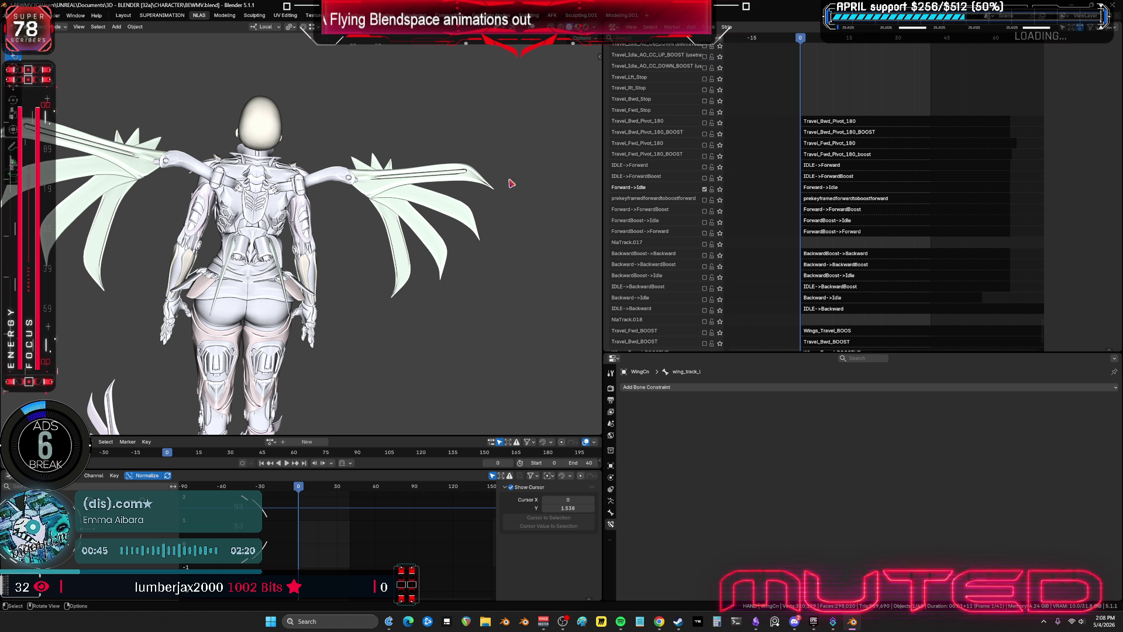
pyautogui.keyDown('alt'); pyautogui.moveTo(353, 165); pyautogui.dragTo(413, 162); pyautogui.keyUp('alt')
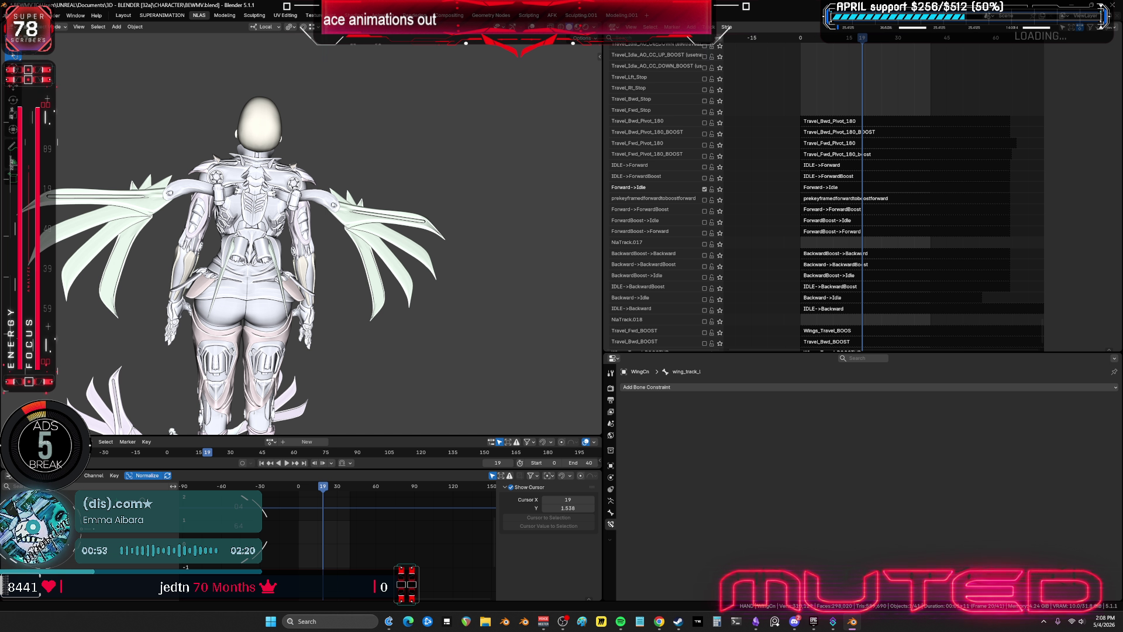
# - Add an empty track above Forward->Idle and duplicate the Forward->Idle strip onto it
pyautogui.rightClick(641, 192)
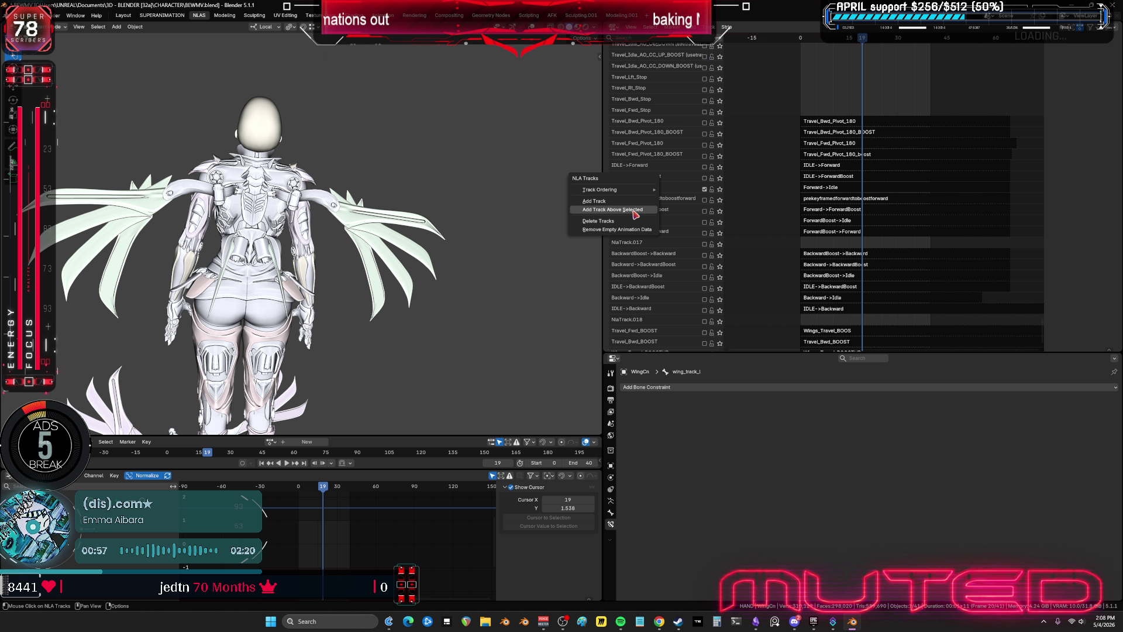
pyautogui.press('Return')
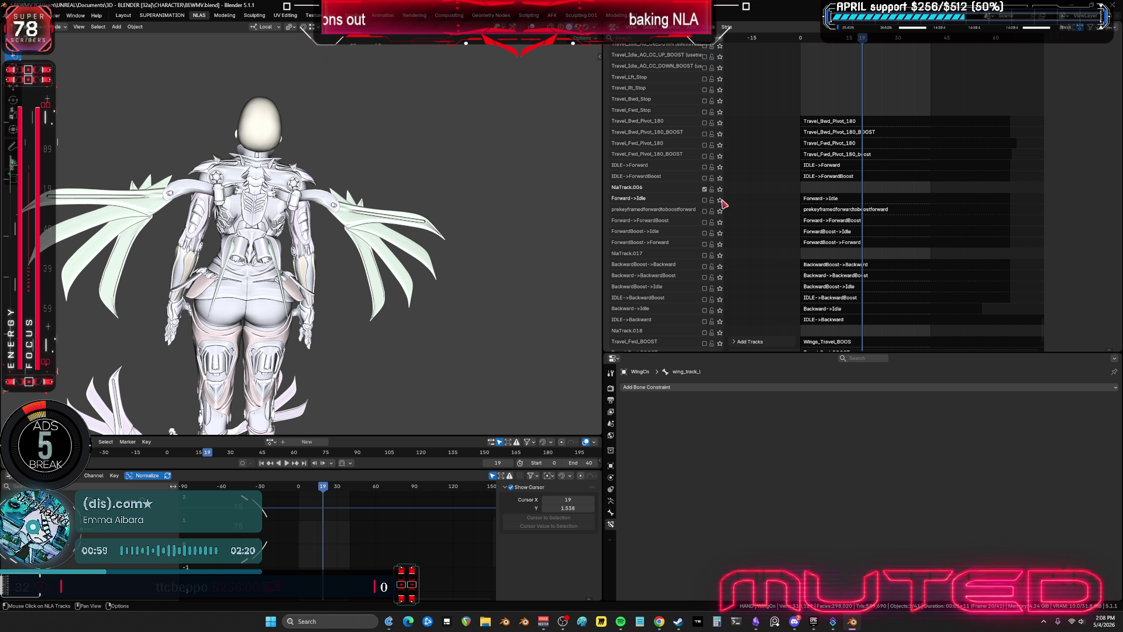
pyautogui.click(841, 199)
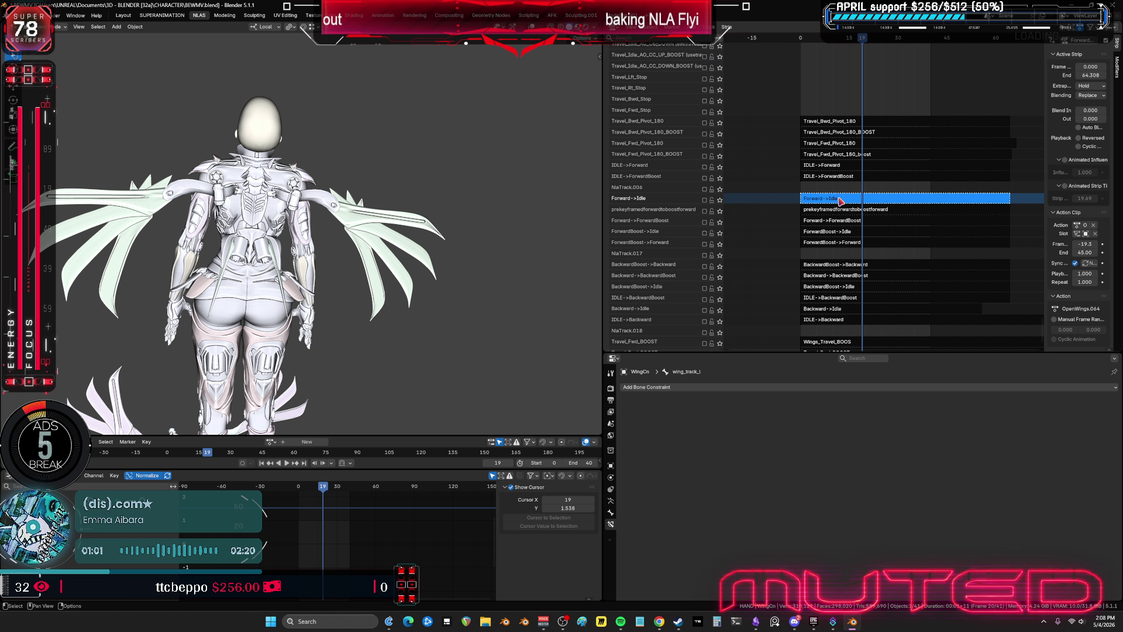
pyautogui.rightClick(841, 199)
pyautogui.click(840, 199)
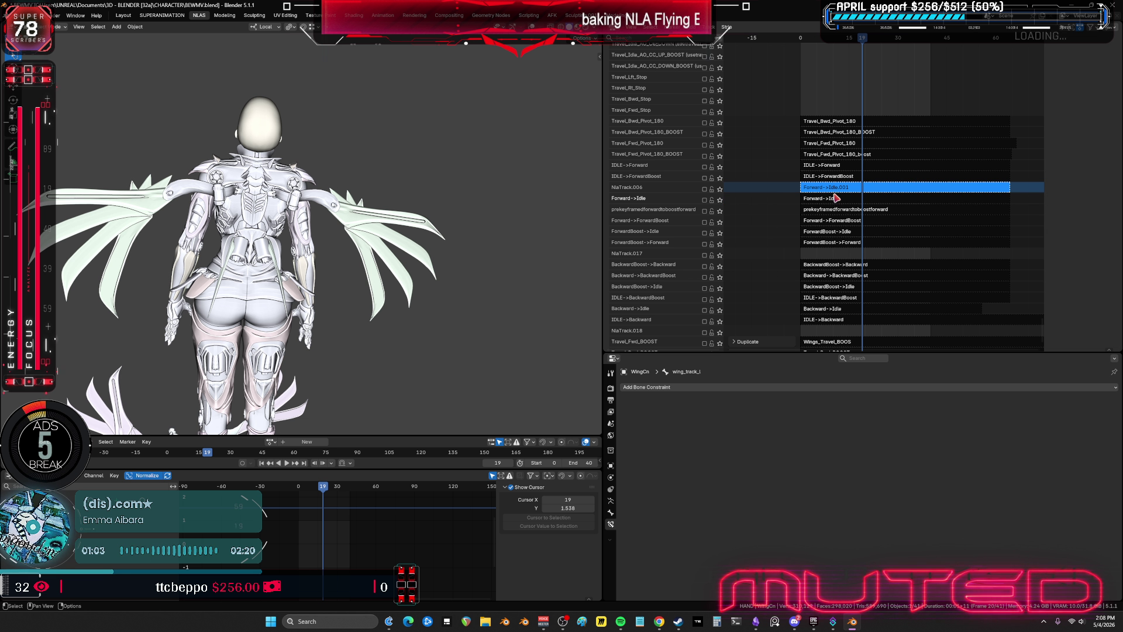
pyautogui.click(832, 190)
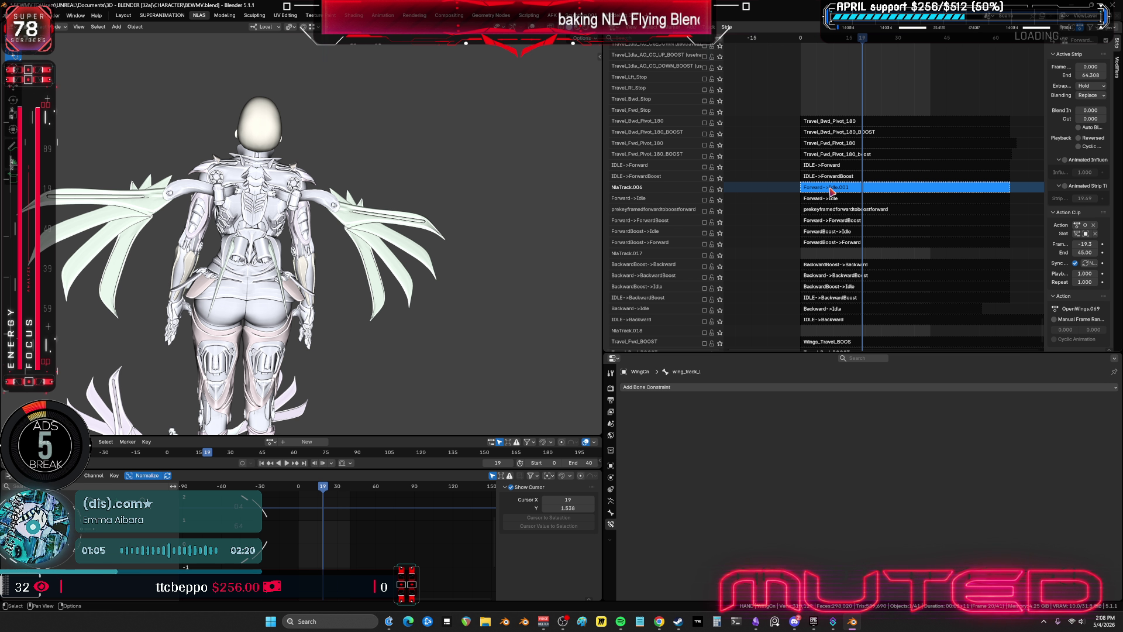
# - Rename the duplicated strip to ultimateprpare
pyautogui.press('F2')
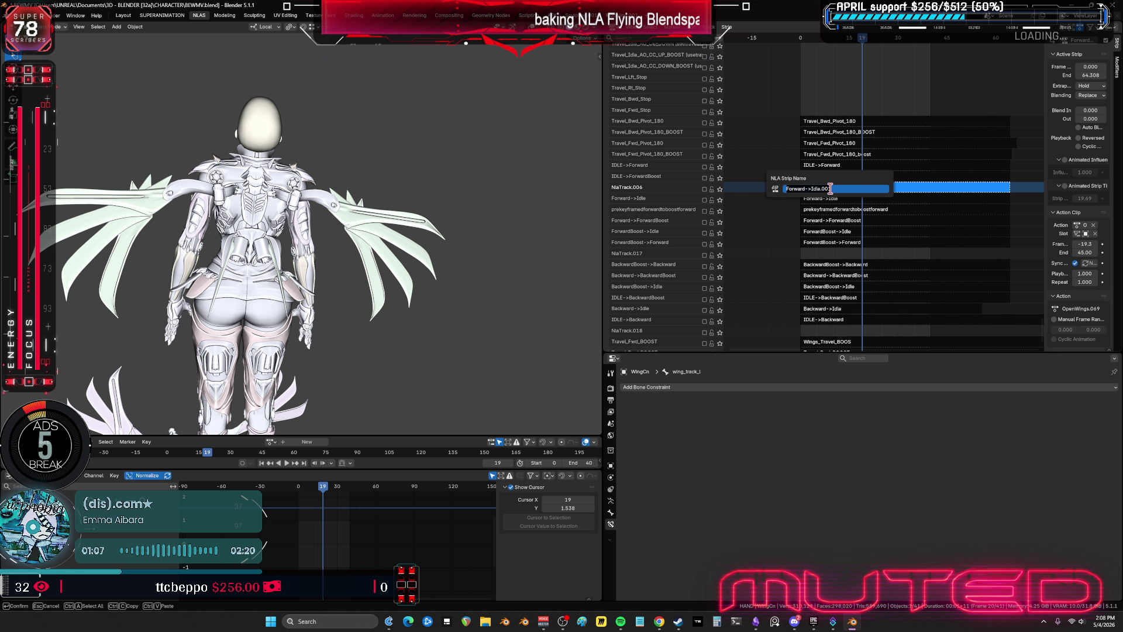
pyautogui.write('ultimateprpare')
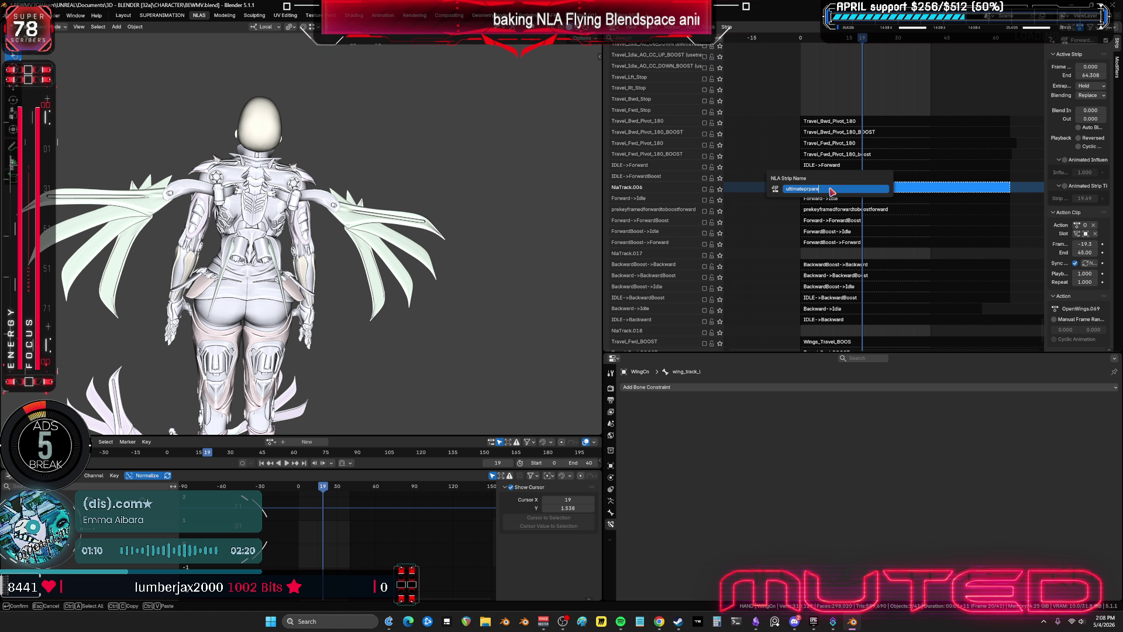
pyautogui.press('Return')
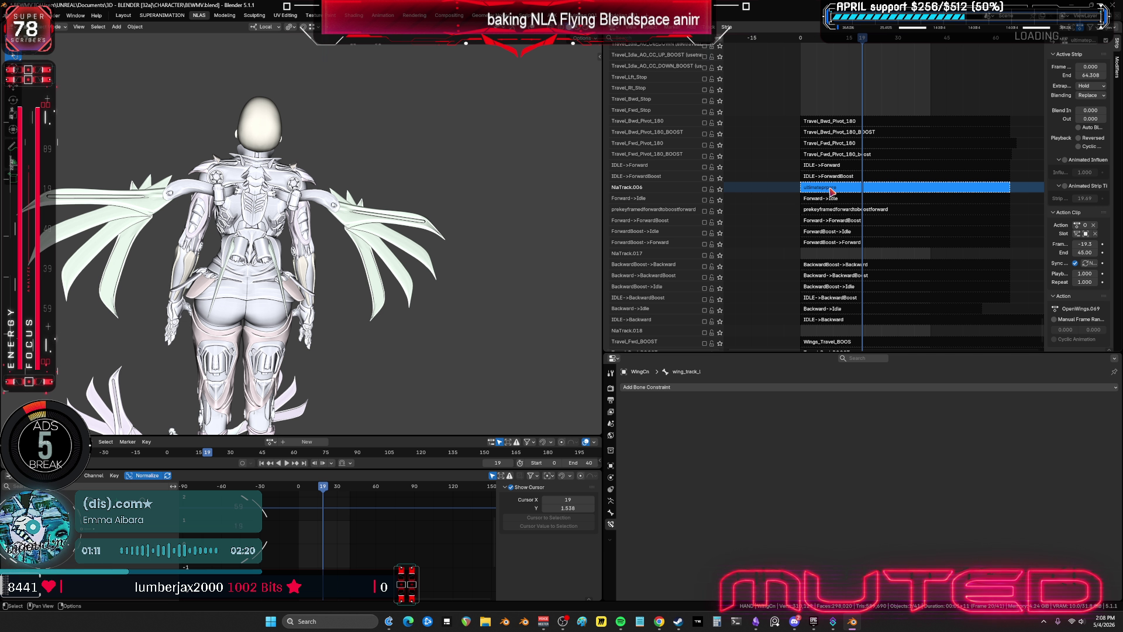
pyautogui.press('F2')
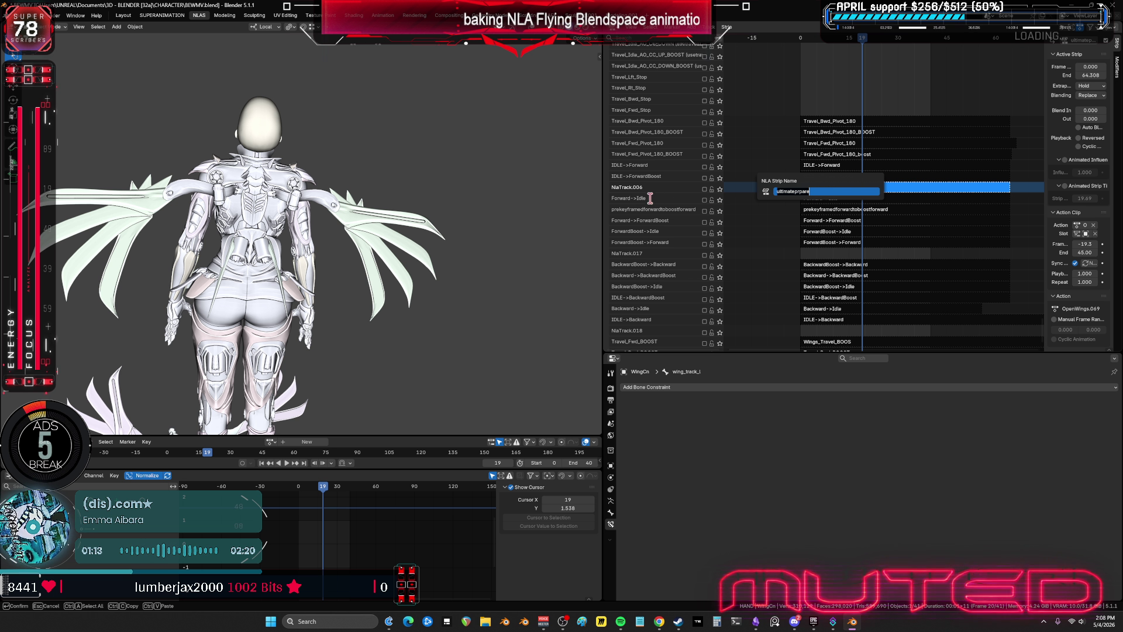
pyautogui.press('Return')
# - Name the new track ultimateprpare and scroll the track list up to the Ultimate tracks
pyautogui.doubleClick(637, 187)
pyautogui.write('ultimateprpare')
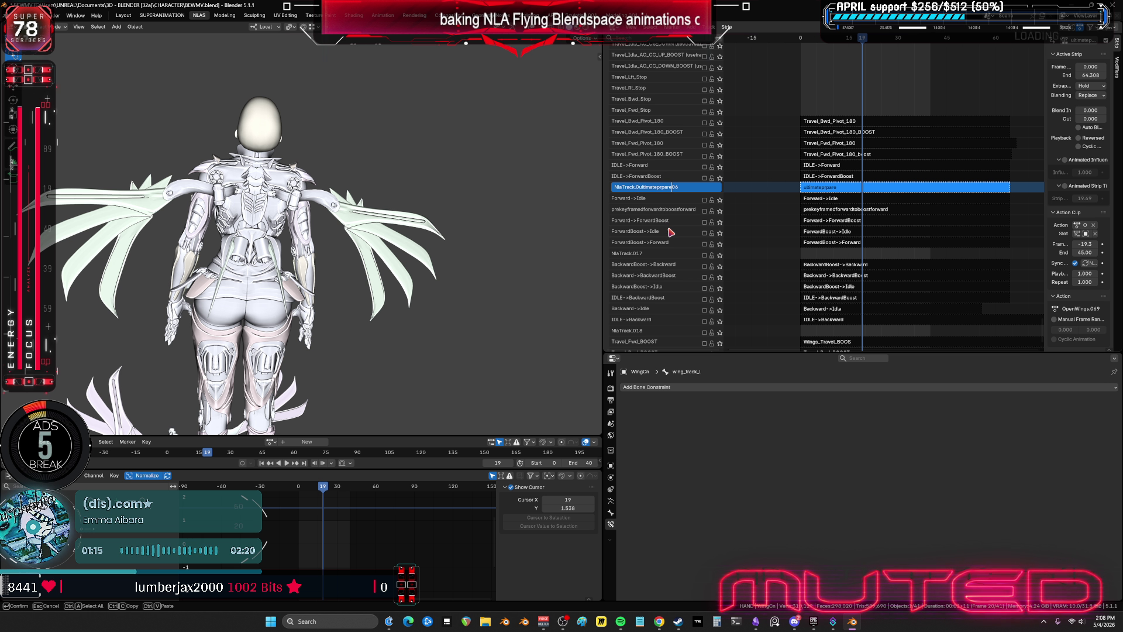
pyautogui.press('Return')
pyautogui.doubleClick(651, 190)
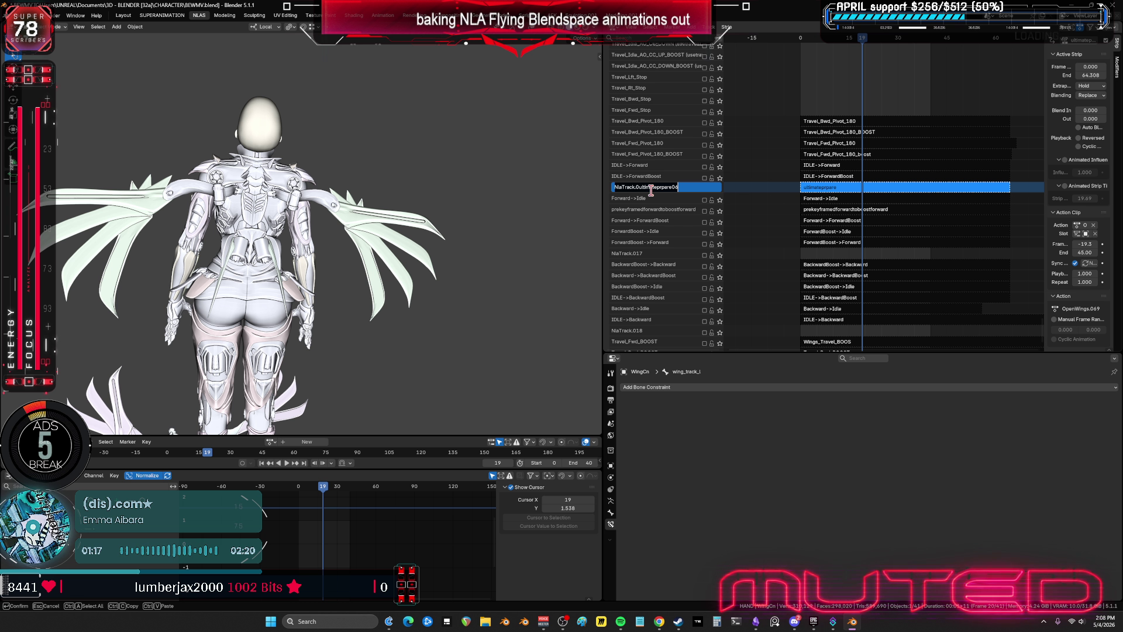
pyautogui.write('ultimateprpare')
pyautogui.press('Return')
pyautogui.scroll(-1, 846, 132)
pyautogui.moveTo(846, 133)
pyautogui.mouseDown(button='middle')
pyautogui.moveTo(798, 208)
pyautogui.moveTo(833, 133)
pyautogui.moveTo(826, 81)
pyautogui.mouseUp(button='middle')
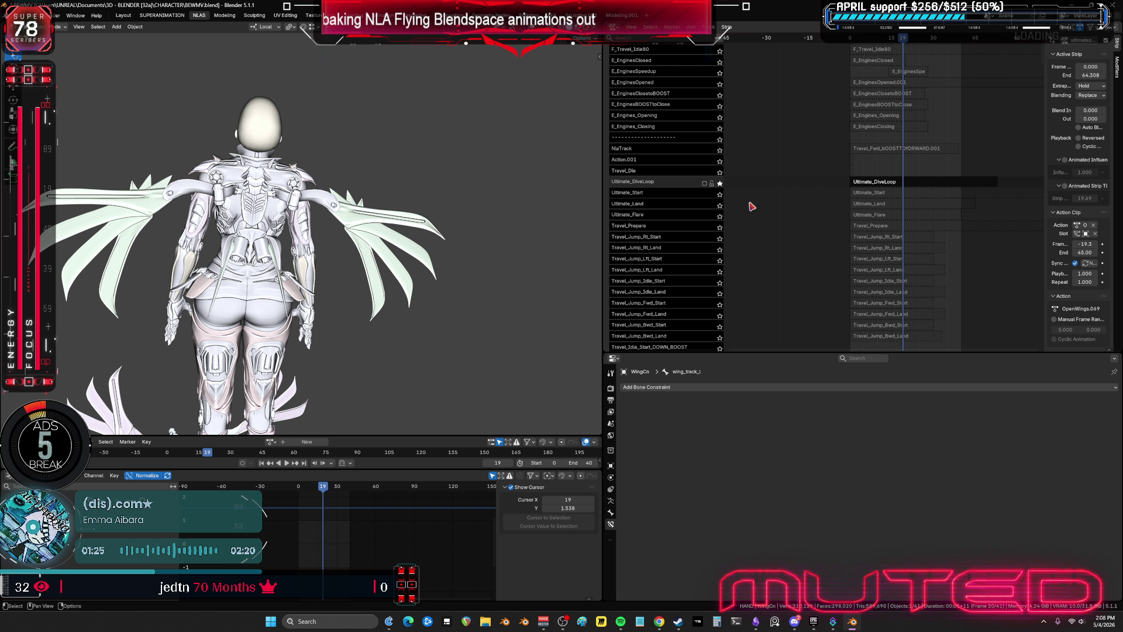
# - Unsolo Ultimate_DiveLoop, enable Ultimate_Start, and scrub the wing animation back and forth
pyautogui.click(719, 183)
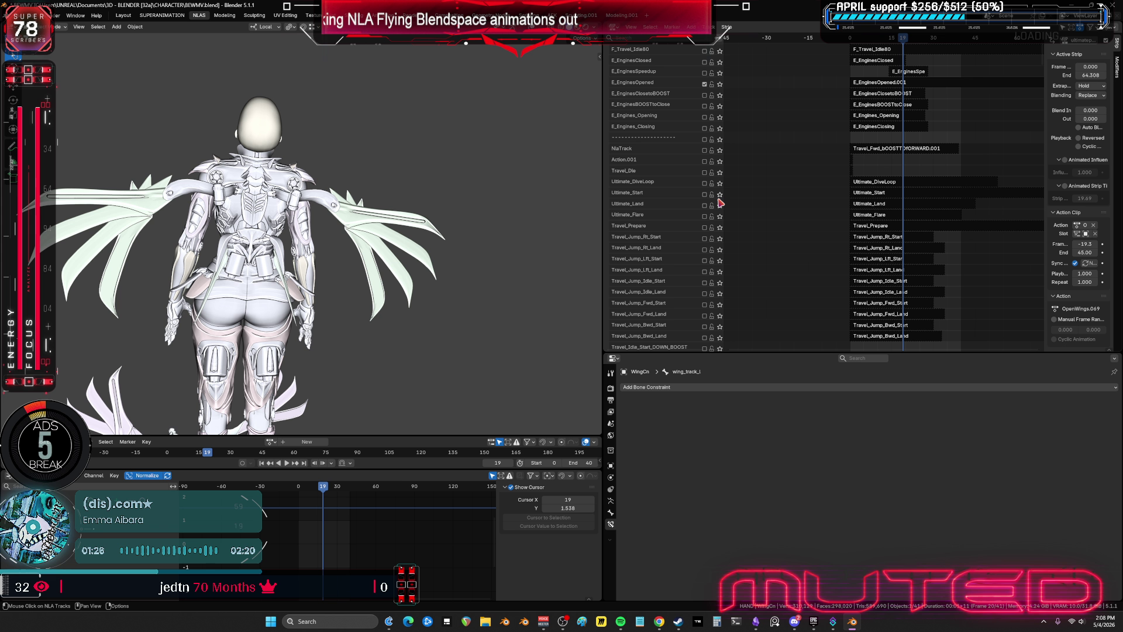
pyautogui.click(704, 194)
pyautogui.scroll(-1, 713, 202)
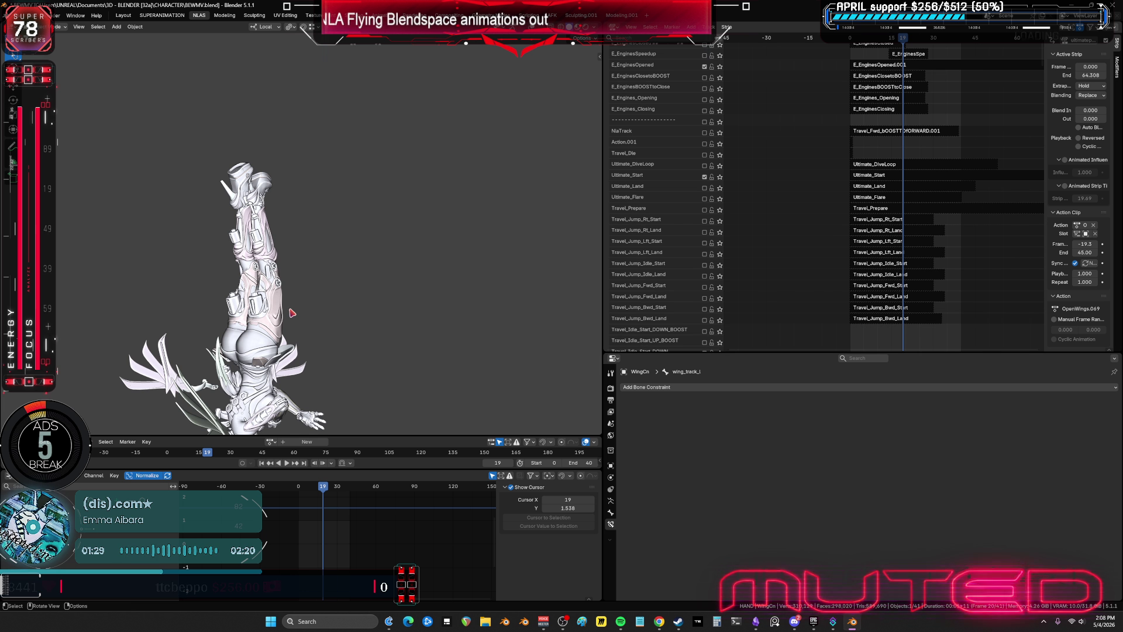
pyautogui.keyDown('alt'); pyautogui.scroll(-20, 368, 217); pyautogui.keyUp('alt')
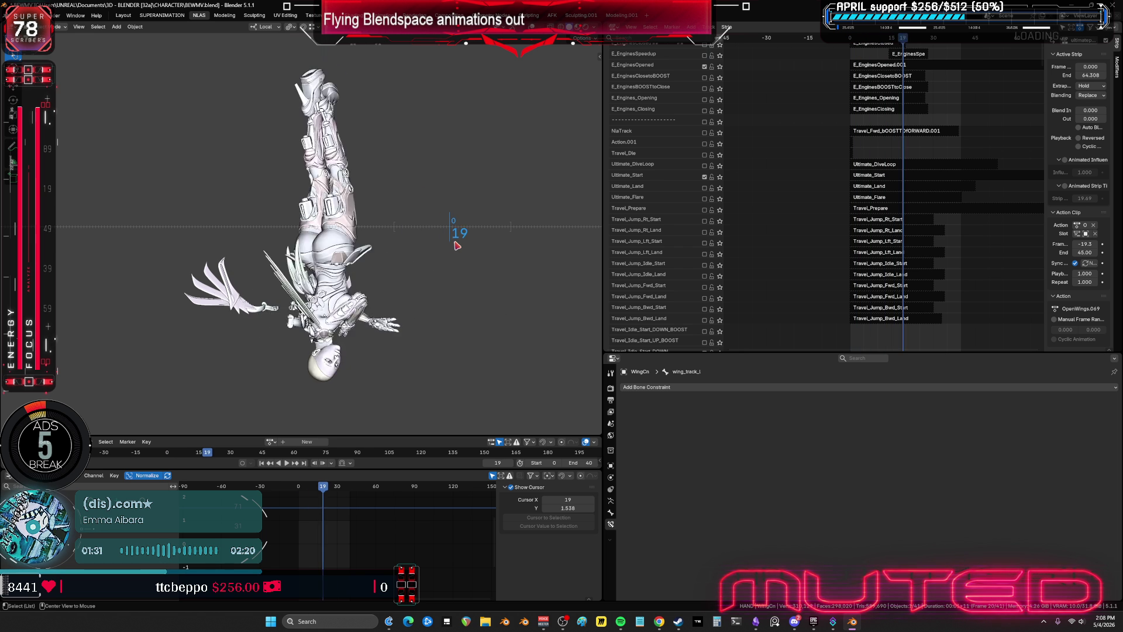
pyautogui.keyDown('alt'); pyautogui.scroll(-20, 514, 250); pyautogui.keyUp('alt')
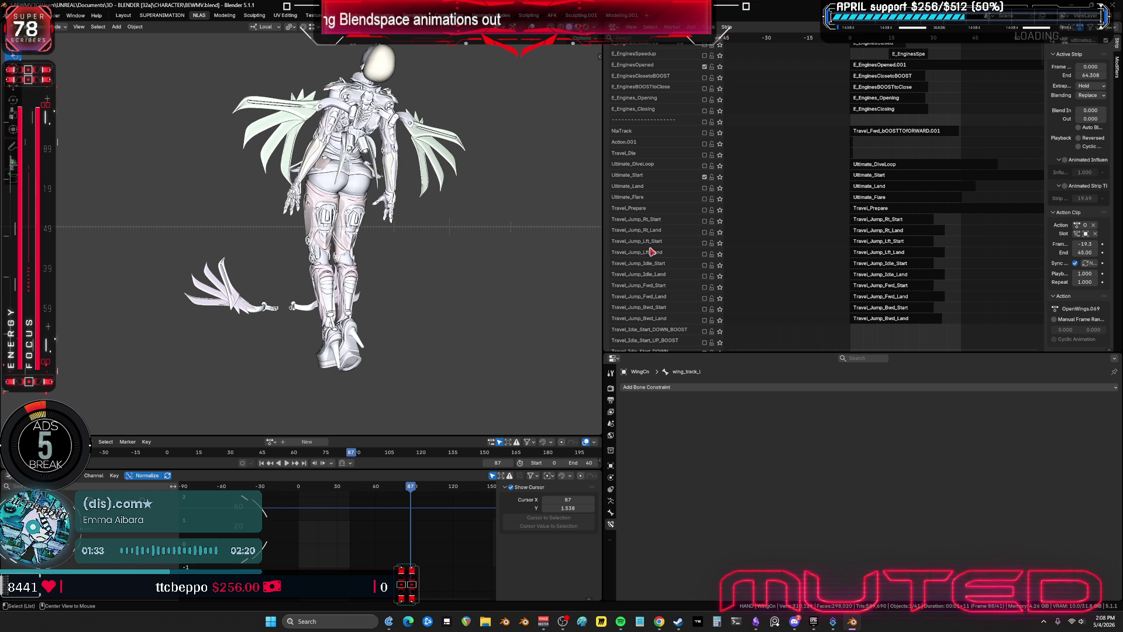
pyautogui.keyDown('alt'); pyautogui.scroll(20, 530, 264); pyautogui.keyUp('alt')
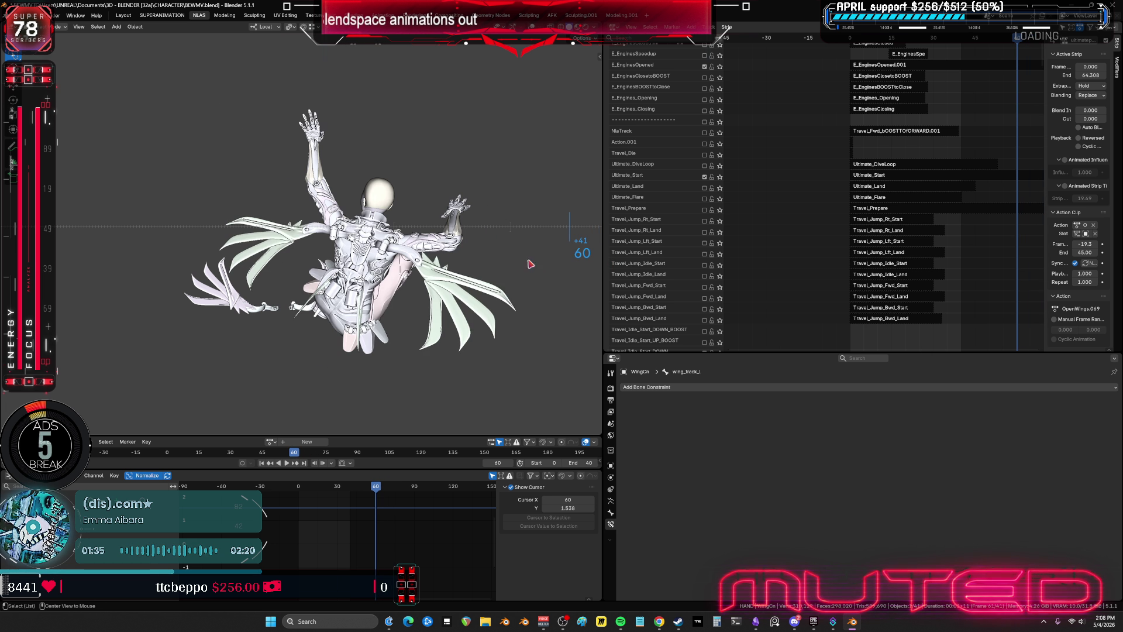
pyautogui.keyDown('alt'); pyautogui.scroll(20, 402, 256); pyautogui.keyUp('alt')
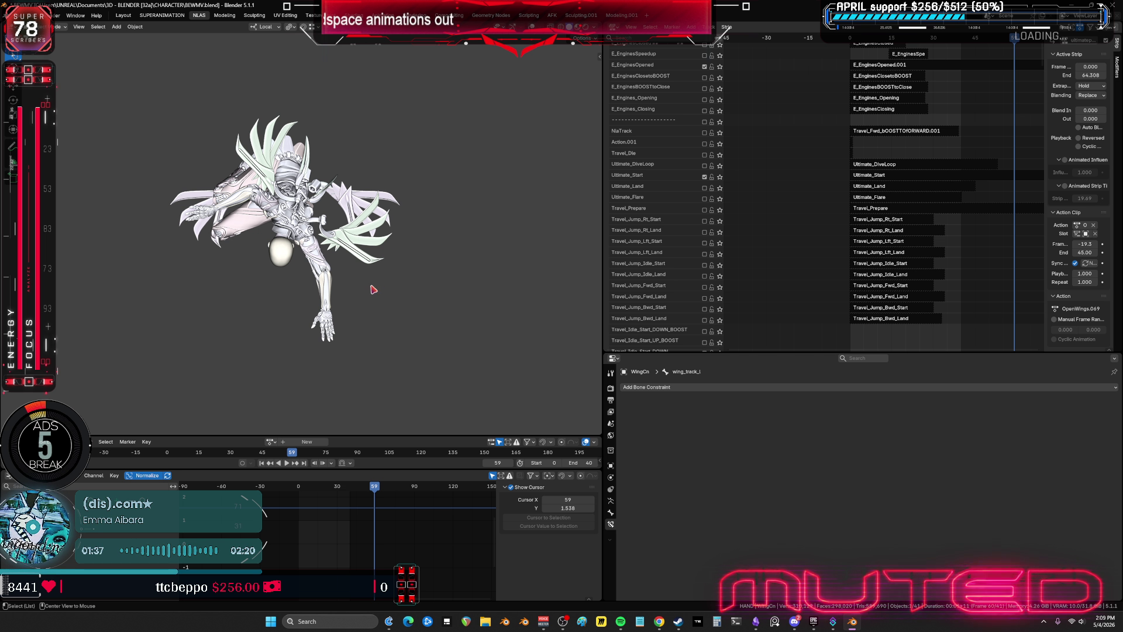
pyautogui.keyDown('alt'); pyautogui.scroll(20, 253, 301); pyautogui.keyUp('alt')
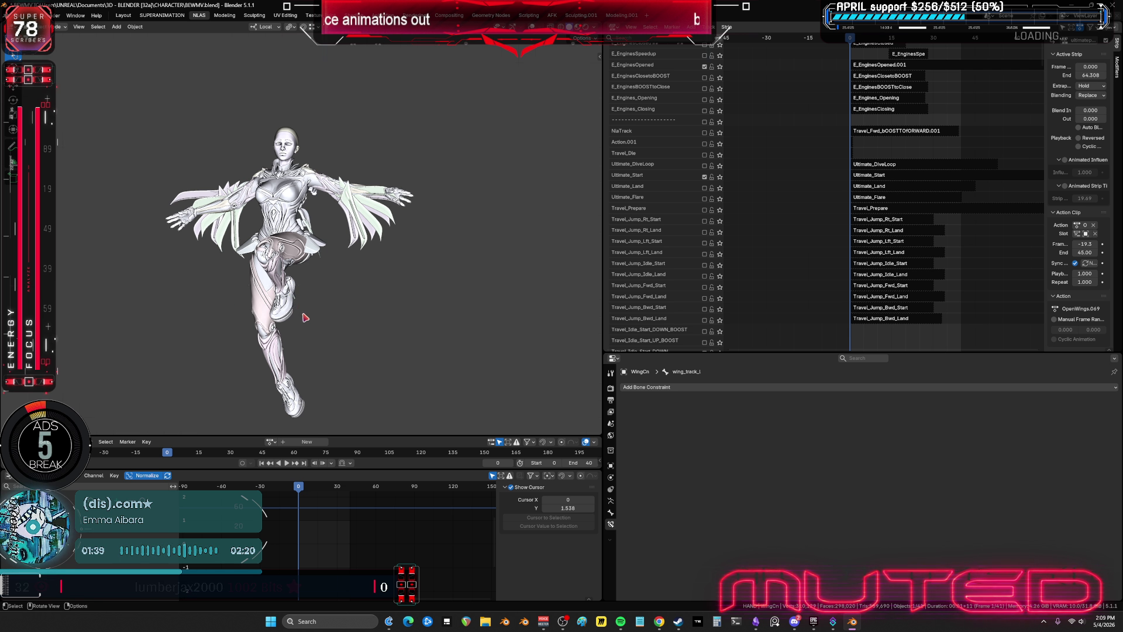
# - Show the bone overlays and scrub frames again, ending on frame 40
pyautogui.hotkey('shift', 'alt', 'z')
pyautogui.hotkey('shift', 'alt', 'z')
pyautogui.keyDown('alt'); pyautogui.scroll(-3, 351, 264); pyautogui.keyUp('alt')
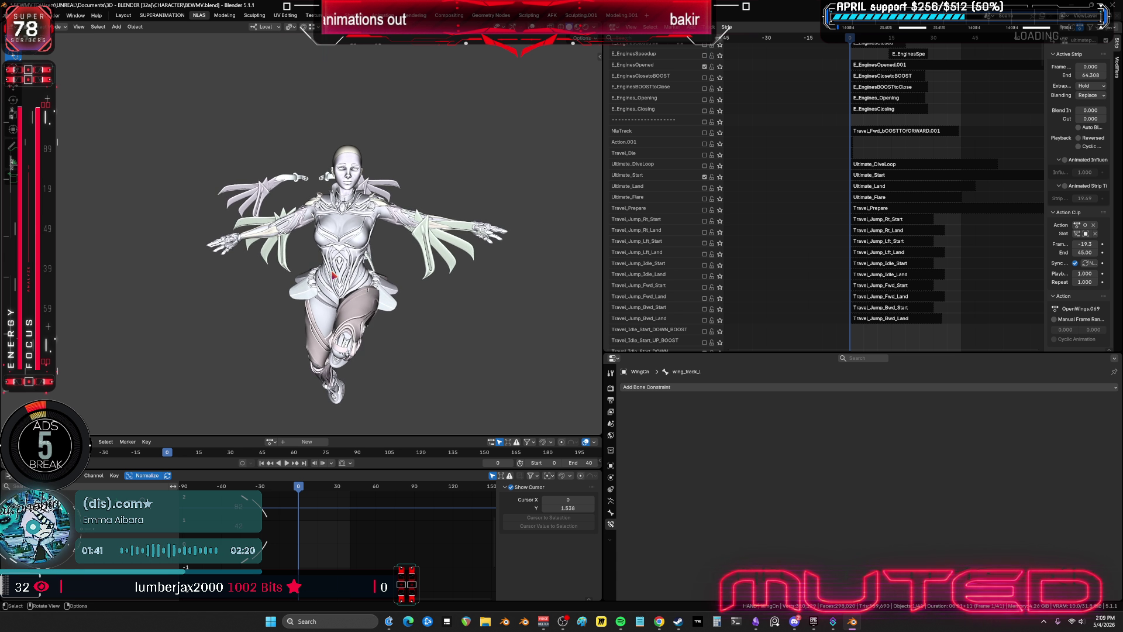
pyautogui.keyDown('alt'); pyautogui.scroll(-18, 206, 265); pyautogui.keyUp('alt')
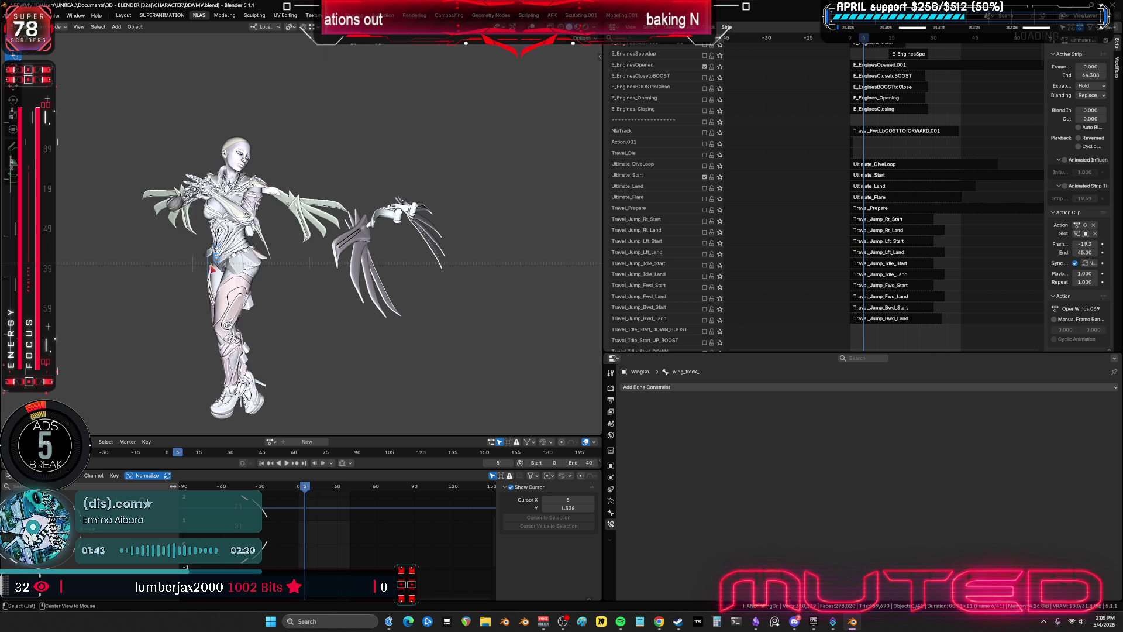
pyautogui.keyDown('alt'); pyautogui.scroll(-20, 257, 271); pyautogui.keyUp('alt')
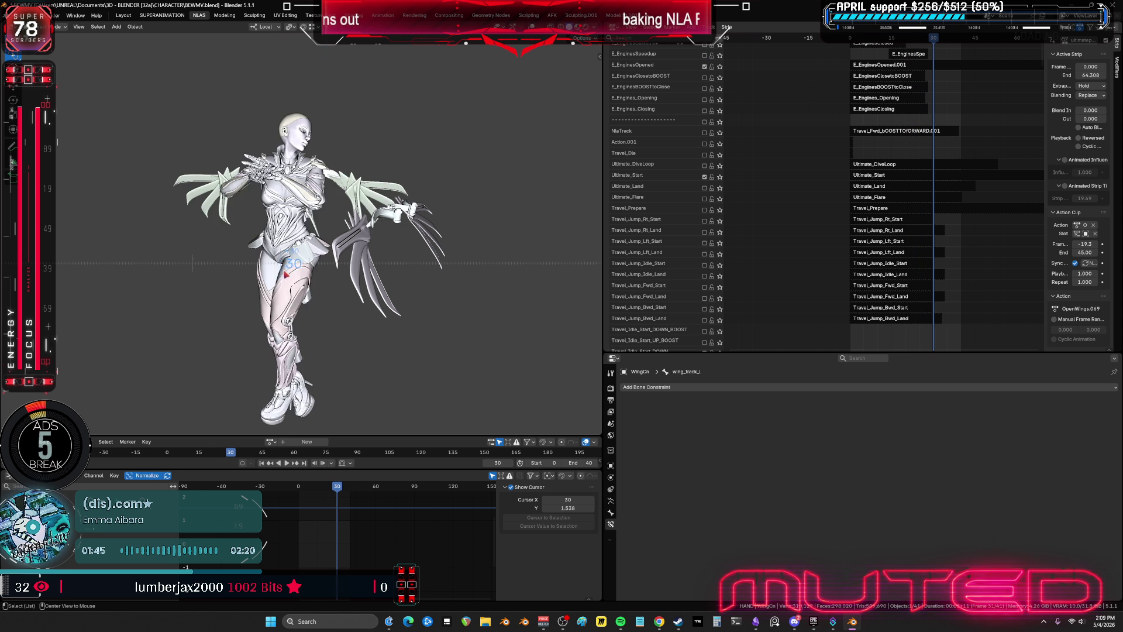
pyautogui.keyDown('alt'); pyautogui.scroll(20, 363, 273); pyautogui.keyUp('alt')
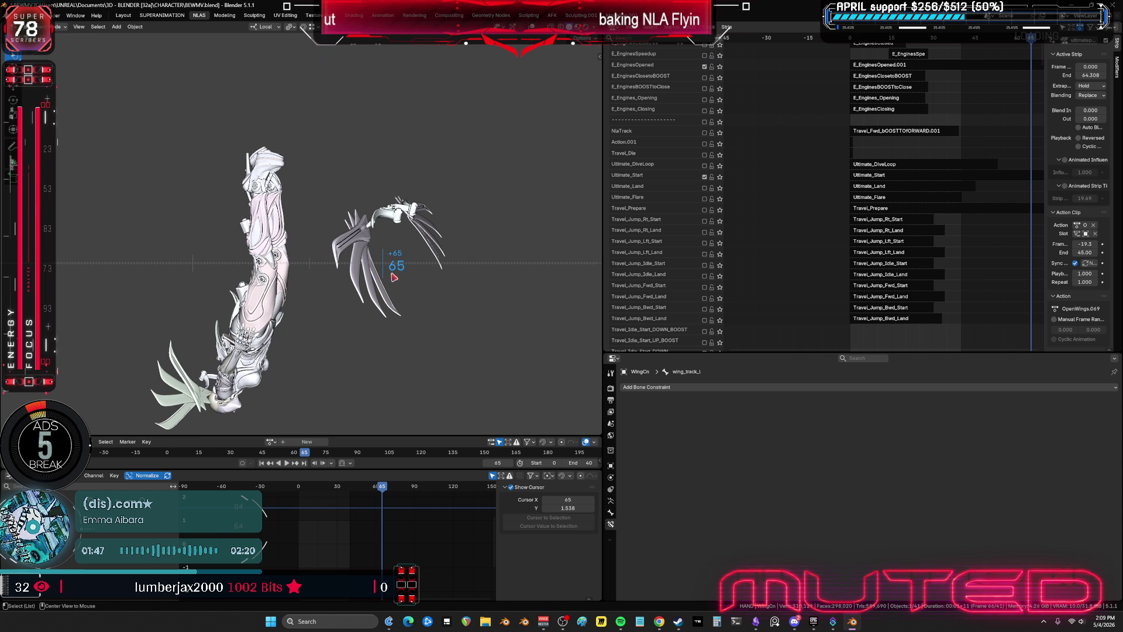
pyautogui.keyDown('alt'); pyautogui.scroll(-16, 270, 282); pyautogui.keyUp('alt')
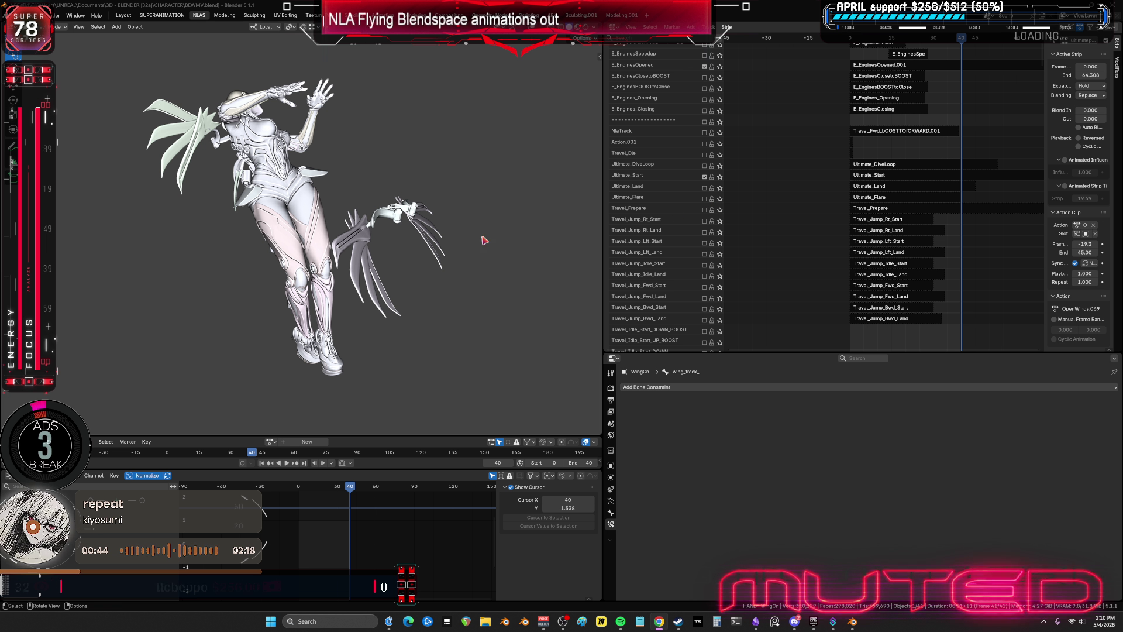
# - Orbit behind the character and preview the ultimateprpare track's wing pose, then disable it
pyautogui.moveTo(376, 240); pyautogui.dragTo(371, 236, button='middle')
pyautogui.keyDown('alt'); pyautogui.scroll(20, 371, 236); pyautogui.keyUp('alt')
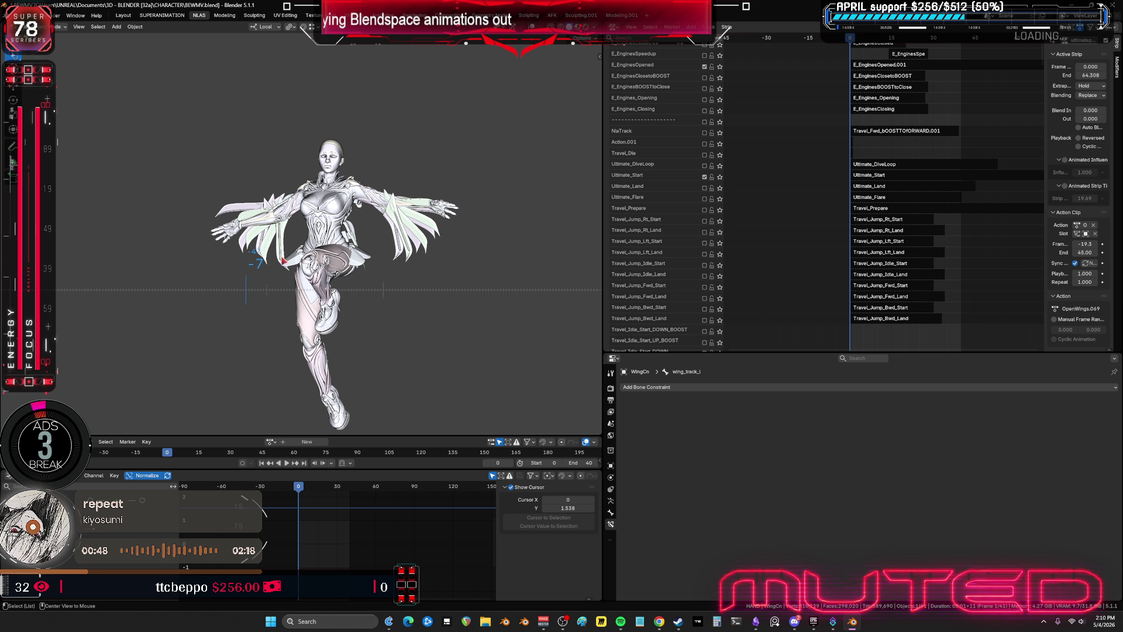
pyautogui.moveTo(270, 253)
pyautogui.mouseDown(button='middle')
pyautogui.moveTo(443, 267)
pyautogui.moveTo(549, 224)
pyautogui.mouseUp(button='middle')
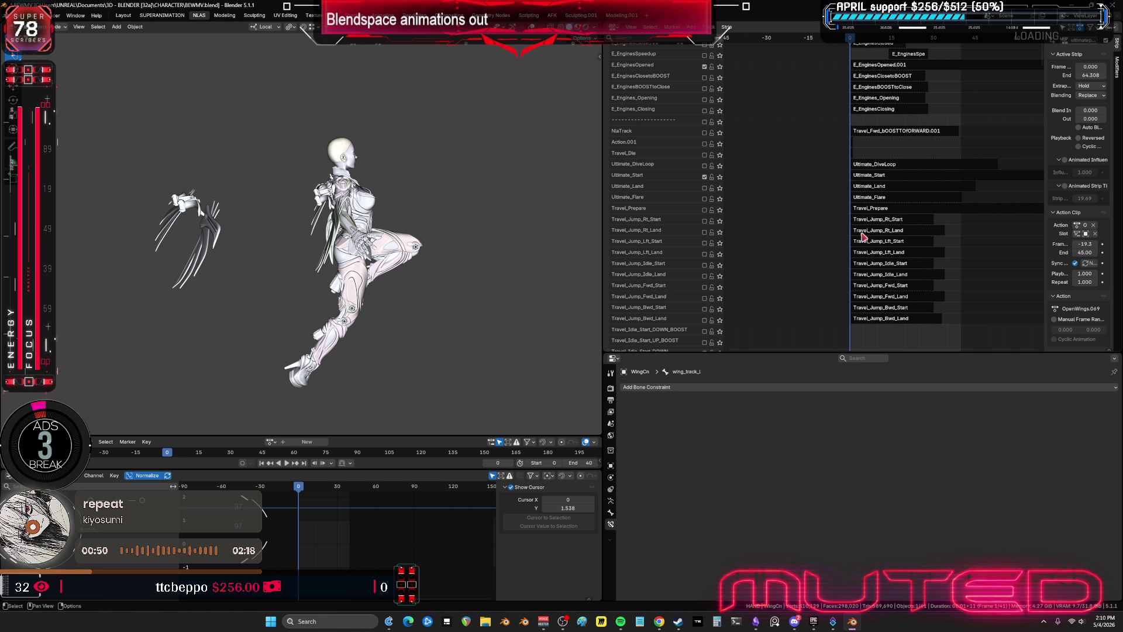
pyautogui.moveTo(893, 243)
pyautogui.mouseDown(button='middle')
pyautogui.moveTo(1013, 108)
pyautogui.moveTo(934, 256)
pyautogui.moveTo(852, 233)
pyautogui.moveTo(866, 299)
pyautogui.moveTo(836, 164)
pyautogui.mouseUp(button='middle')
pyautogui.moveTo(832, 294)
pyautogui.mouseDown(button='middle')
pyautogui.moveTo(827, 142)
pyautogui.moveTo(902, 105)
pyautogui.moveTo(890, 100)
pyautogui.moveTo(827, 190)
pyautogui.mouseUp(button='middle')
pyautogui.click(704, 198)
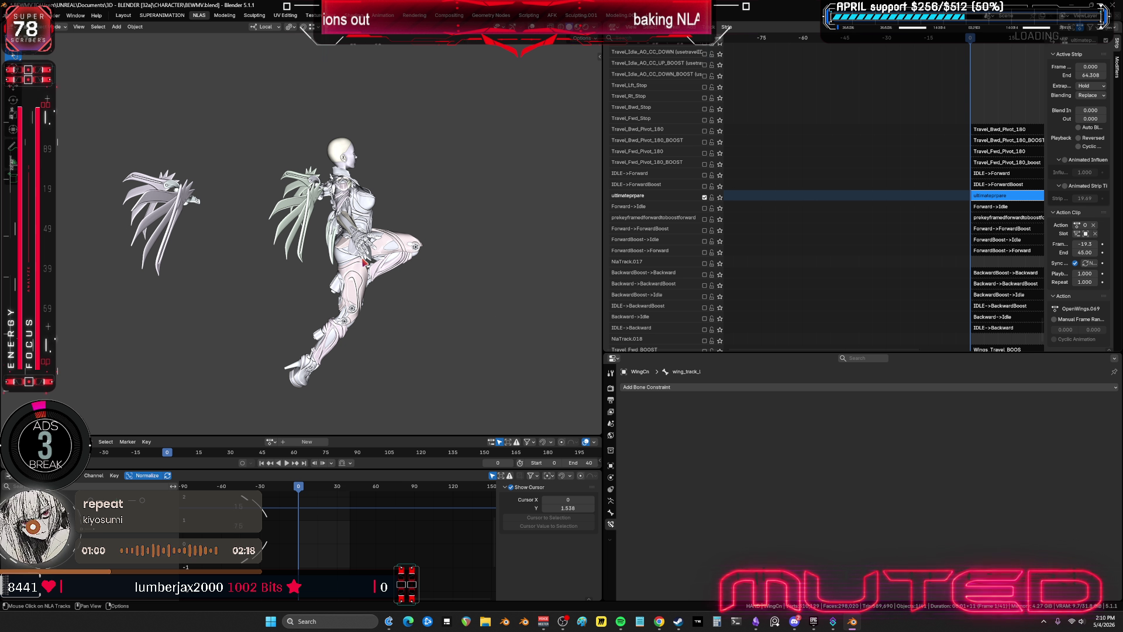
pyautogui.moveTo(409, 260)
pyautogui.mouseDown(button='middle')
pyautogui.moveTo(396, 261)
pyautogui.moveTo(403, 252)
pyautogui.moveTo(350, 262)
pyautogui.mouseUp(button='middle')
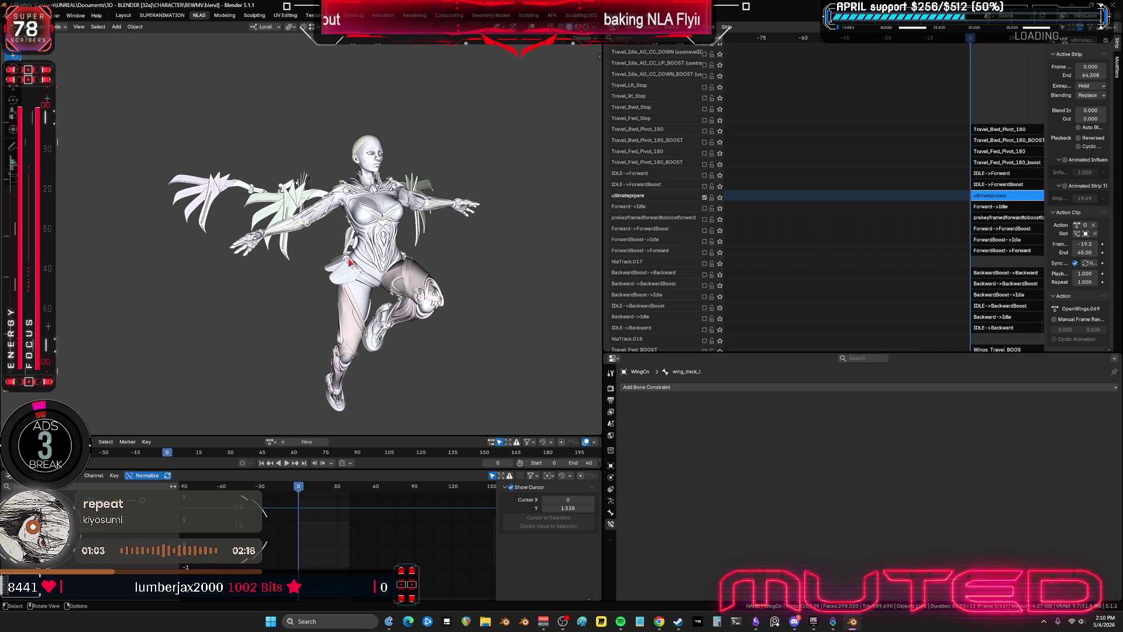
pyautogui.click(704, 197)
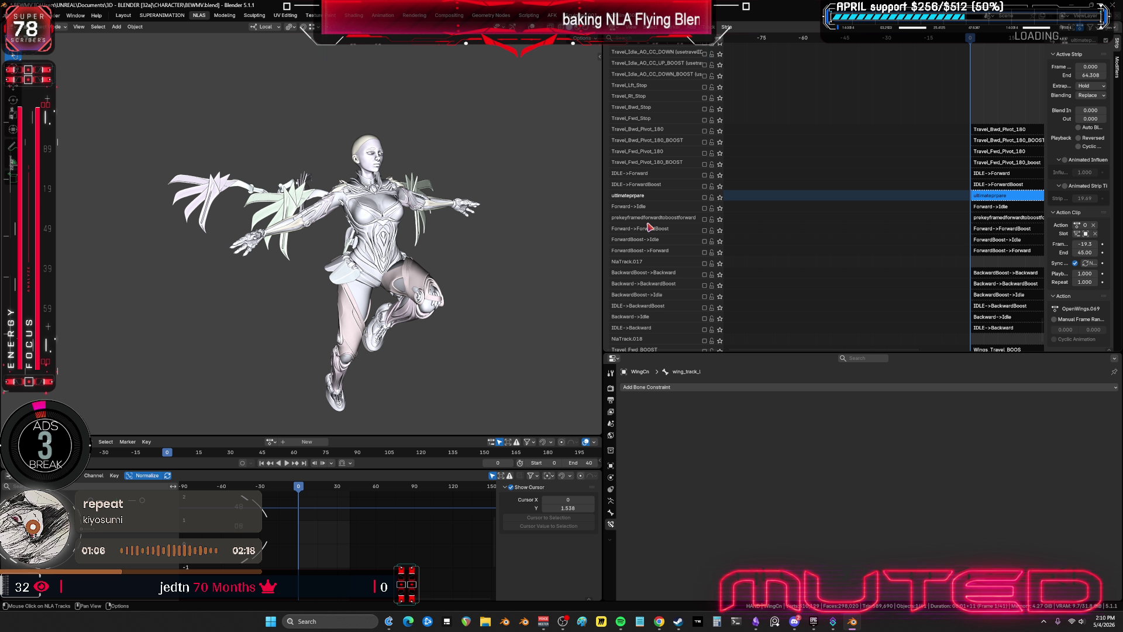
# - Go to frame 14 and start editing the animation End frame
pyautogui.moveTo(298, 489)
pyautogui.mouseDown()
pyautogui.moveTo(388, 512)
pyautogui.moveTo(270, 512)
pyautogui.mouseUp()
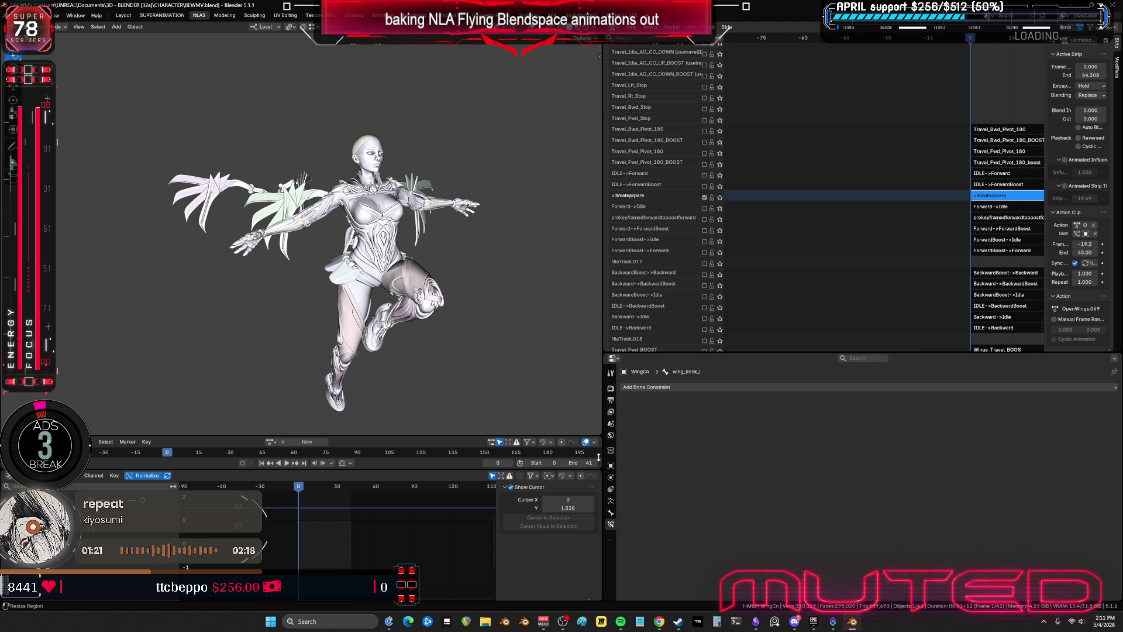
pyautogui.click(595, 462)
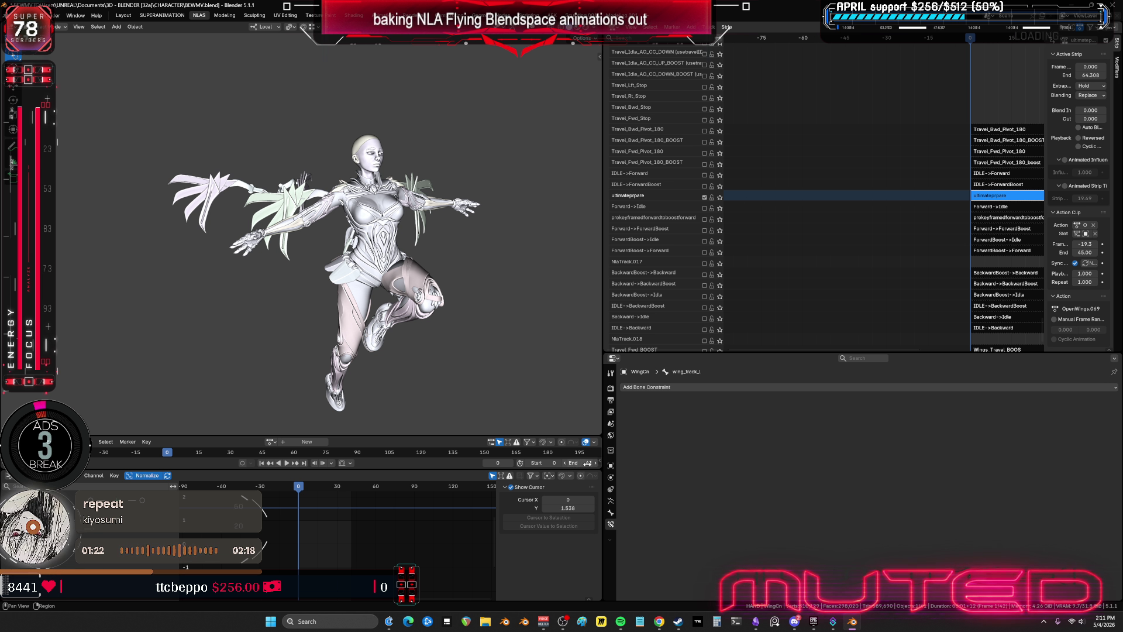
pyautogui.click(589, 463)
# - Confirm End frame 100 and briefly play the animation
pyautogui.press('Return')
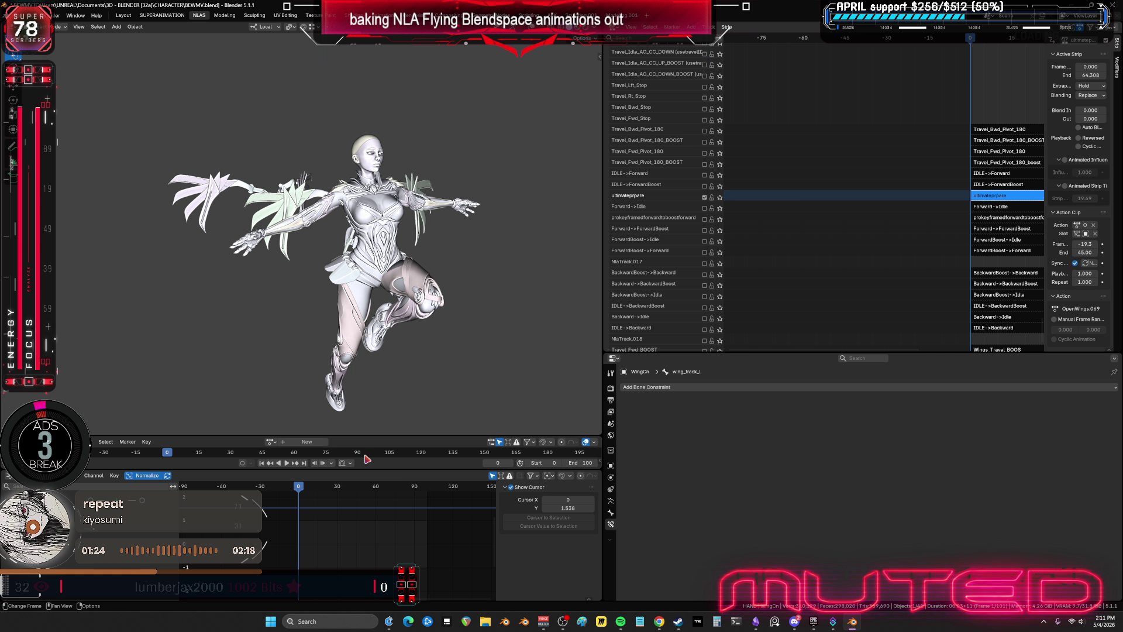
pyautogui.click(287, 463)
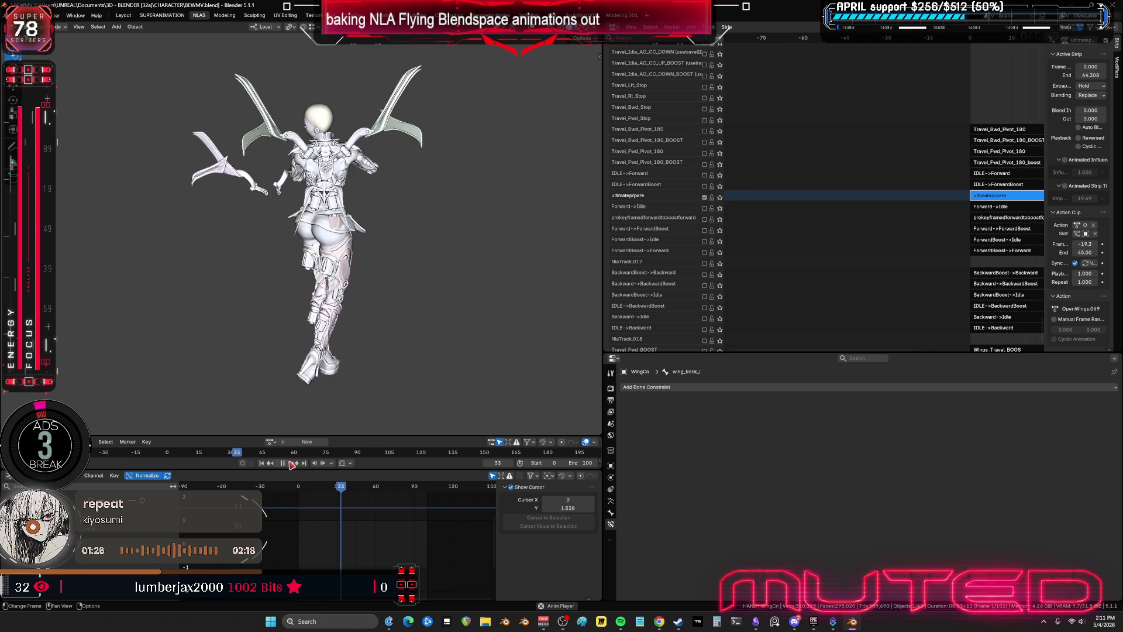
pyautogui.click(291, 464)
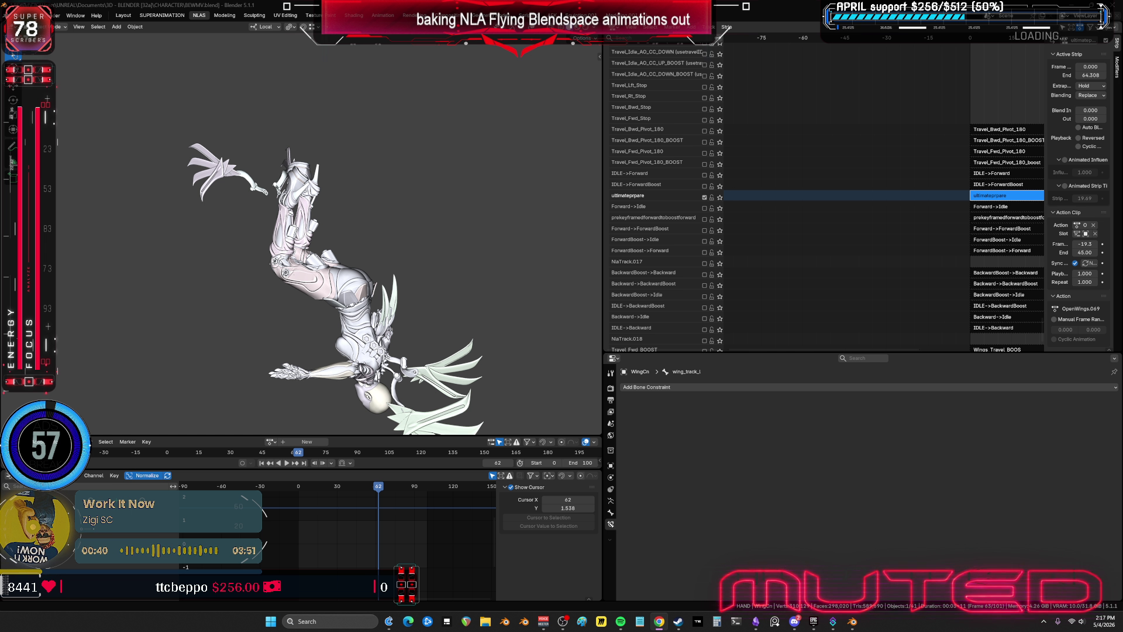
# - Maximize the 3D view in front view, frame the character, and scrub back to frame 51 with bones shown
pyautogui.moveTo(341, 247)
pyautogui.mouseDown(button='middle')
pyautogui.moveTo(534, 234)
pyautogui.moveTo(478, 248)
pyautogui.moveTo(532, 279)
pyautogui.moveTo(678, 244)
pyautogui.moveTo(578, 282)
pyautogui.moveTo(547, 274)
pyautogui.moveTo(778, 278)
pyautogui.moveTo(914, 265)
pyautogui.moveTo(948, 143)
pyautogui.moveTo(828, 201)
pyautogui.mouseUp(button='middle')
pyautogui.hotkey('ctrl', 'space')
pyautogui.press('KP_1')
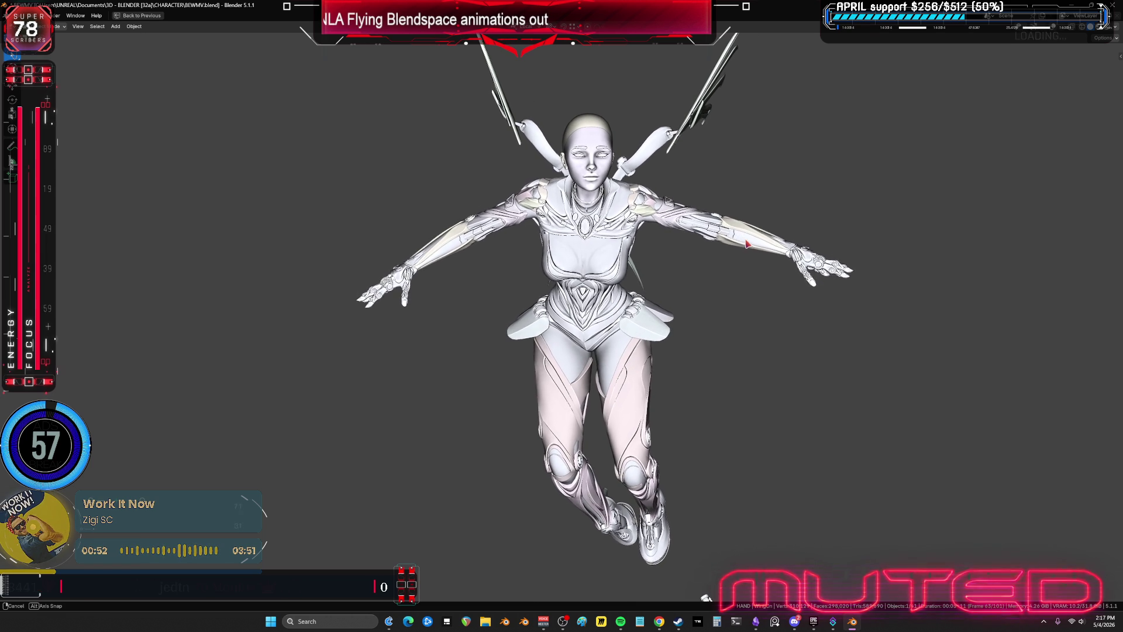
pyautogui.scroll(2, 744, 237)
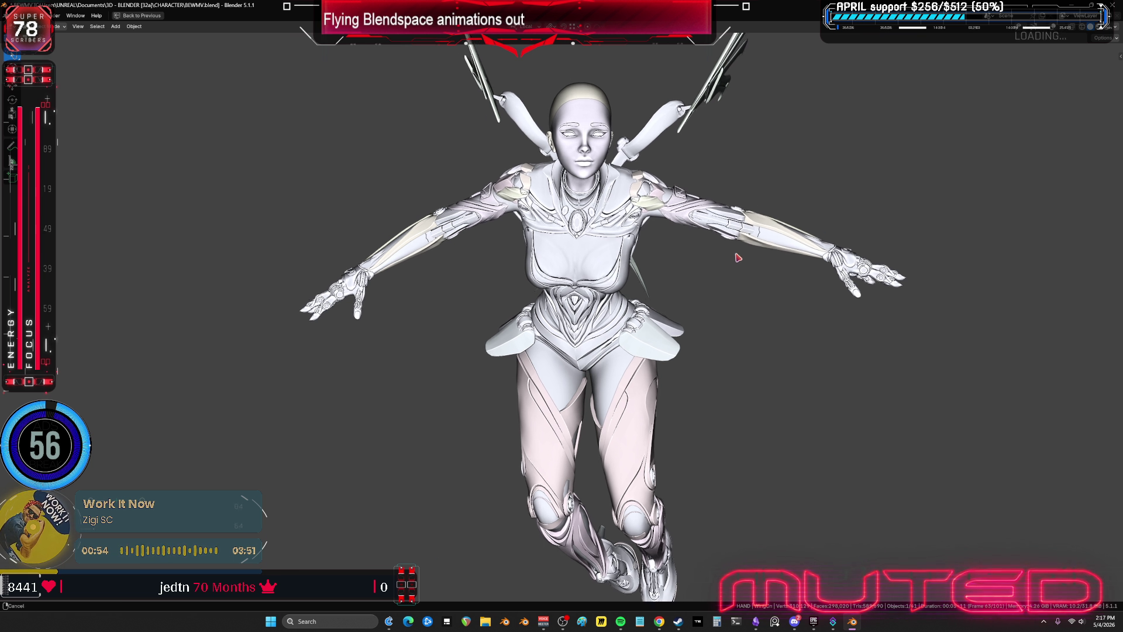
pyautogui.moveTo(734, 255)
pyautogui.keyDown('shift'); pyautogui.mouseDown(button='middle')
pyautogui.moveTo(644, 265)
pyautogui.moveTo(760, 300)
pyautogui.moveTo(809, 251)
pyautogui.moveTo(647, 296)
pyautogui.moveTo(792, 254)
pyautogui.moveTo(643, 240)
pyautogui.moveTo(798, 246)
pyautogui.moveTo(735, 234)
pyautogui.moveTo(692, 205)
pyautogui.moveTo(852, 226)
pyautogui.moveTo(697, 216)
pyautogui.moveTo(819, 170)
pyautogui.moveTo(634, 231)
pyautogui.moveTo(764, 191)
pyautogui.moveTo(774, 206)
pyautogui.moveTo(629, 170)
pyautogui.moveTo(800, 208)
pyautogui.moveTo(747, 180)
pyautogui.moveTo(662, 209)
pyautogui.moveTo(792, 188)
pyautogui.moveTo(652, 200)
pyautogui.moveTo(719, 236)
pyautogui.moveTo(638, 211)
pyautogui.moveTo(579, 241)
pyautogui.moveTo(524, 216)
pyautogui.moveTo(494, 238)
pyautogui.moveTo(523, 221)
pyautogui.moveTo(669, 258)
pyautogui.moveTo(761, 228)
pyautogui.mouseUp(button='middle'); pyautogui.keyUp('shift')
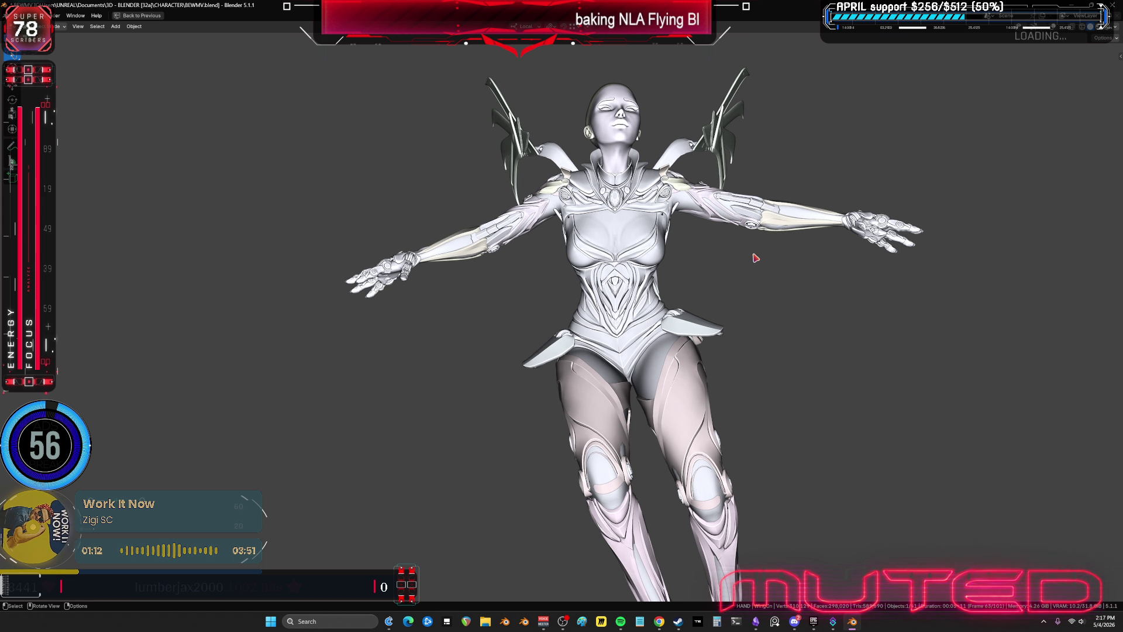
pyautogui.moveTo(679, 285)
pyautogui.keyDown('alt'); pyautogui.mouseDown(button='middle')
pyautogui.moveTo(729, 293)
pyautogui.moveTo(623, 309)
pyautogui.moveTo(425, 292)
pyautogui.moveTo(638, 358)
pyautogui.moveTo(524, 319)
pyautogui.moveTo(700, 337)
pyautogui.moveTo(994, 330)
pyautogui.moveTo(143, 316)
pyautogui.moveTo(961, 324)
pyautogui.moveTo(635, 253)
pyautogui.moveTo(571, 224)
pyautogui.mouseUp(button='middle'); pyautogui.keyUp('alt')
pyautogui.hotkey('shift', 'alt', 'z')
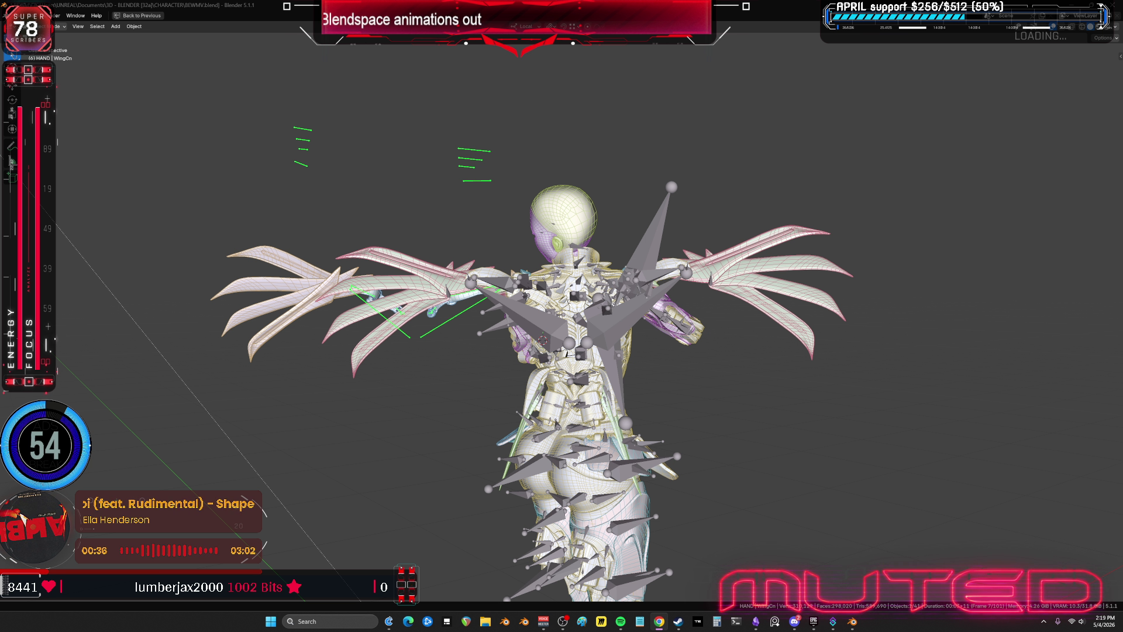
# - Restore the full layout, enter tweak mode on the ultimateprpare strip and solo its track
pyautogui.moveTo(643, 400)
pyautogui.mouseDown(button='middle')
pyautogui.moveTo(814, 371)
pyautogui.moveTo(840, 396)
pyautogui.mouseUp(button='middle')
pyautogui.hotkey('ctrl', 'space')
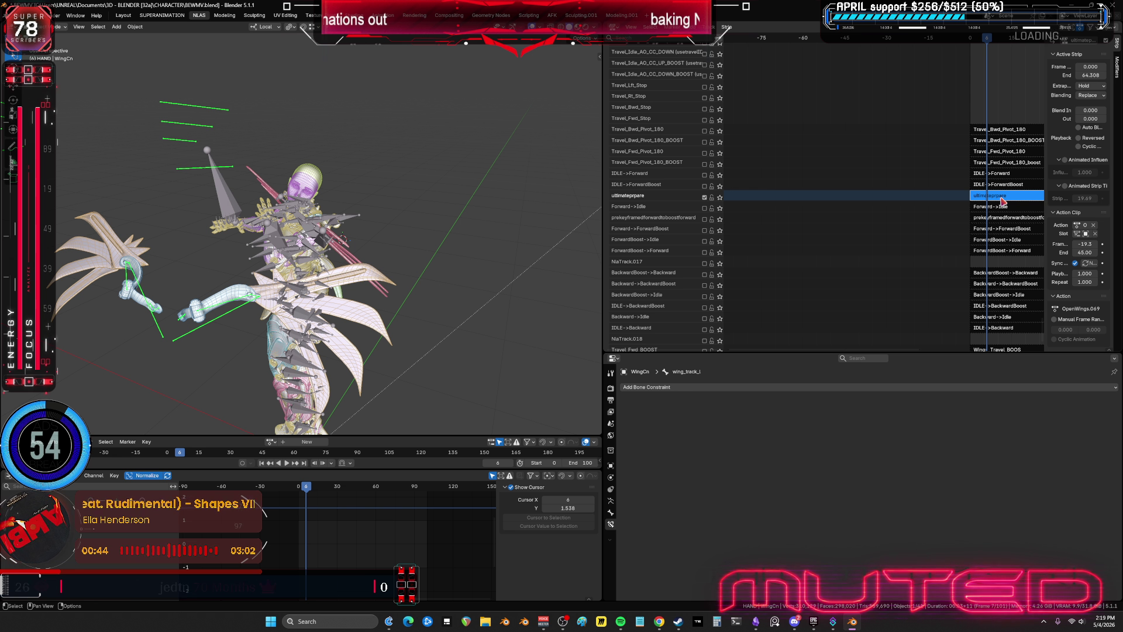
pyautogui.press('Tab')
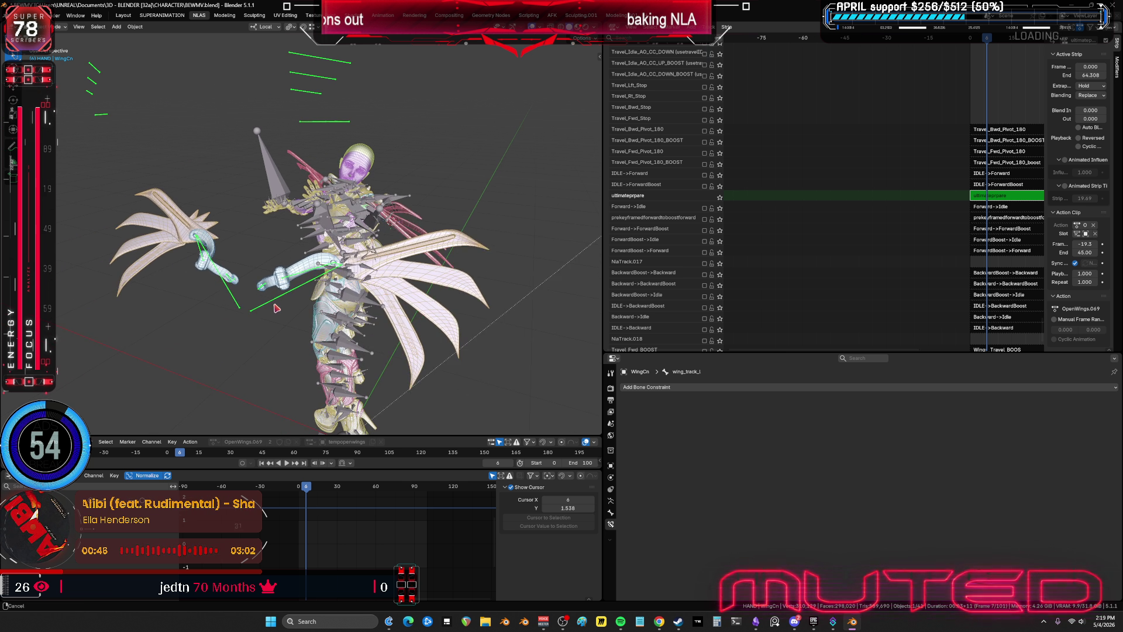
pyautogui.click(720, 197)
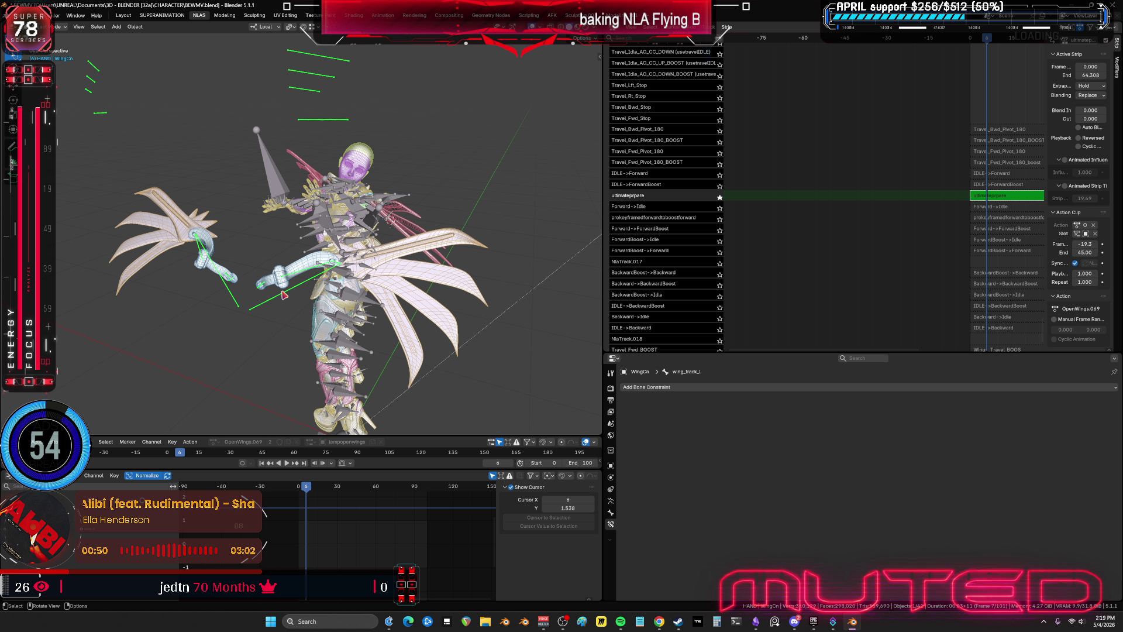
# - In Pose Mode, select all the wing bones and frame their curves in a maximized Graph Editor
pyautogui.hotkey('ctrl', 'Tab')
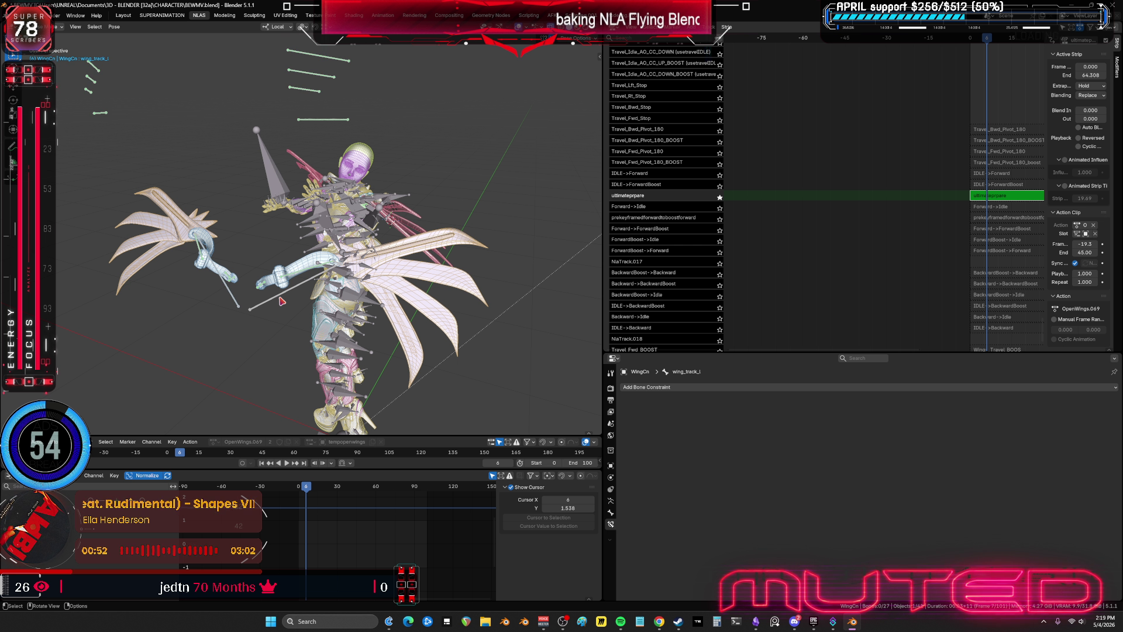
pyautogui.click(281, 301)
pyautogui.press('a')
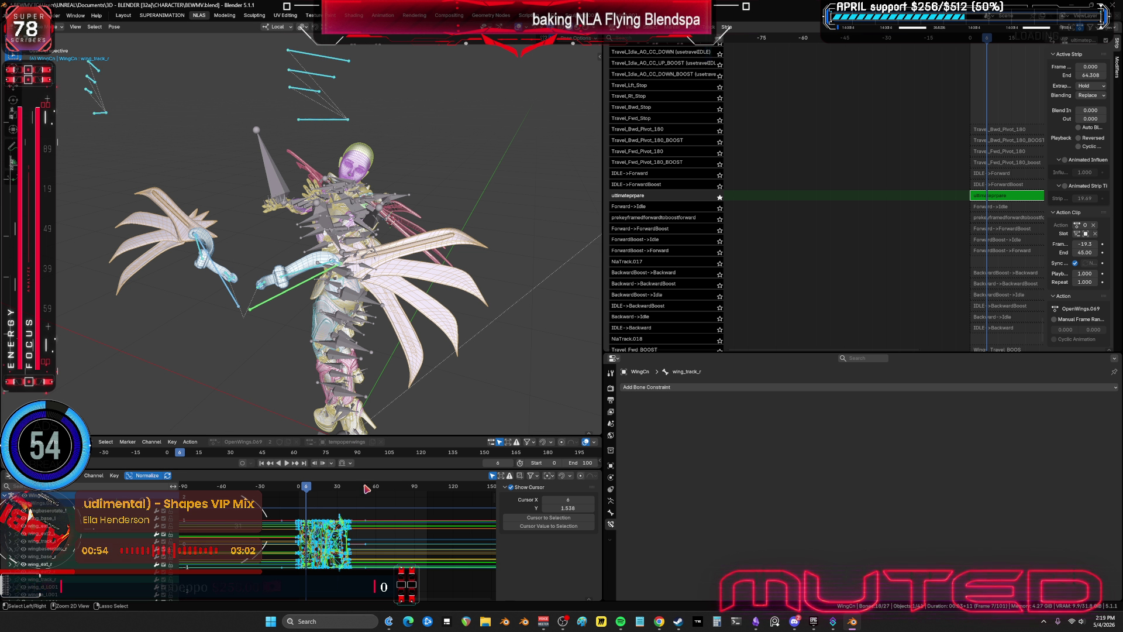
pyautogui.hotkey('ctrl', 'space')
pyautogui.press('Home')
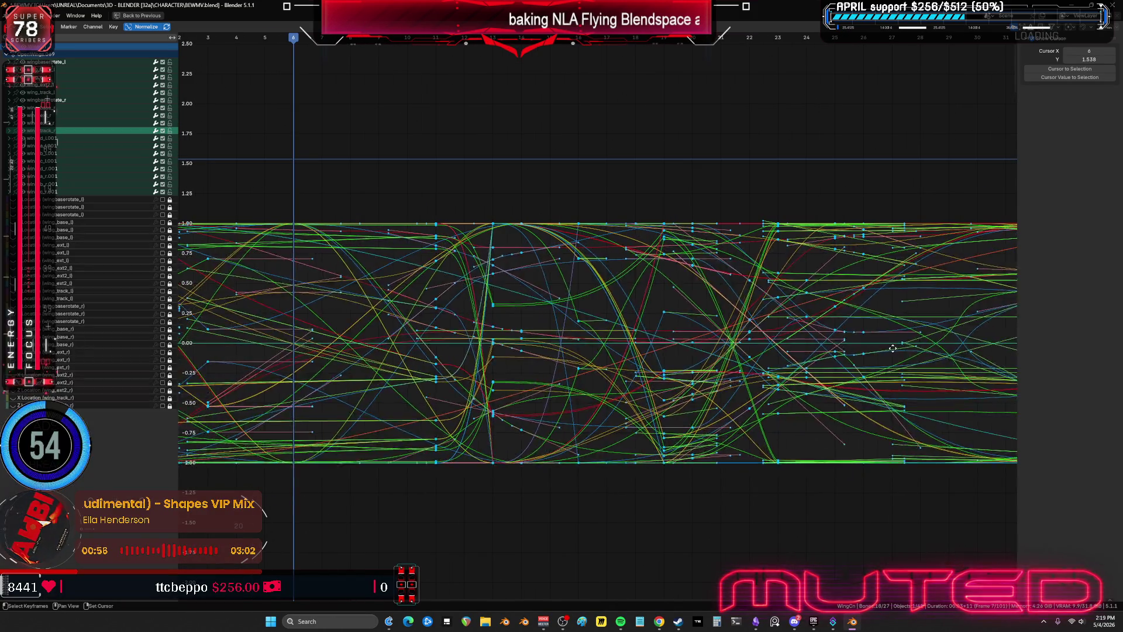
# - Maximize the 3D view and snap to the front orthographic view of the character
pyautogui.hotkey('ctrl', 'space')
pyautogui.moveTo(357, 231)
pyautogui.mouseDown(button='middle')
pyautogui.moveTo(351, 245)
pyautogui.moveTo(367, 260)
pyautogui.mouseUp(button='middle')
pyautogui.hotkey('shift', 'alt', 'z')
pyautogui.hotkey('ctrl', 'space')
pyautogui.moveTo(403, 320); pyautogui.dragTo(517, 346, button='middle')
pyautogui.hotkey('shift', 'alt', 'z')
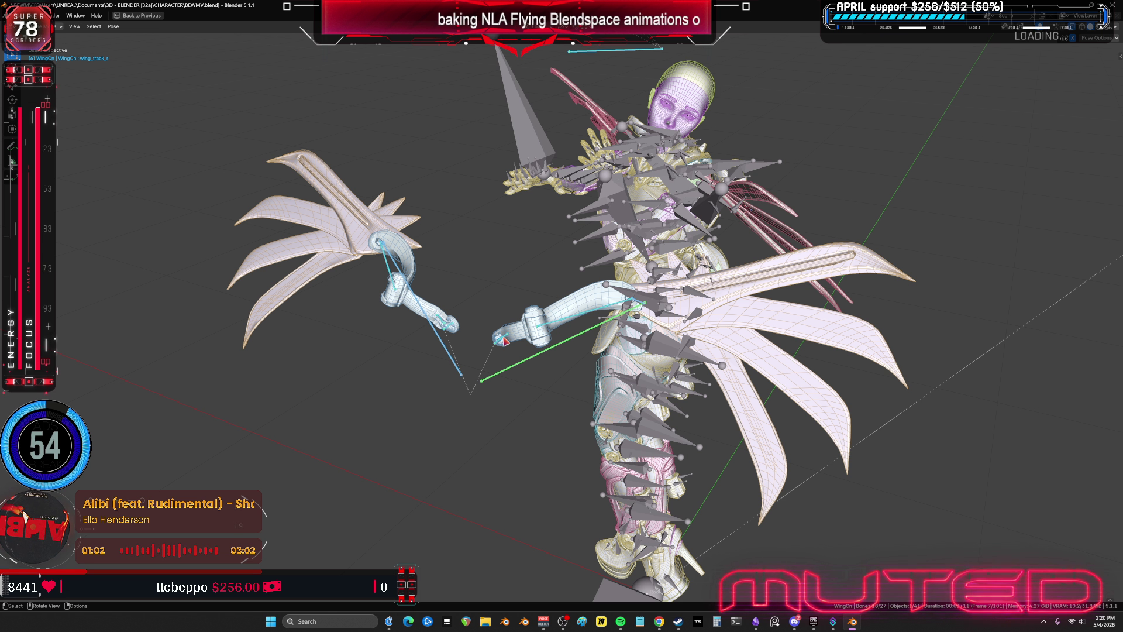
pyautogui.press('KP_1')
# - Rotate the selected wing bones on local Z so both wings spread outward
pyautogui.moveTo(505, 340); pyautogui.dragTo(579, 325, button='middle')
pyautogui.hotkey('shift', 'alt', 'z')
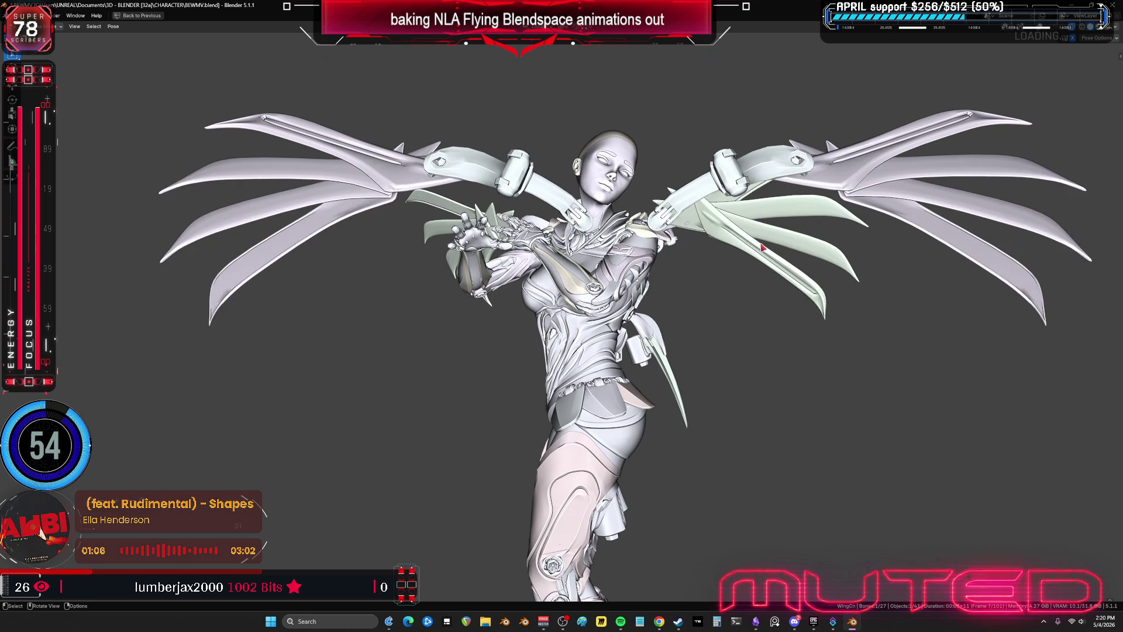
pyautogui.press('r')
pyautogui.press('z')
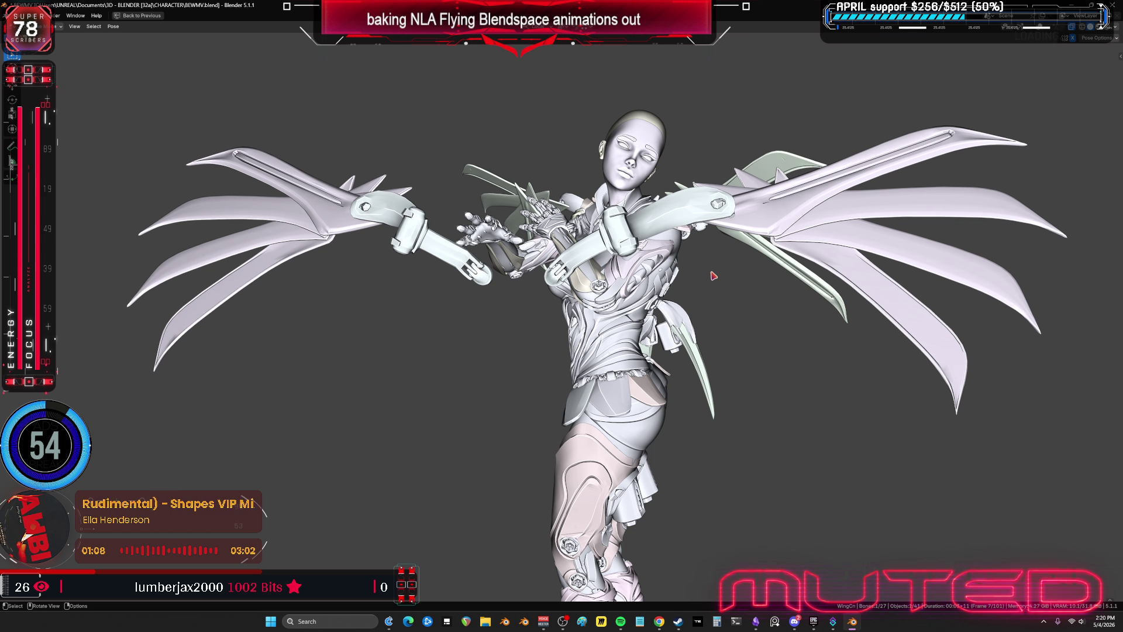
pyautogui.click(710, 276)
pyautogui.hotkey('shift', 'alt', 'z')
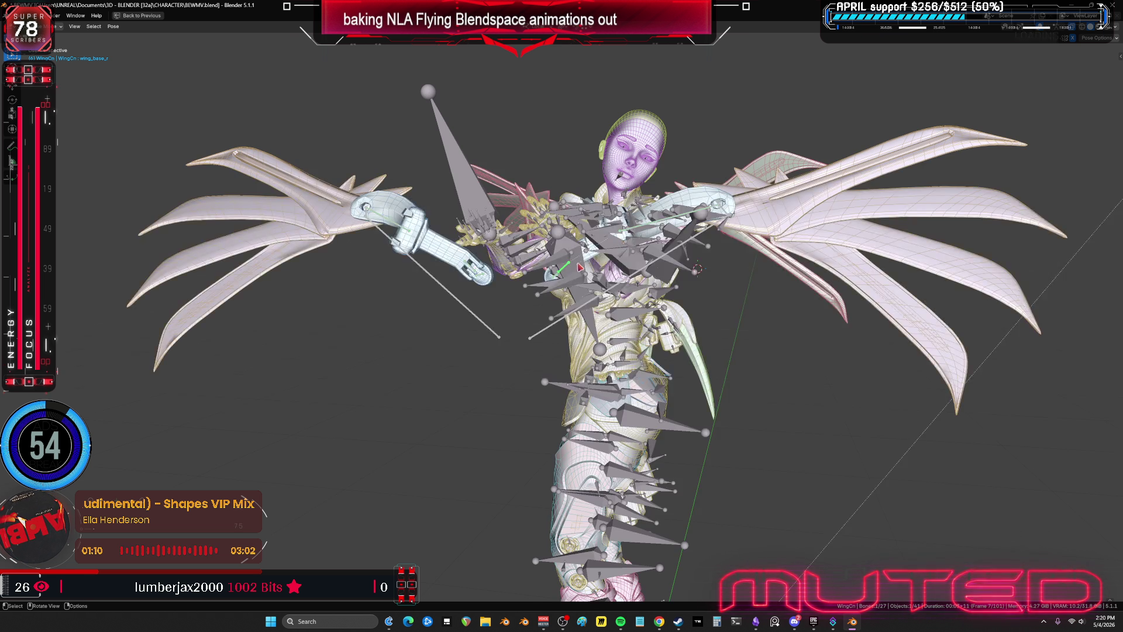
# - Re-rotate the wing bones, then turn the right wing bone on its local Y axis
pyautogui.moveTo(673, 201); pyautogui.dragTo(737, 292, button='middle')
pyautogui.press('r')
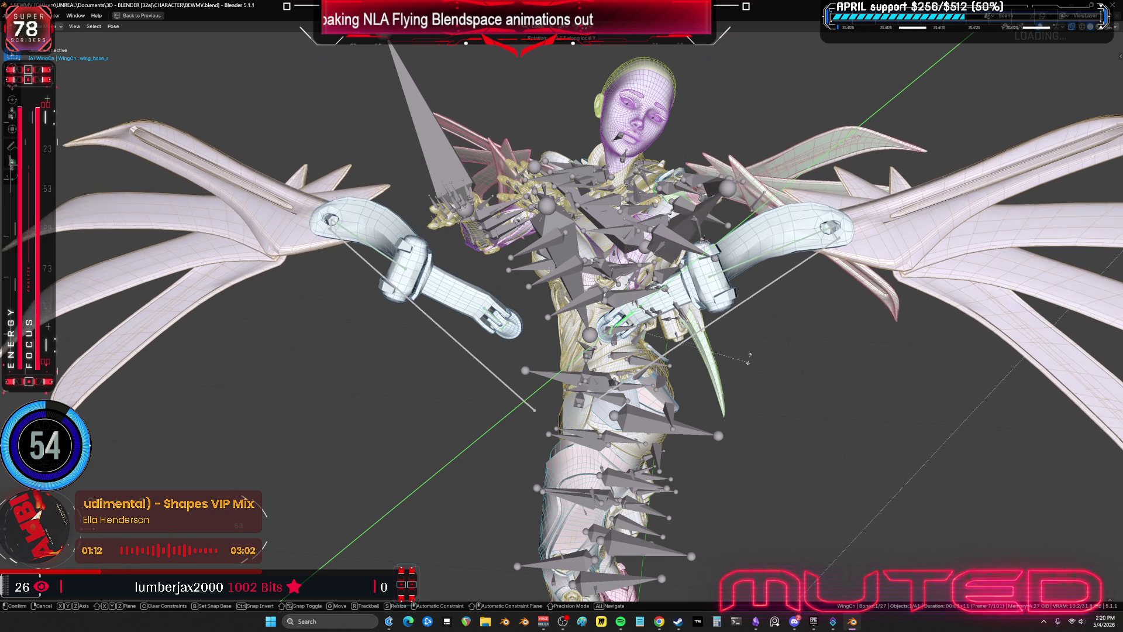
pyautogui.click(1027, 89)
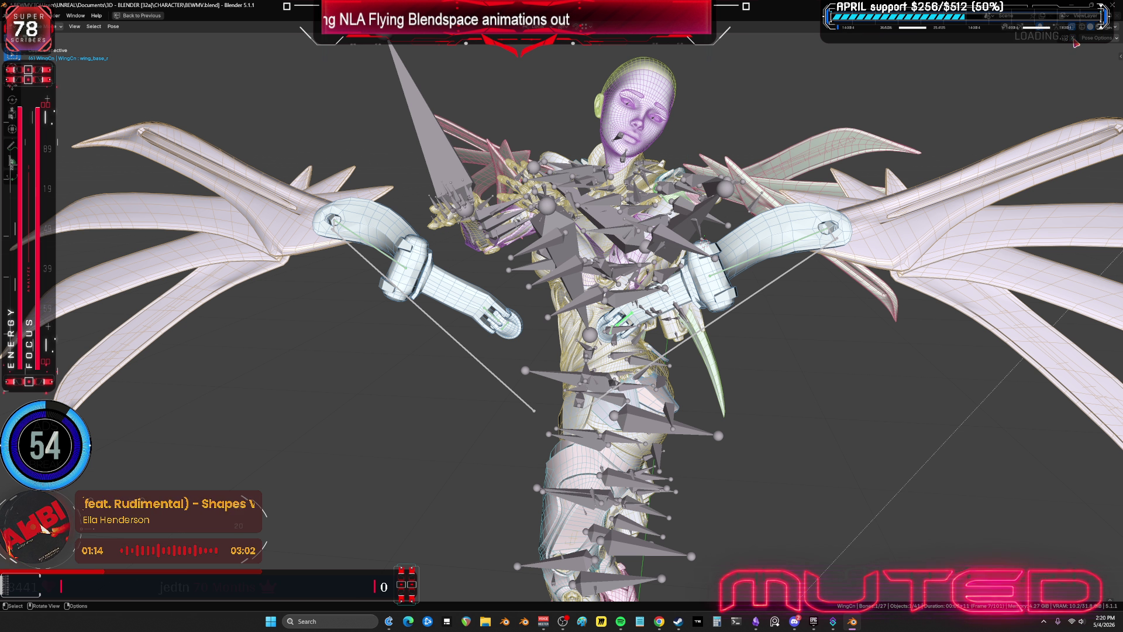
pyautogui.press('r')
pyautogui.press('y')
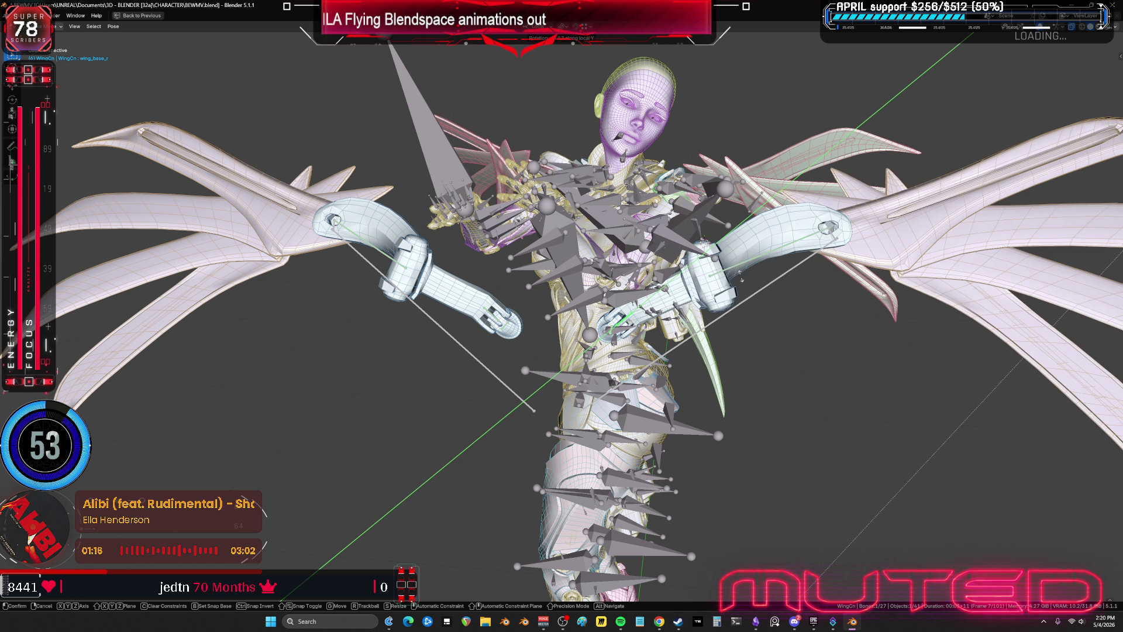
pyautogui.click(630, 341)
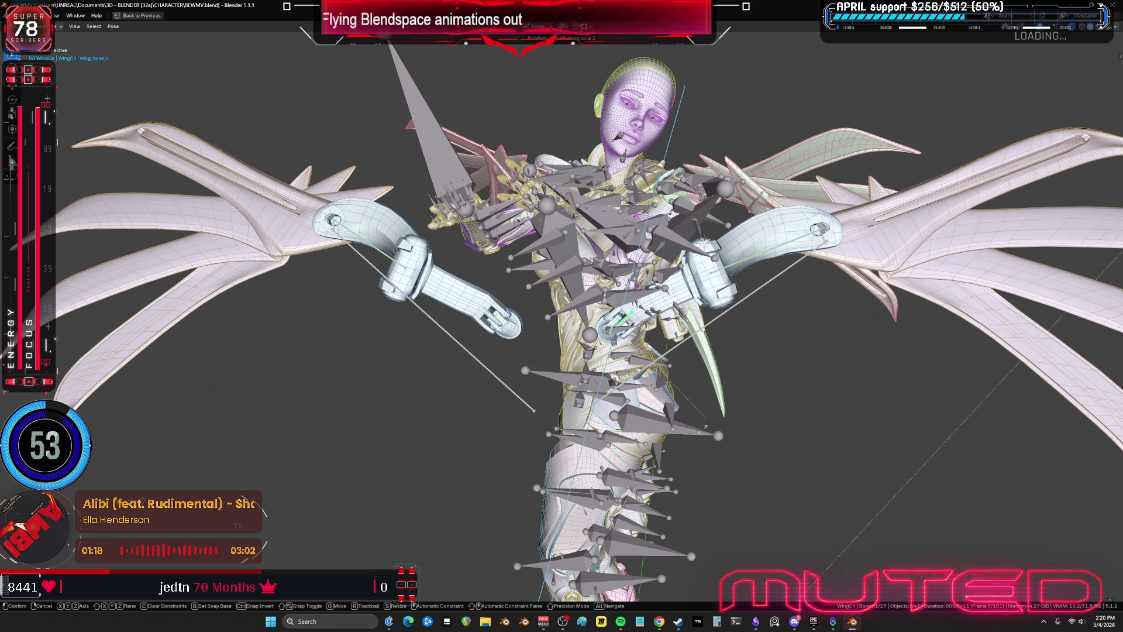
# - Rotate the right wing bone again on local Y and frame the whole character
pyautogui.scroll(3, 630, 342)
pyautogui.press('r')
pyautogui.press('z')
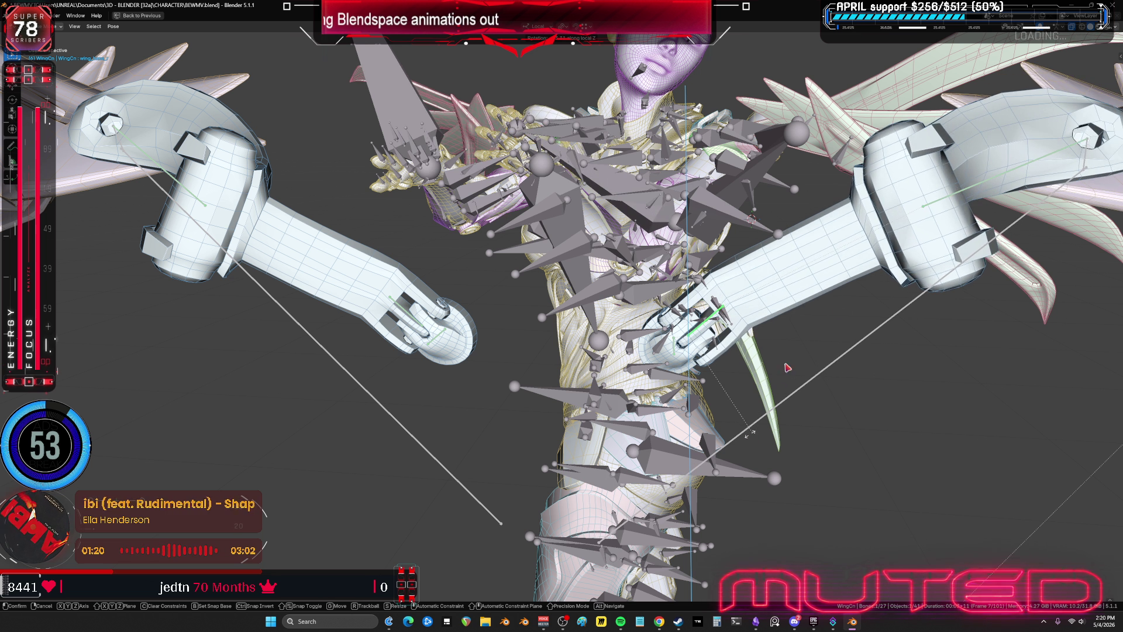
pyautogui.press('y')
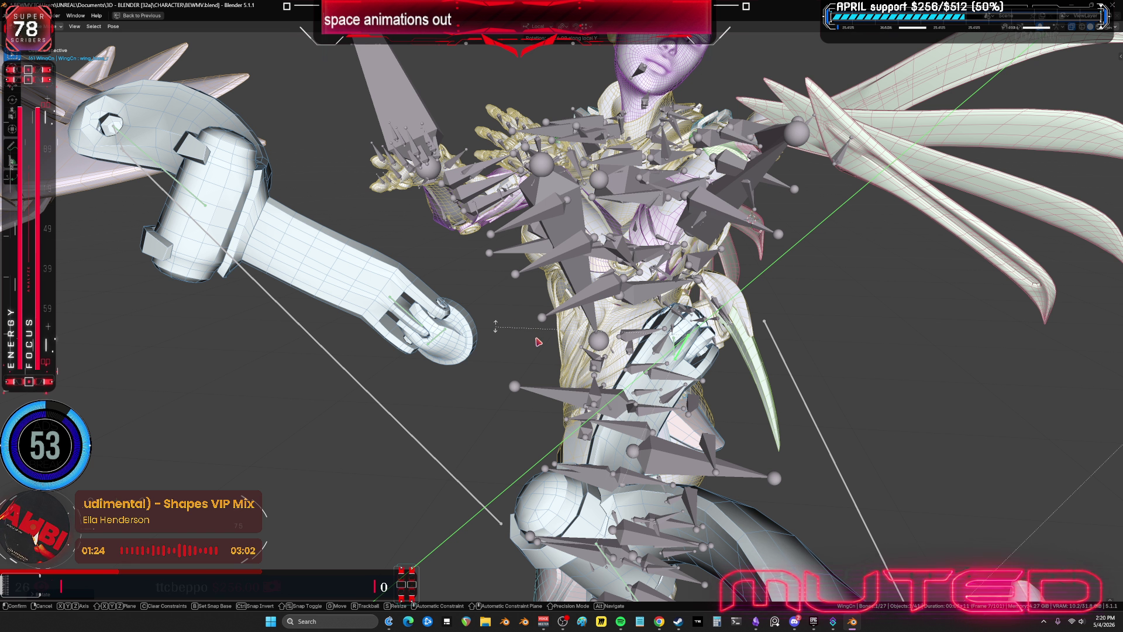
pyautogui.click(496, 328)
pyautogui.press('Home')
pyautogui.moveTo(655, 358)
pyautogui.mouseDown(button='middle')
pyautogui.moveTo(784, 394)
pyautogui.moveTo(661, 356)
pyautogui.moveTo(672, 402)
pyautogui.mouseUp(button='middle')
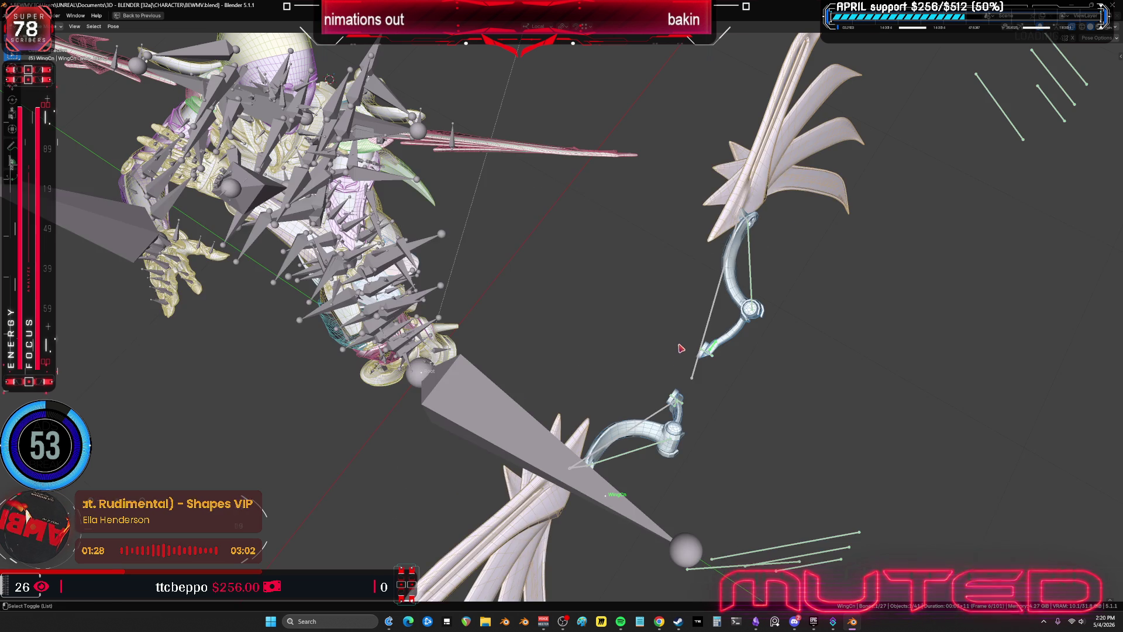
# - Try a local-Y rotation of the wing bone, then undo it
pyautogui.press('r')
pyautogui.press('y')
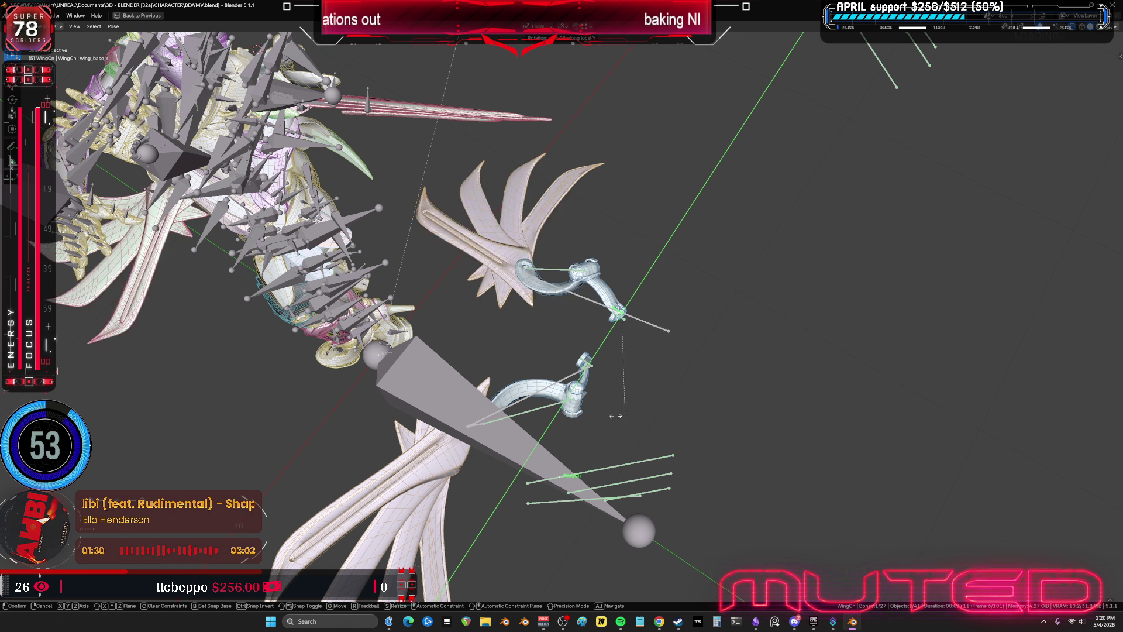
pyautogui.click(778, 307)
pyautogui.hotkey('ctrl', 'z')
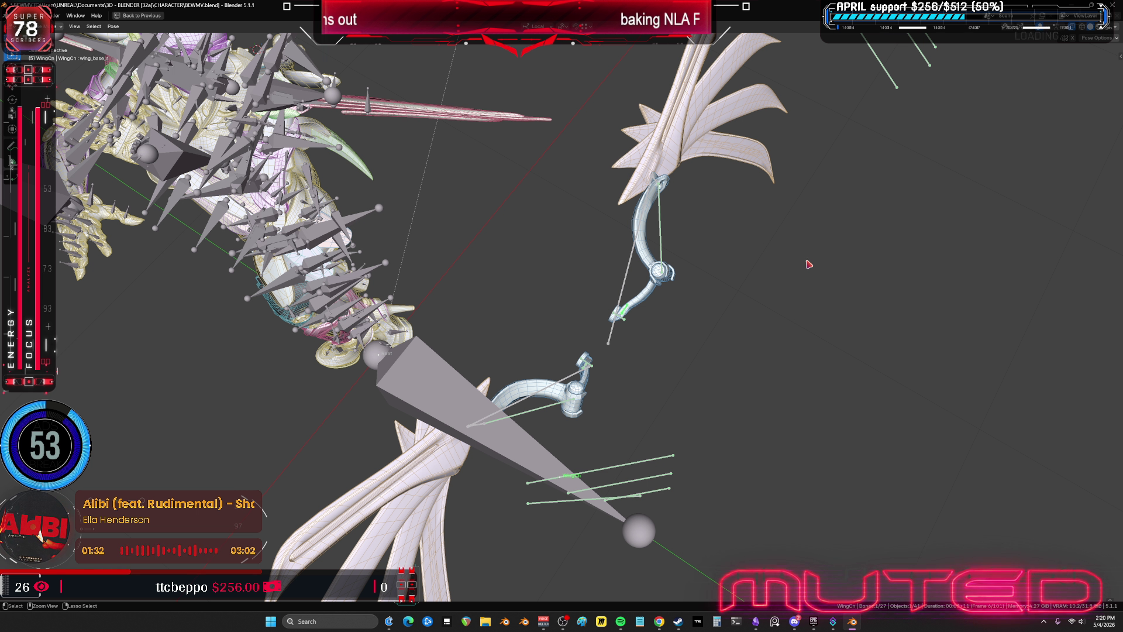
# - At frame 7, try rotating the upper wing bone on local X, Y, Z and trackball, then cancel
pyautogui.press('Right')
pyautogui.press('r')
pyautogui.press('y')
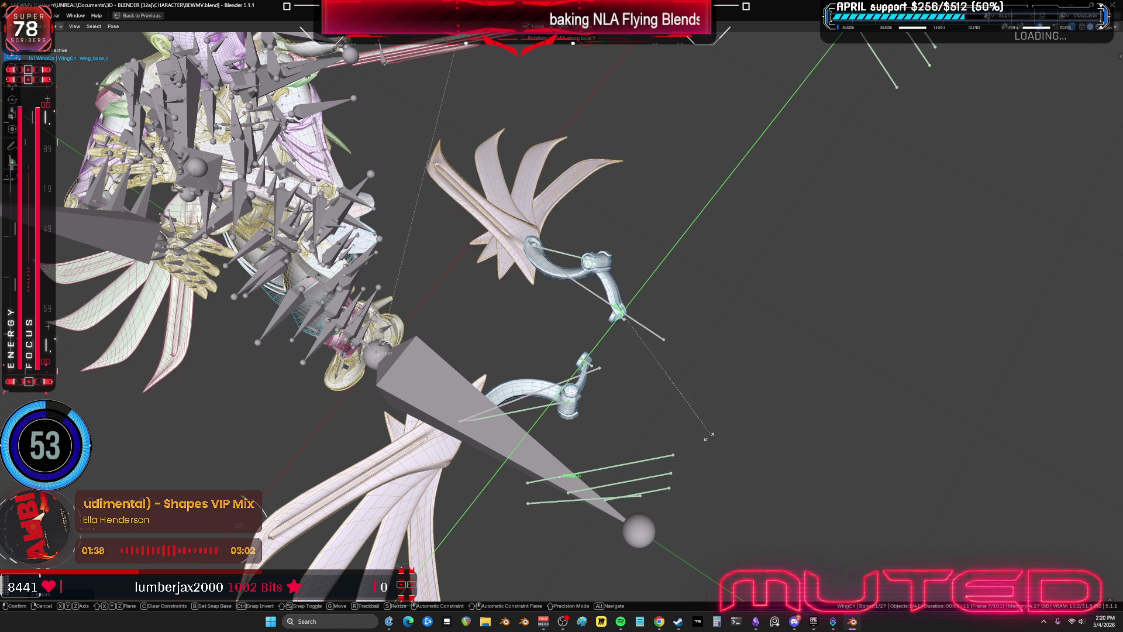
pyautogui.press('x')
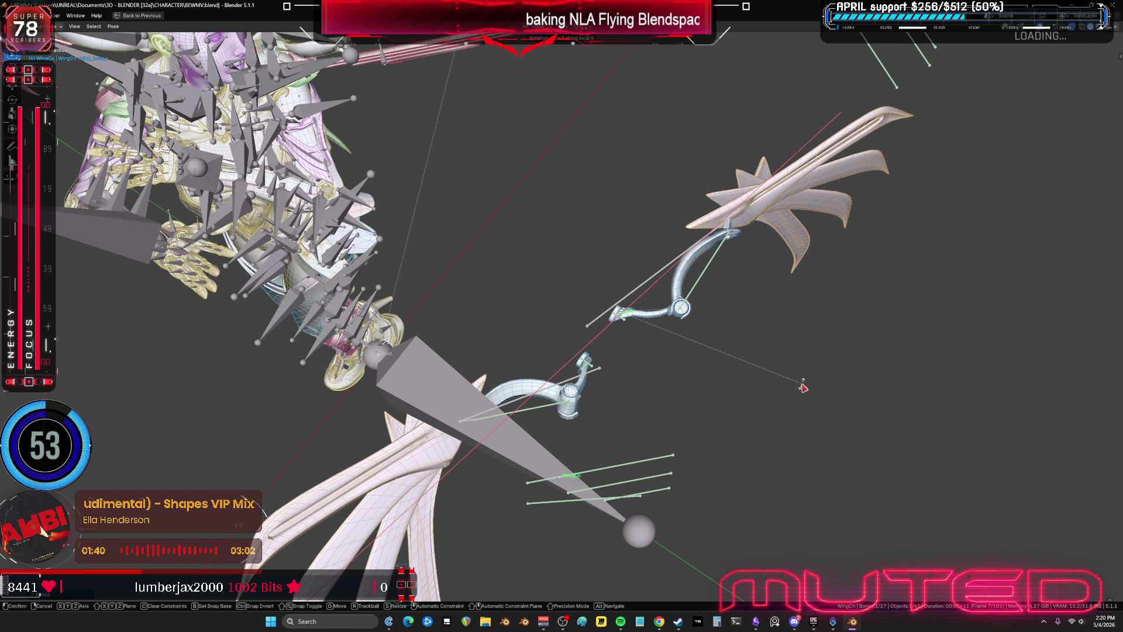
pyautogui.press('y')
pyautogui.press('z')
pyautogui.press('z')
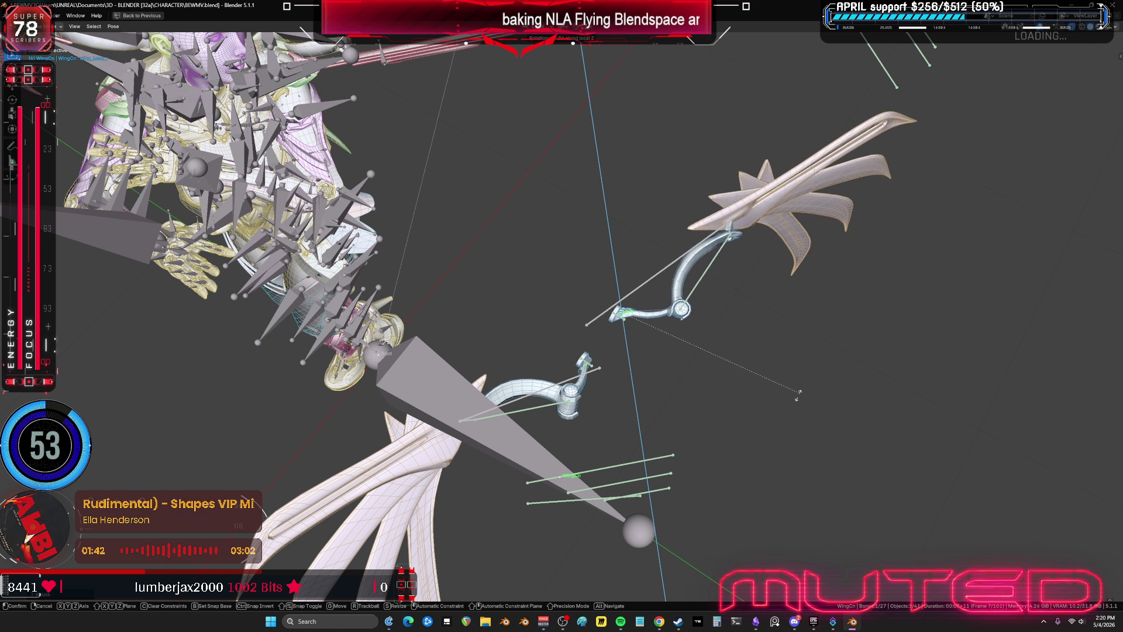
pyautogui.press('r')
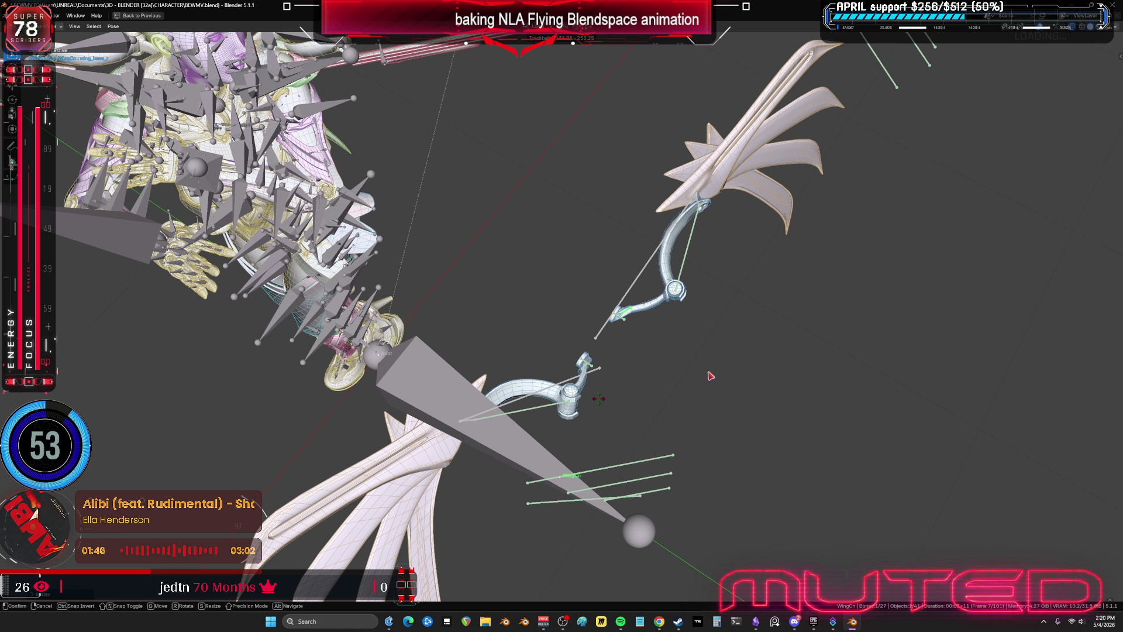
pyautogui.press('Escape')
pyautogui.press('Home')
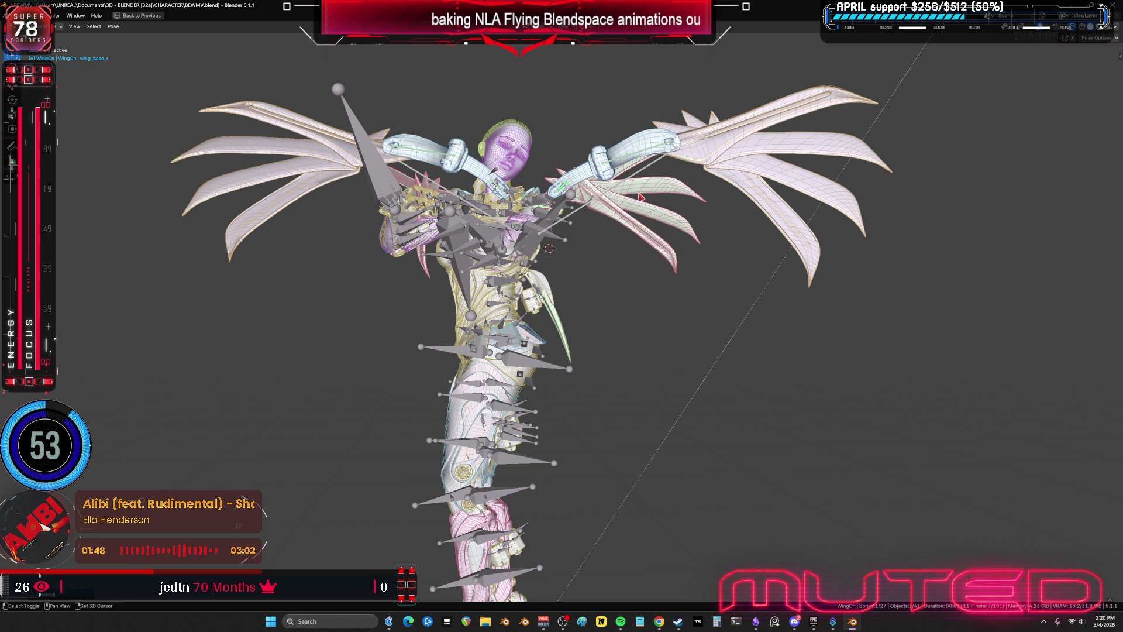
# - Select the wingbaserotate_r bone and try rotating it, cancelling each attempt
pyautogui.moveTo(643, 250); pyautogui.dragTo(644, 396, button='middle')
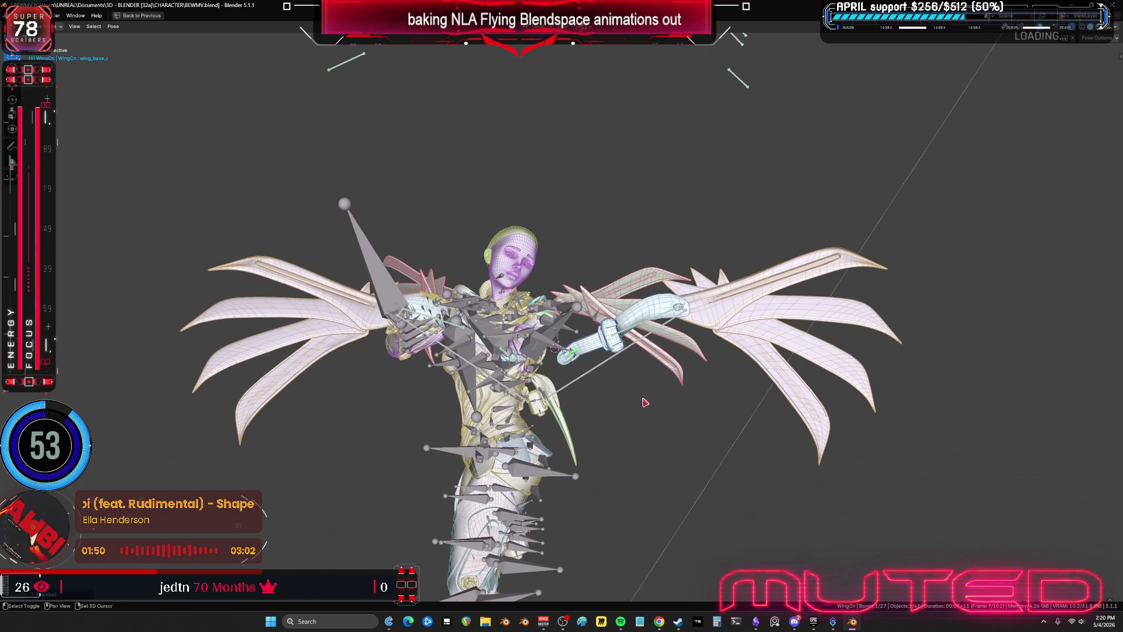
pyautogui.scroll(4, 622, 395)
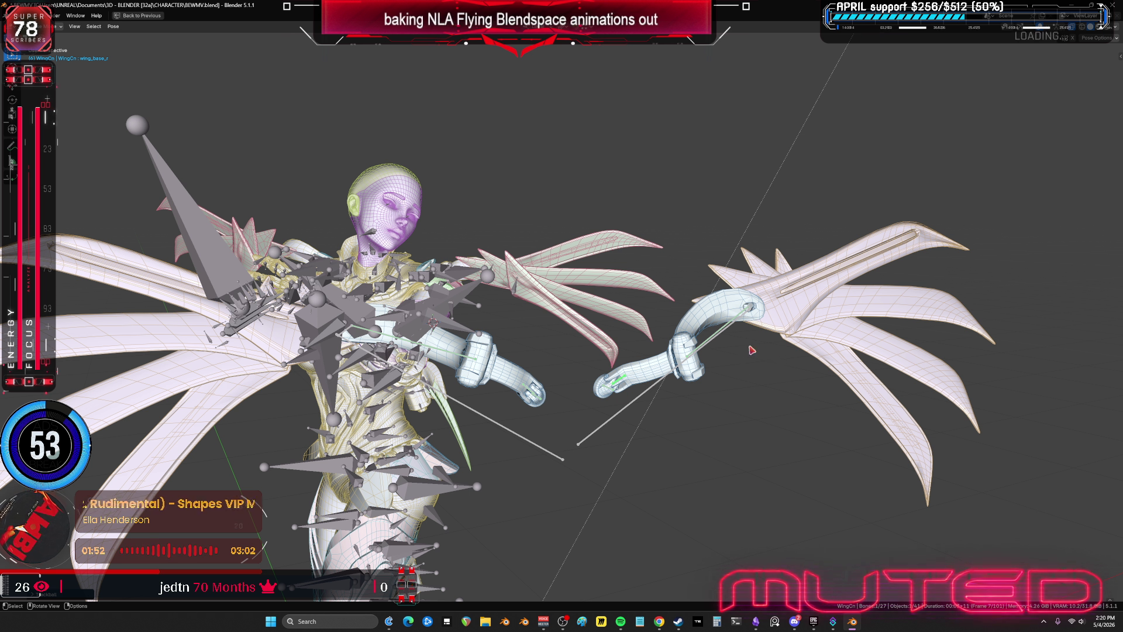
pyautogui.moveTo(751, 350); pyautogui.dragTo(585, 409, button='middle')
pyautogui.click(515, 507)
pyautogui.press('r')
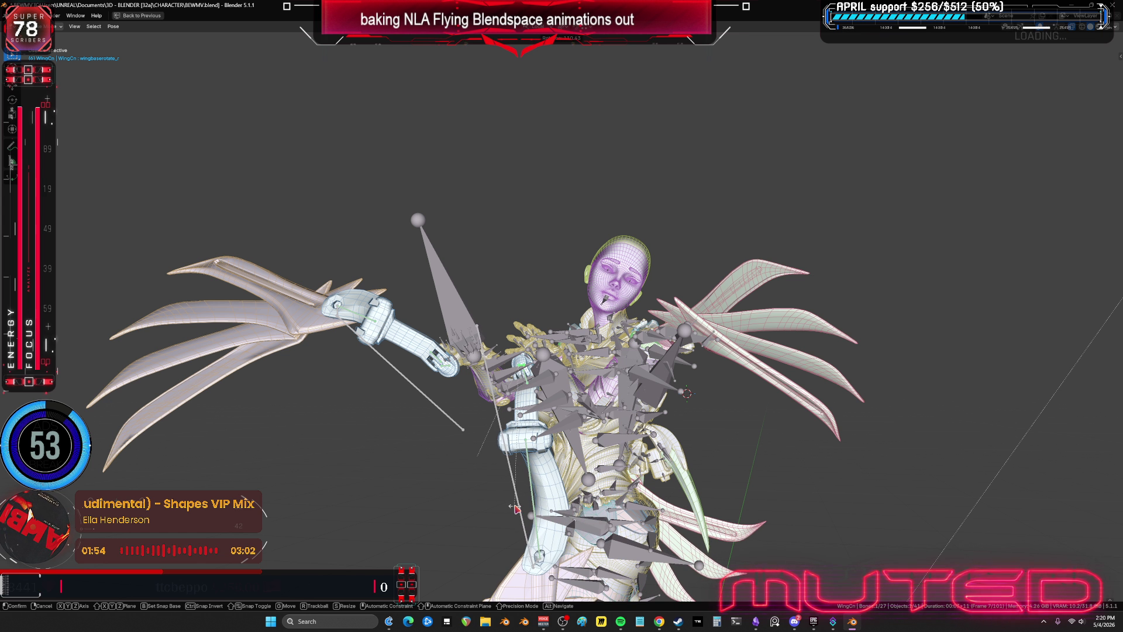
pyautogui.press('Escape')
pyautogui.press('r')
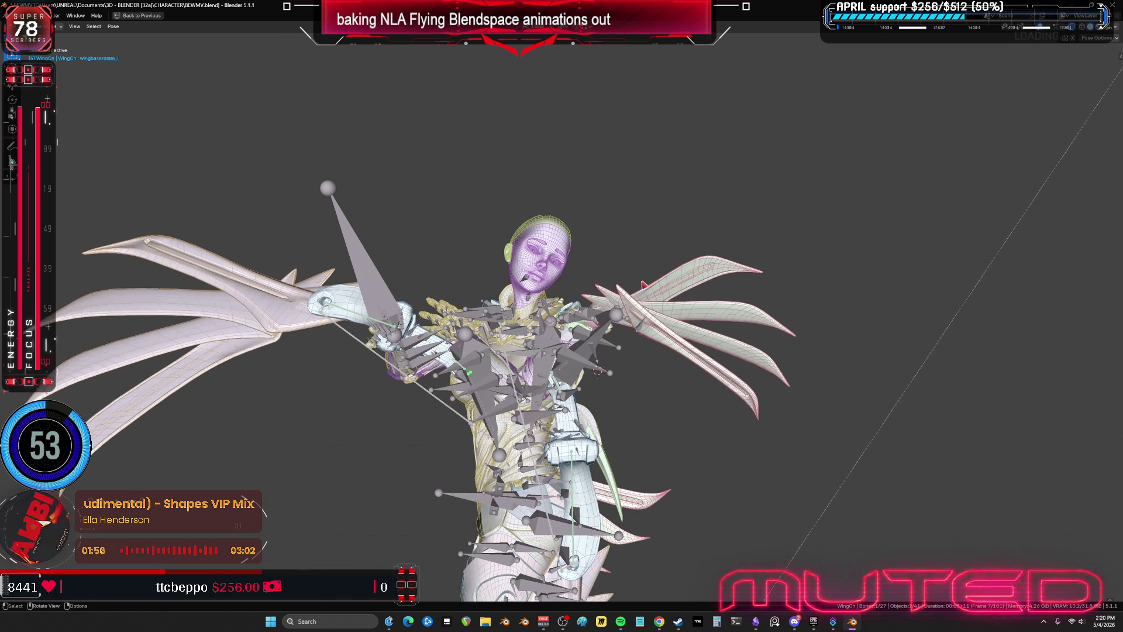
pyautogui.press('Escape')
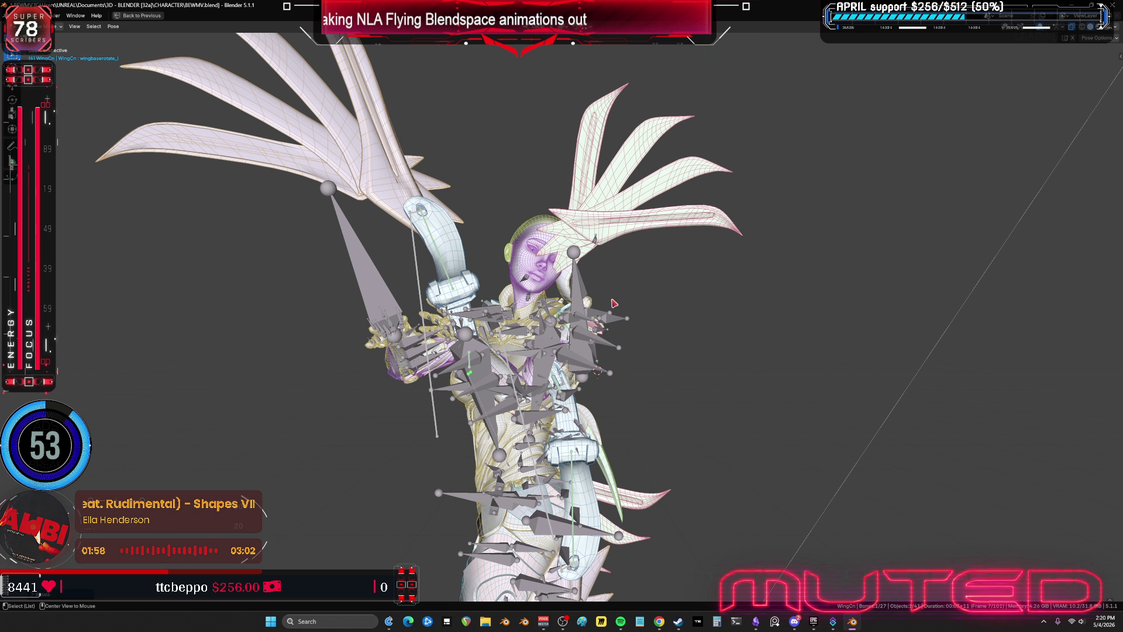
# - Attempt a rotation of wing_ext_r, cancel it, and inspect the wing from behind
pyautogui.moveTo(588, 411)
pyautogui.mouseDown(button='middle')
pyautogui.moveTo(700, 338)
pyautogui.moveTo(689, 348)
pyautogui.moveTo(612, 302)
pyautogui.moveTo(502, 314)
pyautogui.moveTo(403, 347)
pyautogui.moveTo(714, 337)
pyautogui.mouseUp(button='middle')
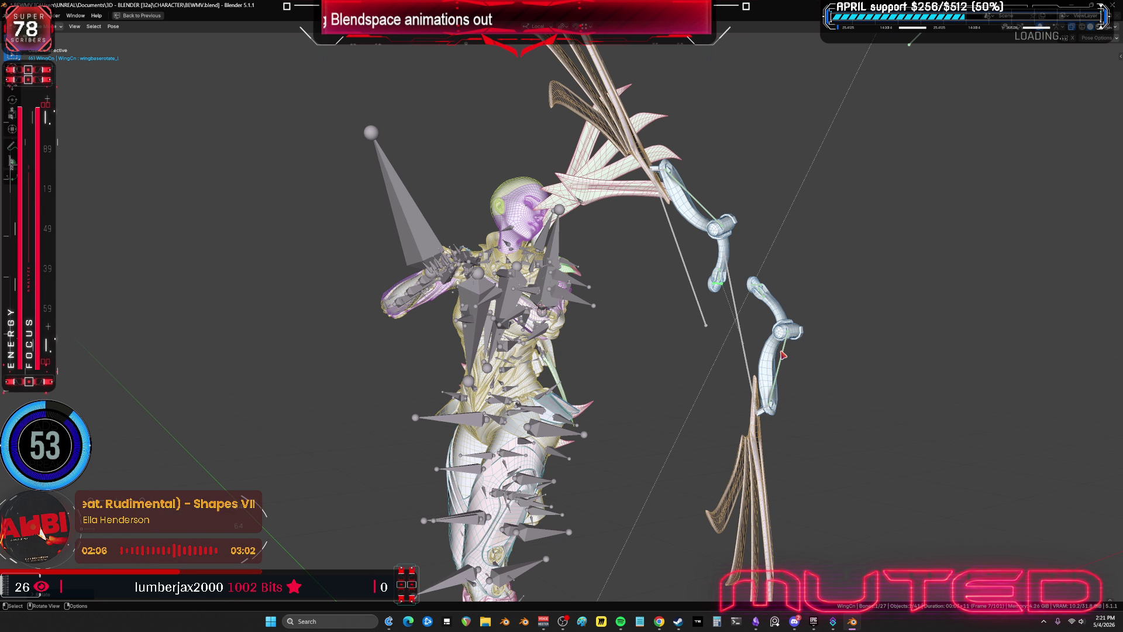
pyautogui.press('r')
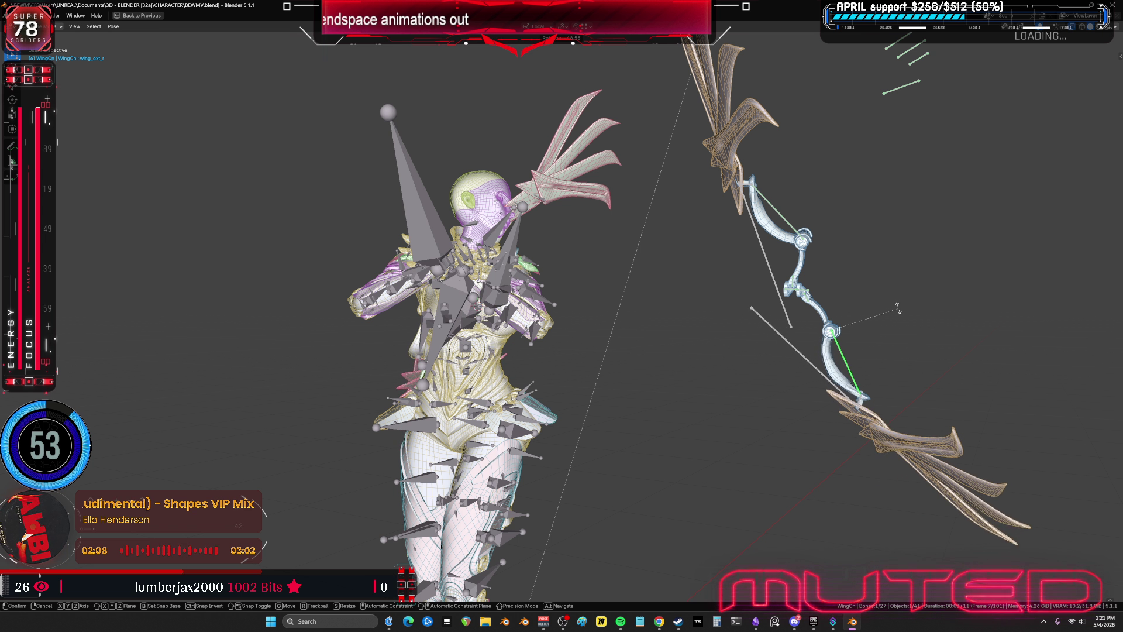
pyautogui.rightClick(899, 303)
pyautogui.moveTo(899, 303)
pyautogui.mouseDown(button='middle')
pyautogui.moveTo(585, 306)
pyautogui.moveTo(655, 304)
pyautogui.moveTo(644, 305)
pyautogui.mouseUp(button='middle')
pyautogui.moveTo(578, 335); pyautogui.dragTo(350, 245, button='middle')
pyautogui.moveTo(483, 258)
pyautogui.mouseDown(button='middle')
pyautogui.moveTo(454, 269)
pyautogui.moveTo(576, 250)
pyautogui.moveTo(665, 276)
pyautogui.mouseUp(button='middle')
# - Rotate the left wing bone on its local X axis
pyautogui.press('r')
pyautogui.press('z')
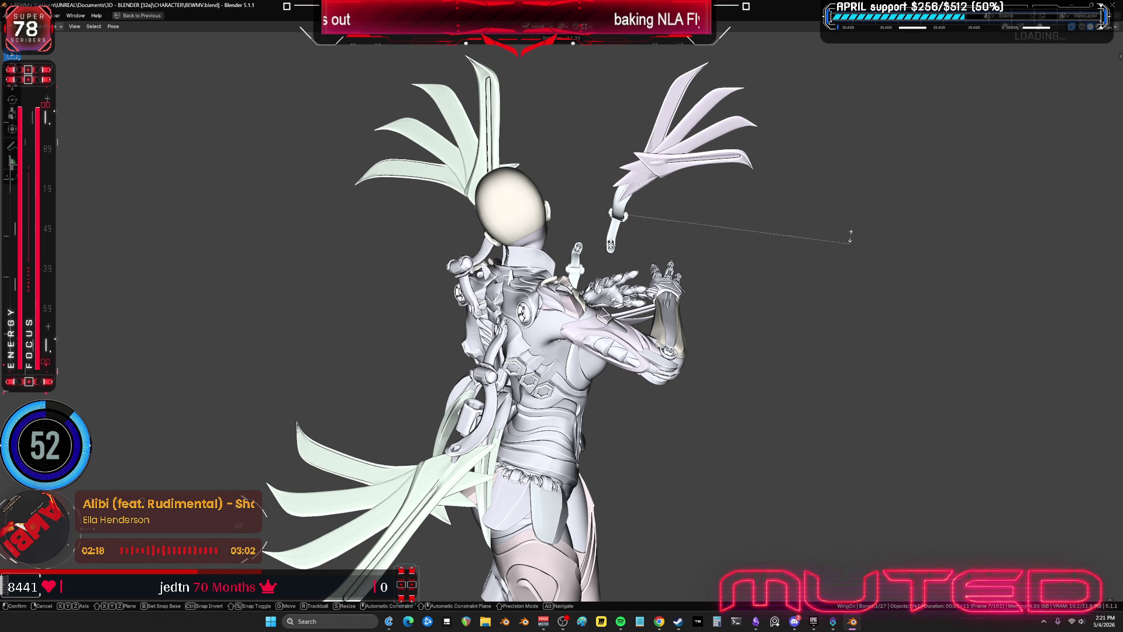
pyautogui.press('x')
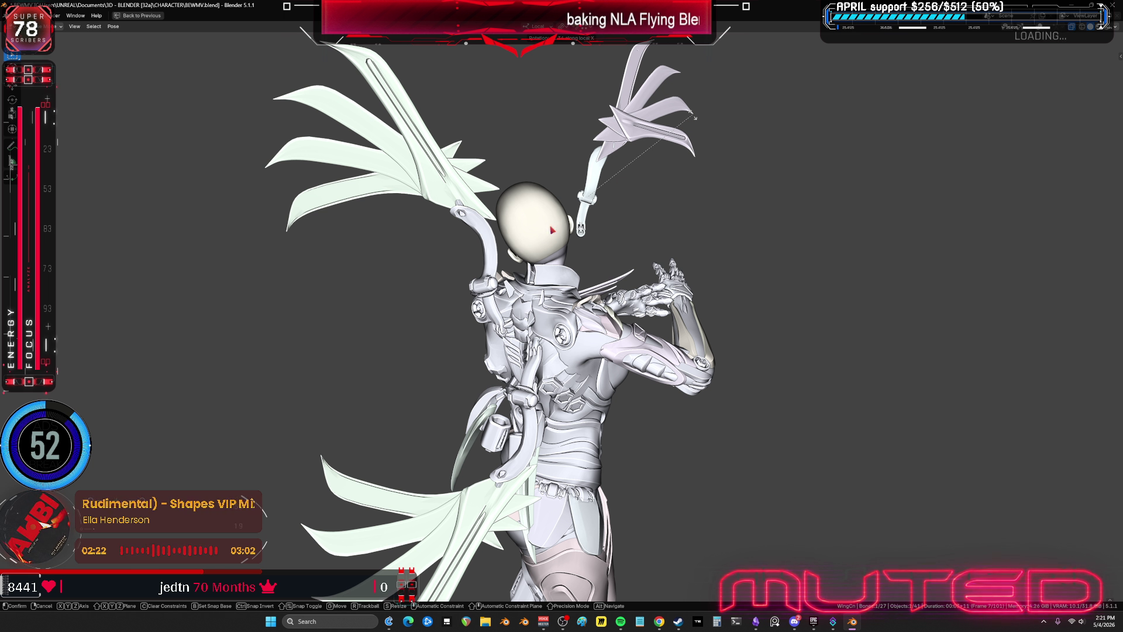
pyautogui.moveTo(552, 230)
pyautogui.mouseDown(button='middle')
pyautogui.moveTo(732, 233)
pyautogui.moveTo(724, 219)
pyautogui.moveTo(572, 229)
pyautogui.mouseUp(button='middle')
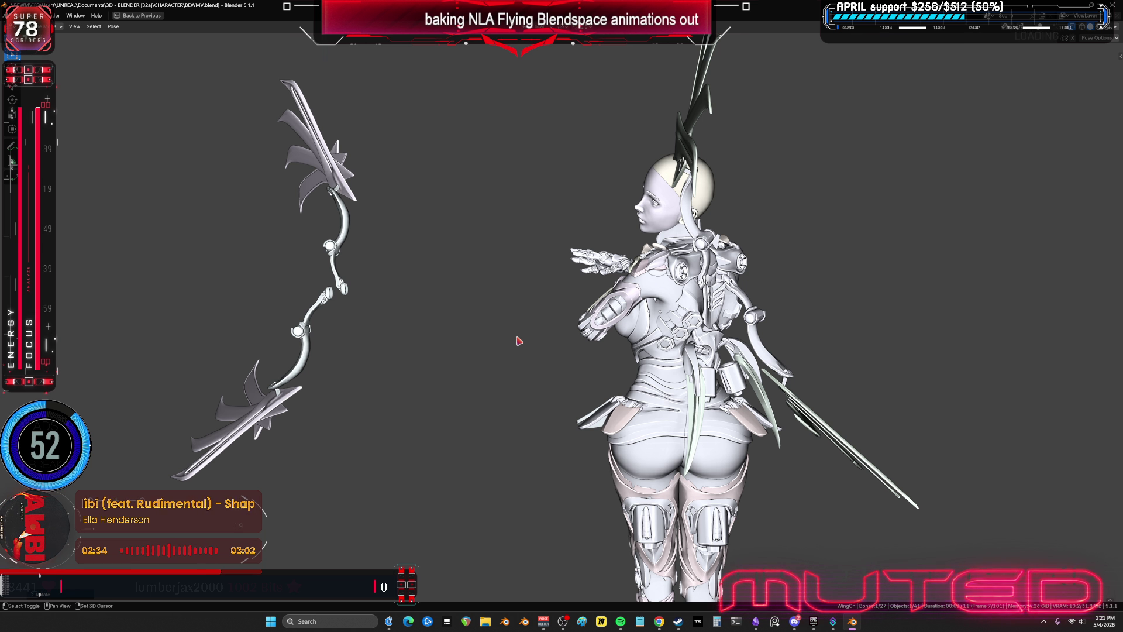
# - Play the animation from frame 10 to 31 to check the wing motion
pyautogui.moveTo(521, 325)
pyautogui.mouseDown(button='middle')
pyautogui.moveTo(612, 346)
pyautogui.moveTo(592, 344)
pyautogui.moveTo(581, 381)
pyautogui.moveTo(658, 418)
pyautogui.mouseUp(button='middle')
pyautogui.moveTo(658, 418)
pyautogui.mouseDown()
pyautogui.moveTo(721, 438)
pyautogui.moveTo(820, 441)
pyautogui.moveTo(623, 435)
pyautogui.mouseUp()
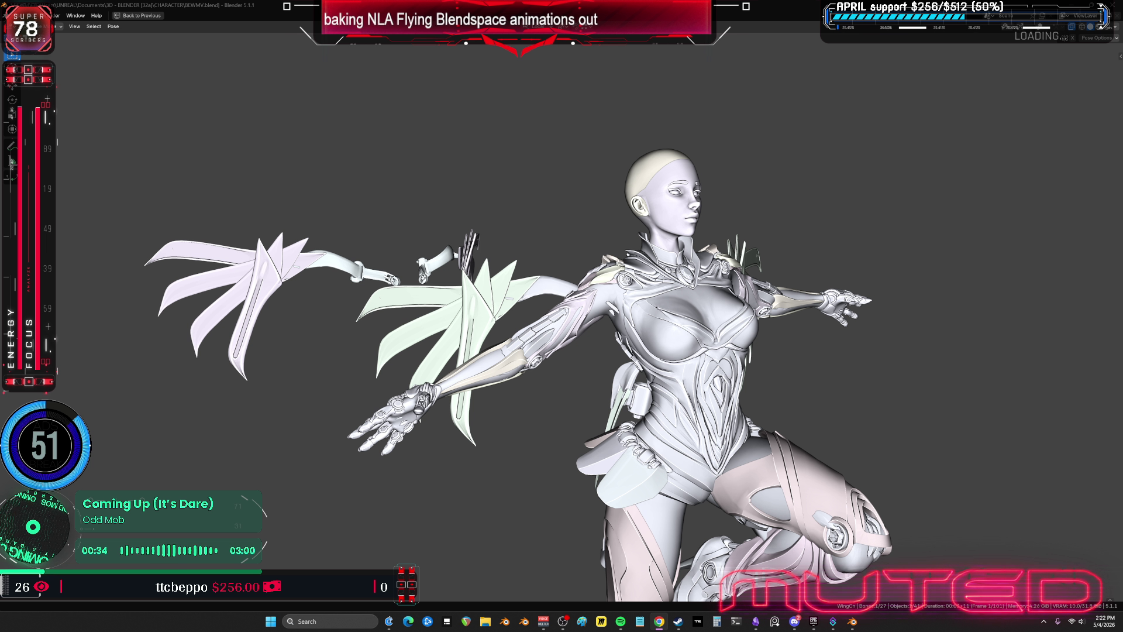
pyautogui.scroll(-1, 924, 377)
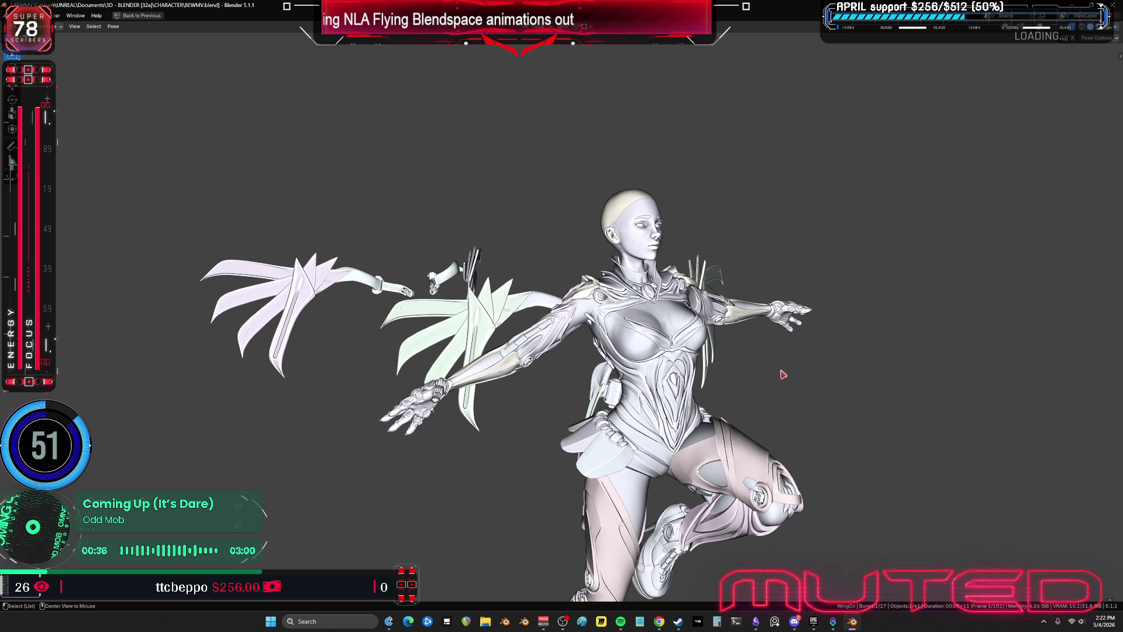
# - Scrub frames 1 to 13, orbiting from back to front to review the wings
pyautogui.moveTo(768, 397)
pyautogui.mouseDown()
pyautogui.moveTo(807, 388)
pyautogui.moveTo(790, 381)
pyautogui.moveTo(792, 395)
pyautogui.moveTo(792, 384)
pyautogui.mouseUp()
pyautogui.moveTo(792, 383)
pyautogui.mouseDown(button='middle')
pyautogui.moveTo(792, 411)
pyautogui.moveTo(627, 408)
pyautogui.mouseUp(button='middle')
pyautogui.moveTo(627, 409)
pyautogui.mouseDown()
pyautogui.moveTo(669, 426)
pyautogui.moveTo(781, 436)
pyautogui.moveTo(679, 412)
pyautogui.moveTo(597, 410)
pyautogui.moveTo(747, 419)
pyautogui.moveTo(573, 423)
pyautogui.moveTo(628, 422)
pyautogui.moveTo(644, 431)
pyautogui.moveTo(641, 445)
pyautogui.mouseUp()
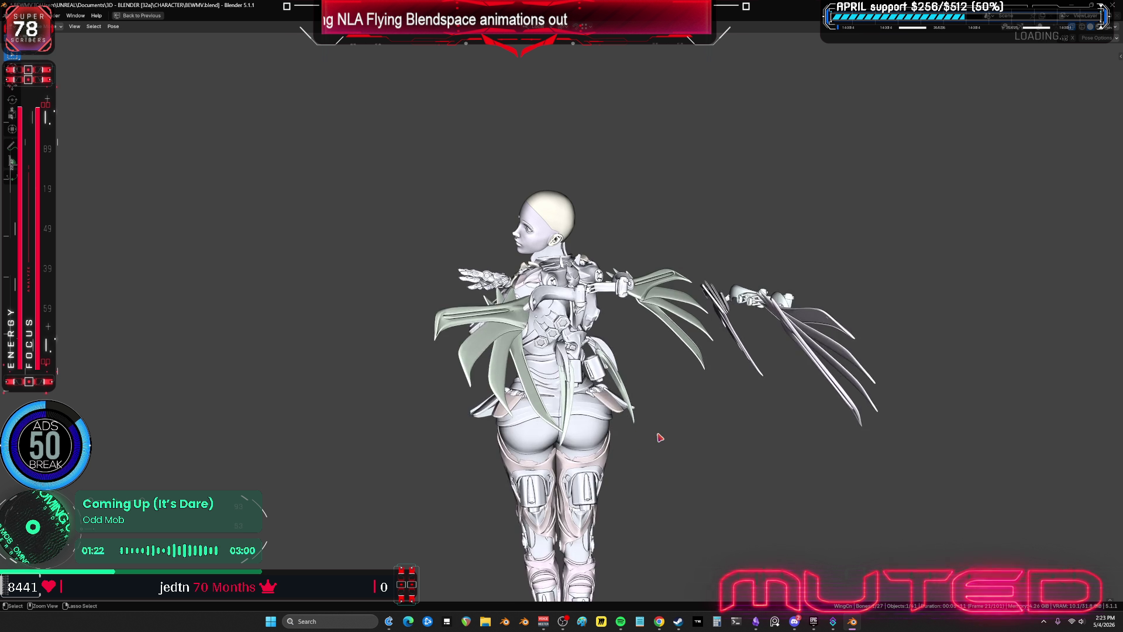
# - Box-select the wing bones' keyframes in the maximized Graph Editor and delete them
pyautogui.hotkey('ctrl', 'space')
pyautogui.hotkey('ctrl', 'space')
pyautogui.hotkey('ctrl', 'space')
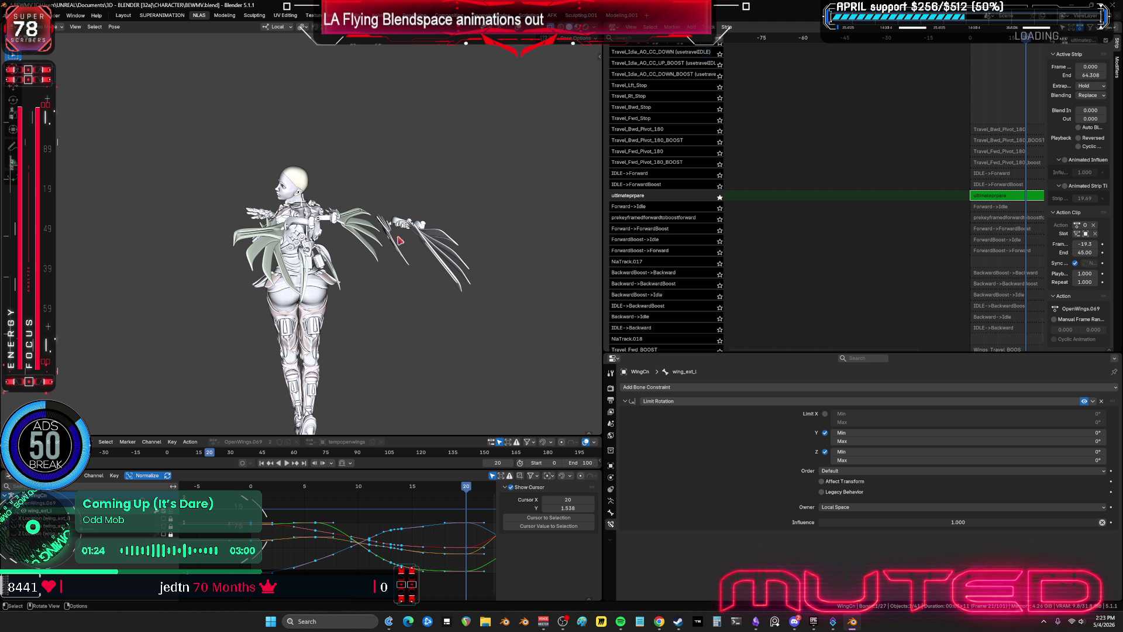
pyautogui.hotkey('shift', 'alt', 'z')
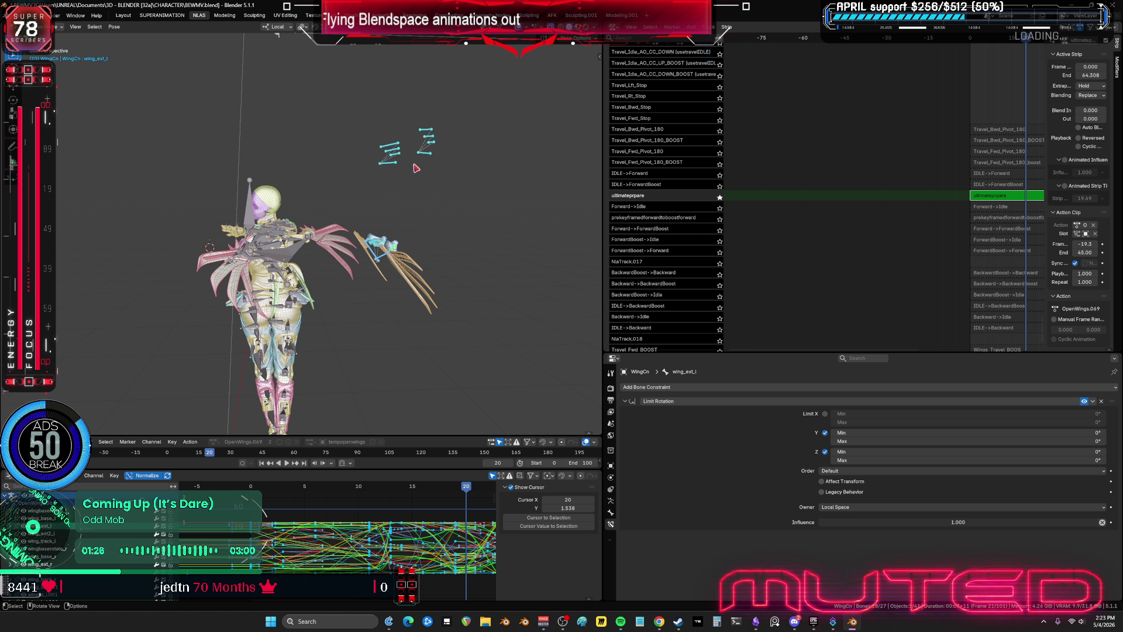
pyautogui.hotkey('ctrl', 'space')
pyautogui.scroll(-1, 750, 431)
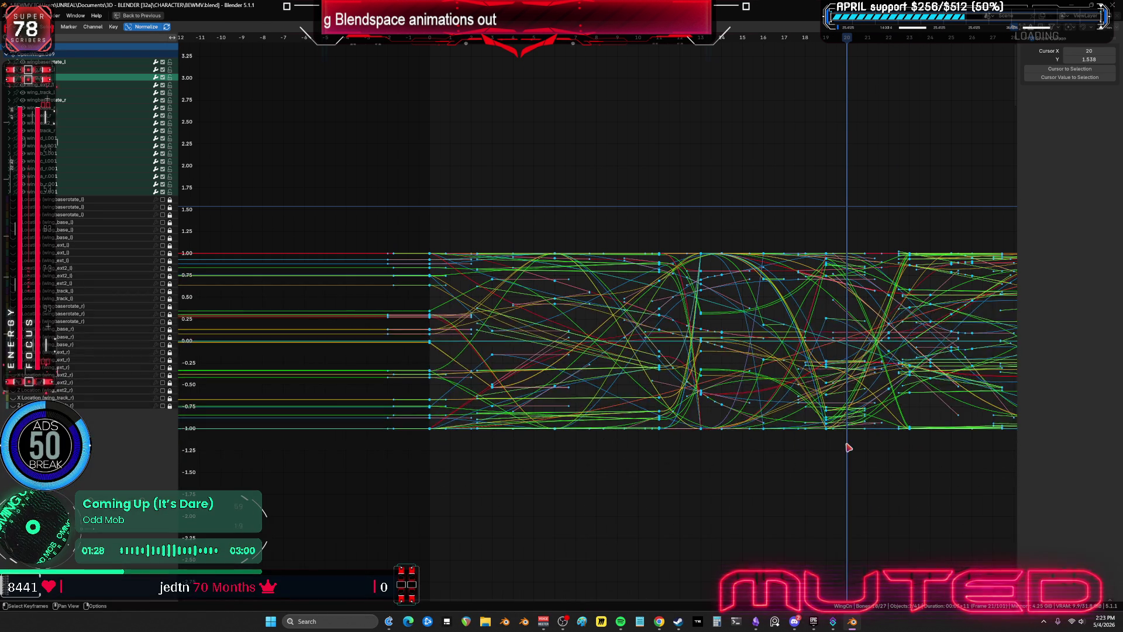
pyautogui.scroll(-1, 845, 446)
pyautogui.scroll(-2, 719, 468)
pyautogui.moveTo(935, 468); pyautogui.dragTo(371, 183)
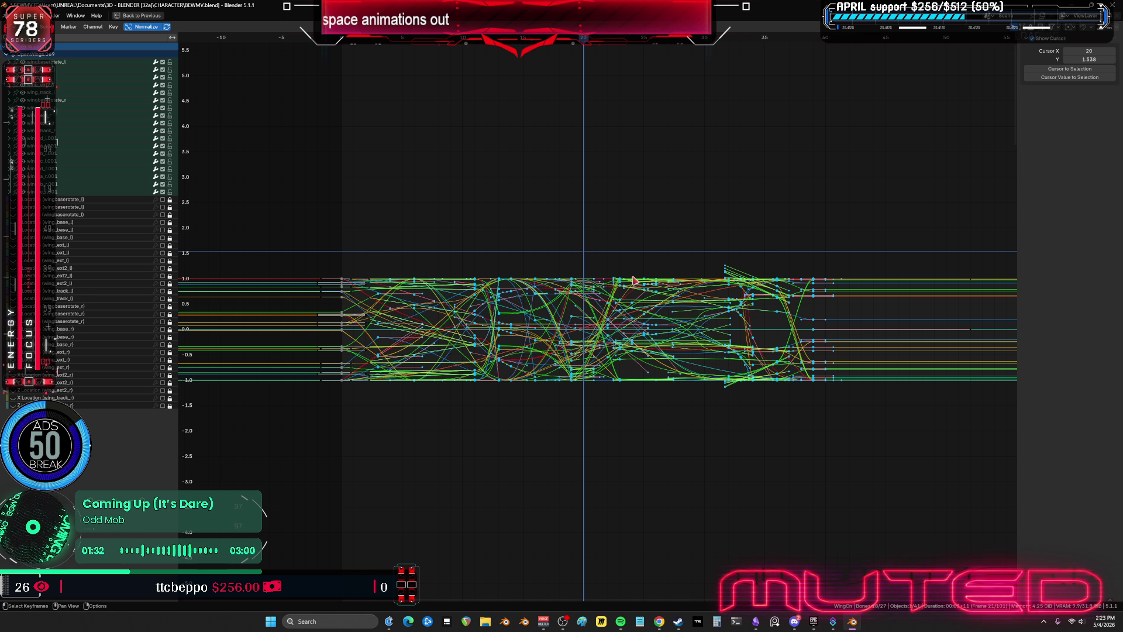
pyautogui.press('Delete')
# - Reset the playhead to frame 0, restore the full layout, and view the character from behind
pyautogui.moveTo(316, 42); pyautogui.dragTo(338, 44)
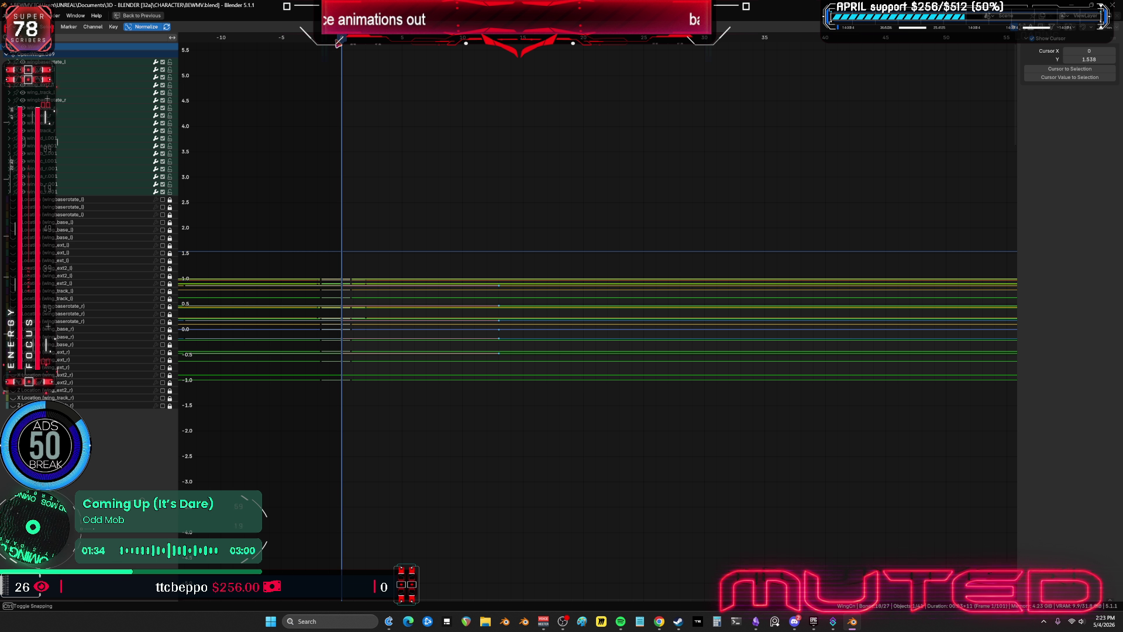
pyautogui.hotkey('ctrl', 'space')
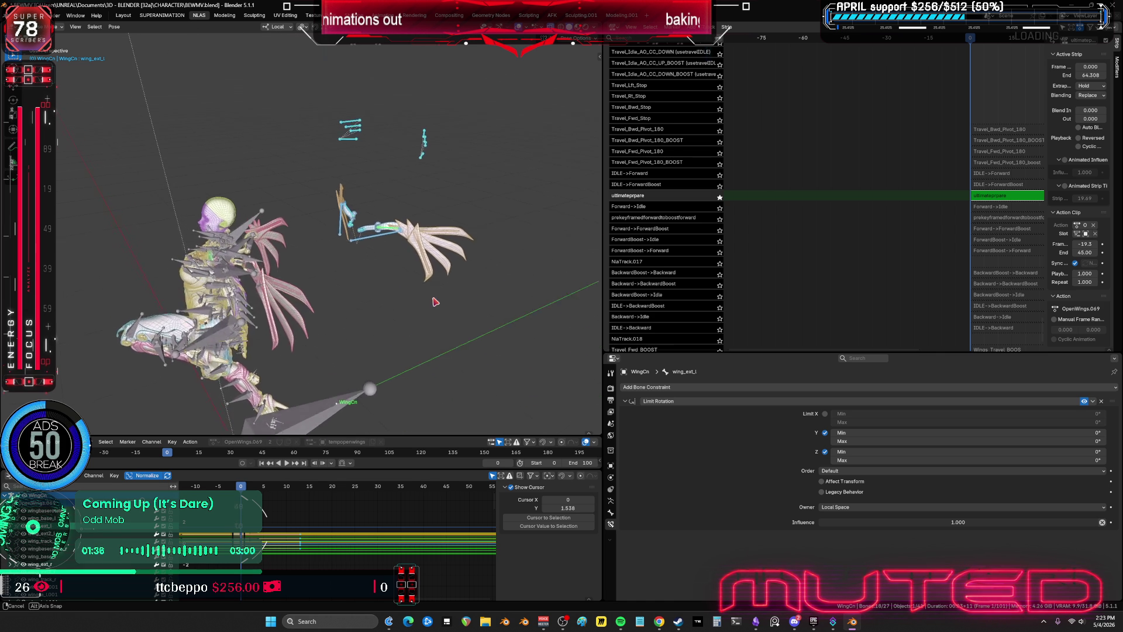
pyautogui.moveTo(385, 240)
pyautogui.mouseDown(button='middle')
pyautogui.moveTo(383, 253)
pyautogui.moveTo(409, 242)
pyautogui.mouseUp(button='middle')
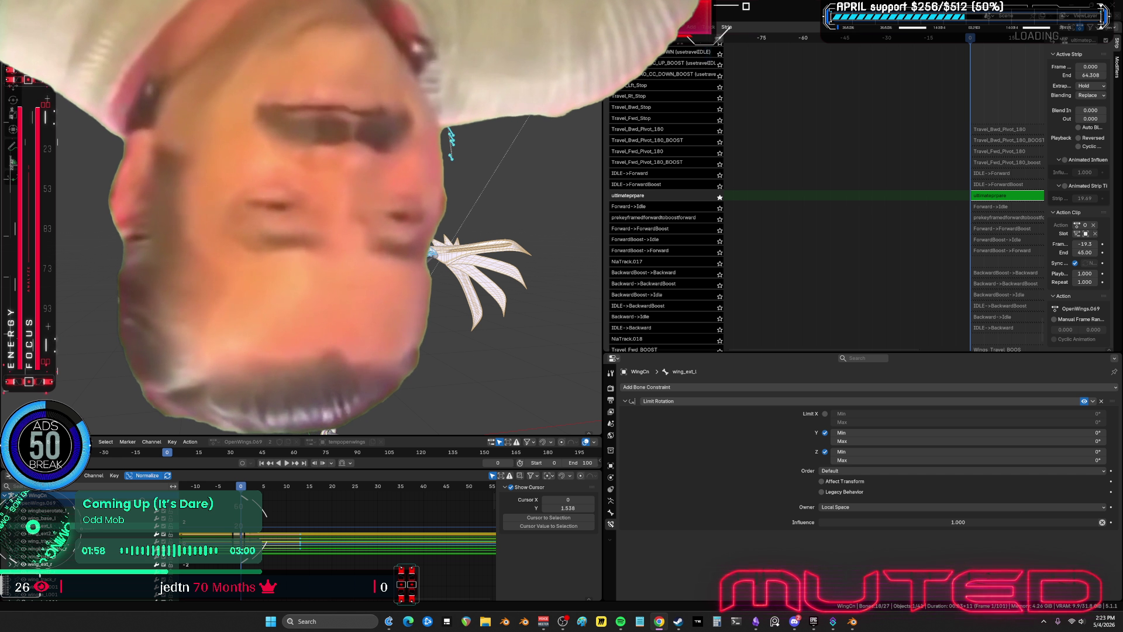
pyautogui.scroll(-3, 813, 233)
pyautogui.keyDown('ctrl'); pyautogui.hscroll(5, 830, 178); pyautogui.keyUp('ctrl')
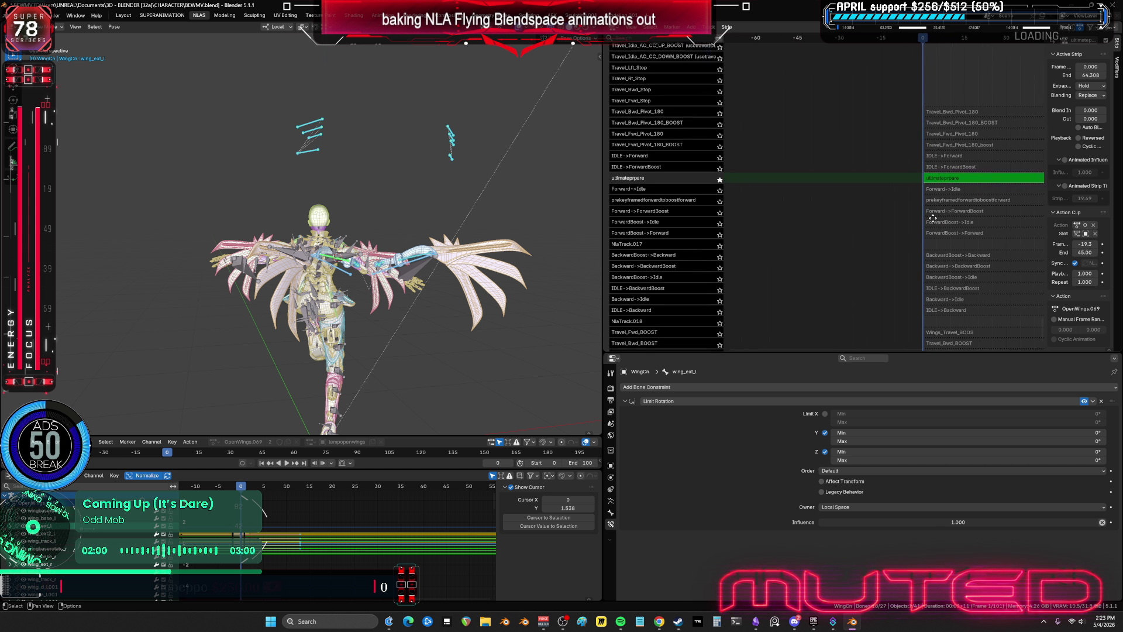
# - Hide overlays, unsolo ultimateprpare and play the blended NLA animation
pyautogui.scroll(2, 830, 178)
pyautogui.keyDown('shift'); pyautogui.scroll(1, 837, 190); pyautogui.keyUp('shift')
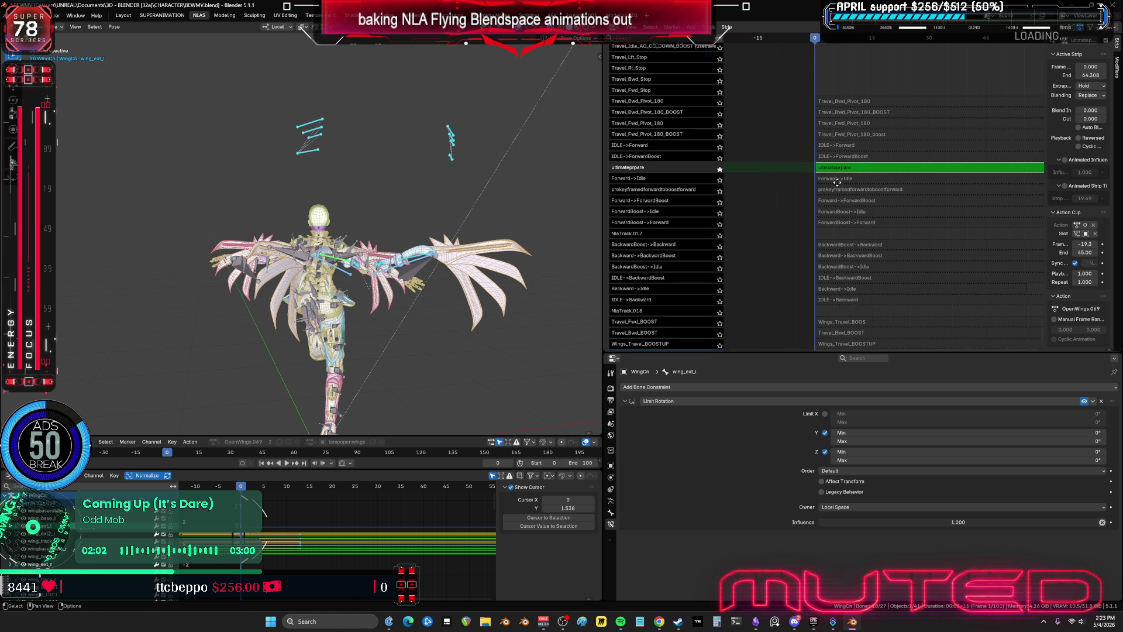
pyautogui.hotkey('shift', 'alt', 'z')
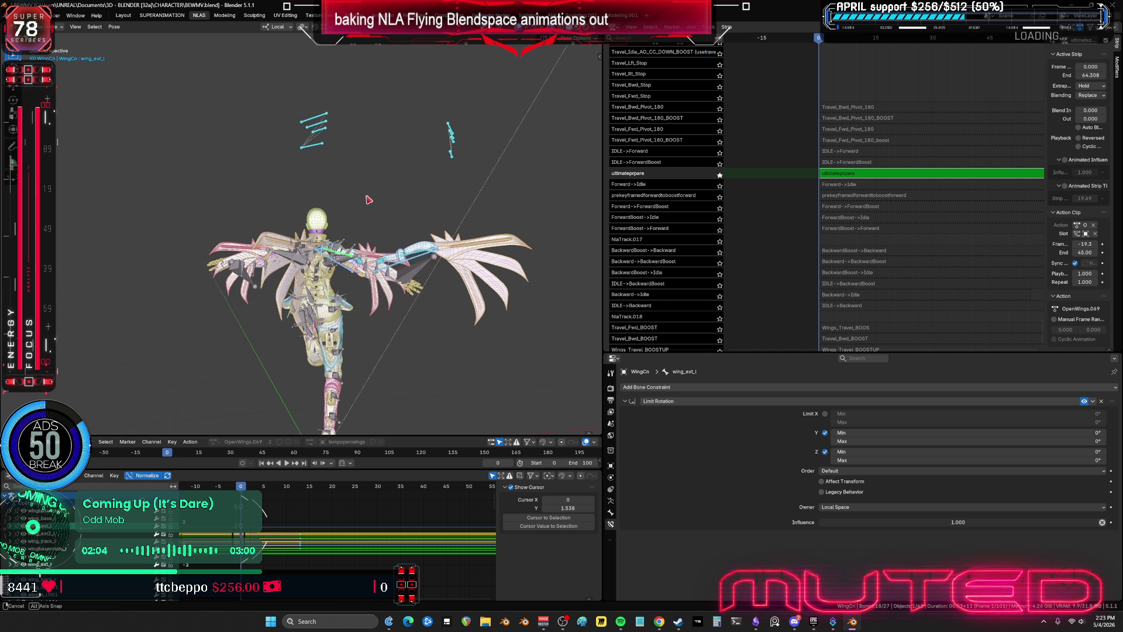
pyautogui.moveTo(409, 251); pyautogui.dragTo(594, 261, button='middle')
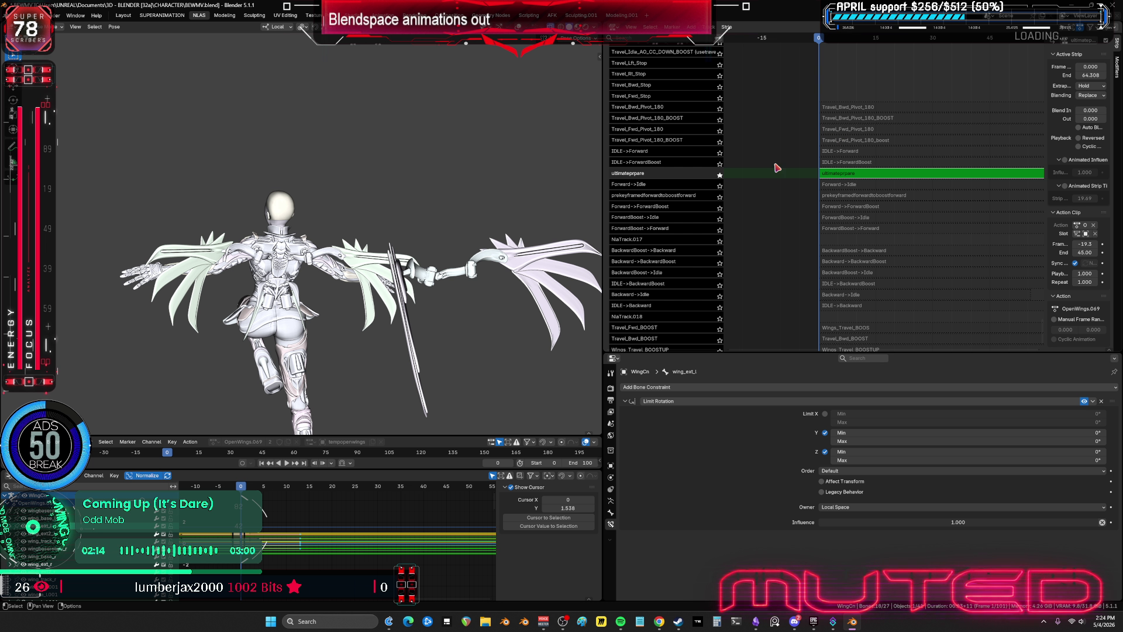
pyautogui.click(720, 131)
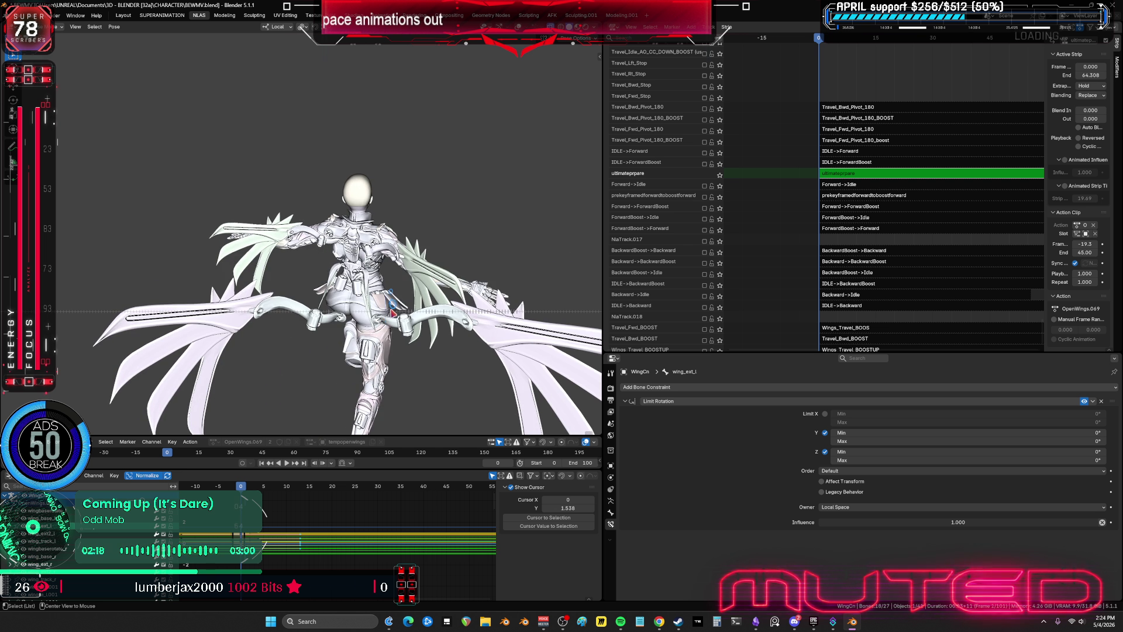
pyautogui.press('space')
pyautogui.press('space')
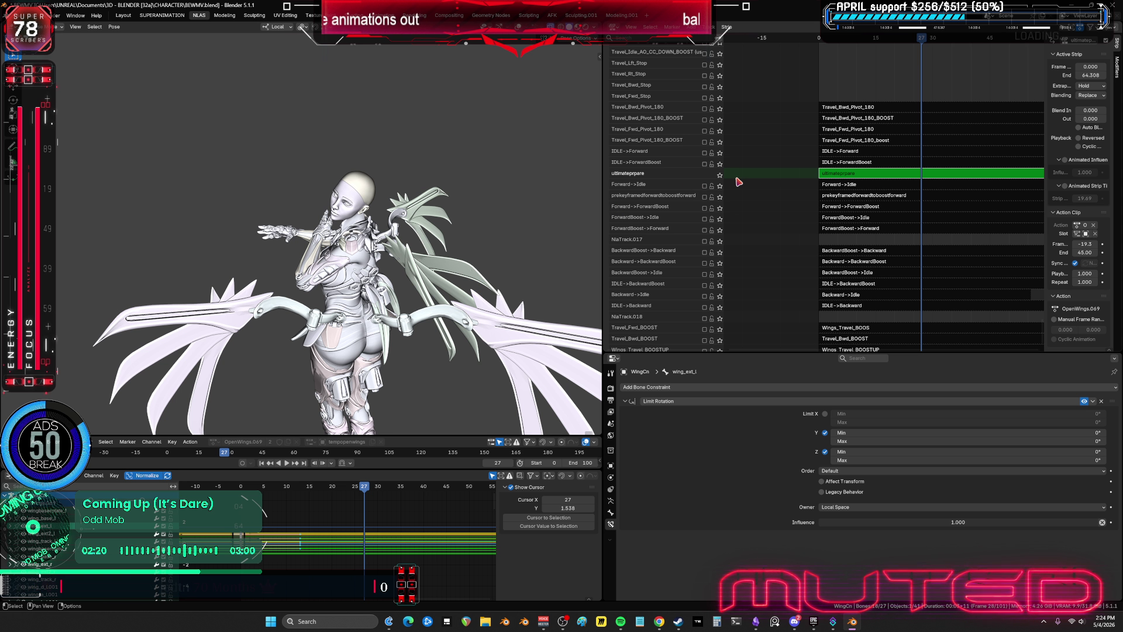
# - Re-solo ultimateprpare, show overlays again, and switch the rig to Object Mode
pyautogui.click(720, 175)
pyautogui.hotkey('shift', 'alt', 'z')
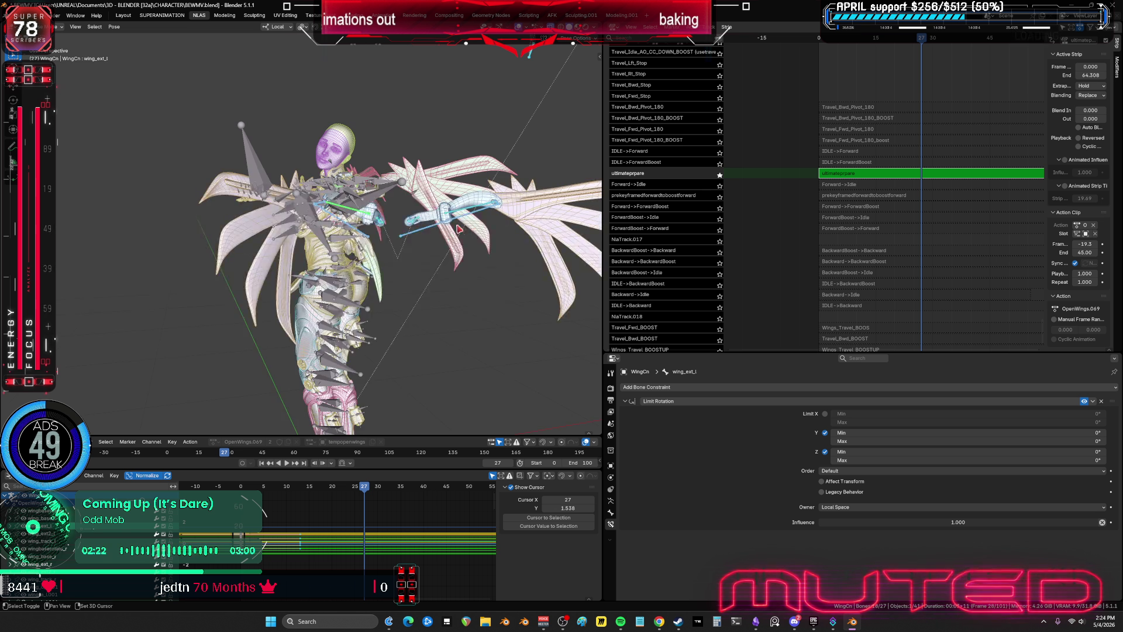
pyautogui.moveTo(421, 261); pyautogui.dragTo(440, 277, button='middle')
pyautogui.keyDown('alt'); pyautogui.scroll(-10, 440, 277); pyautogui.keyUp('alt')
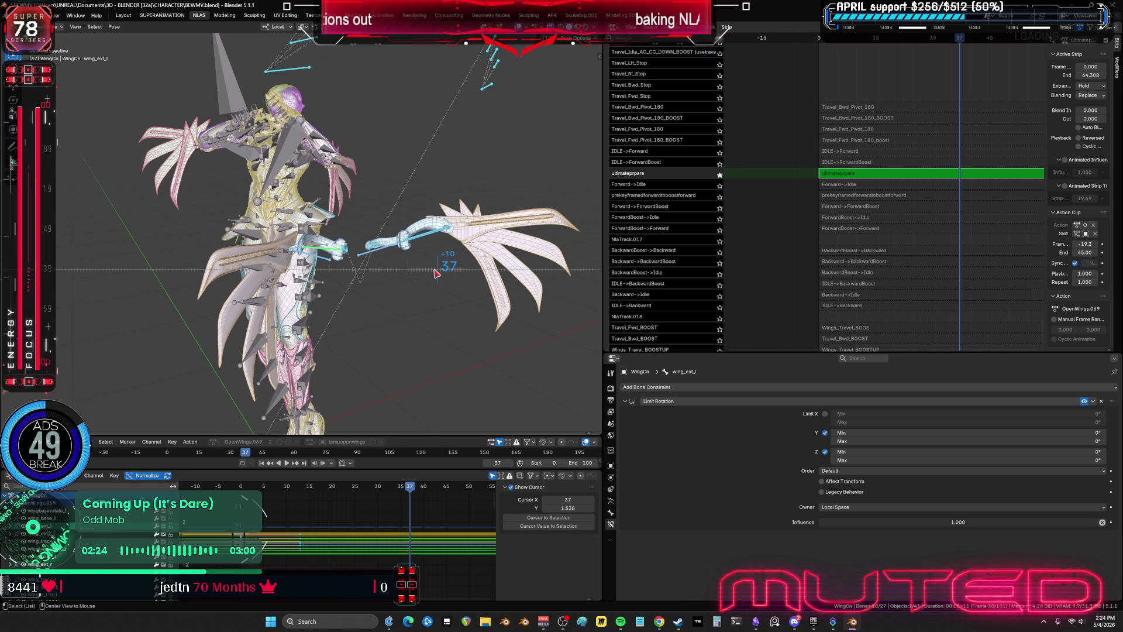
pyautogui.hotkey('ctrl', 'Tab')
pyautogui.keyDown('alt'); pyautogui.scroll(-1, 431, 269); pyautogui.keyUp('alt')
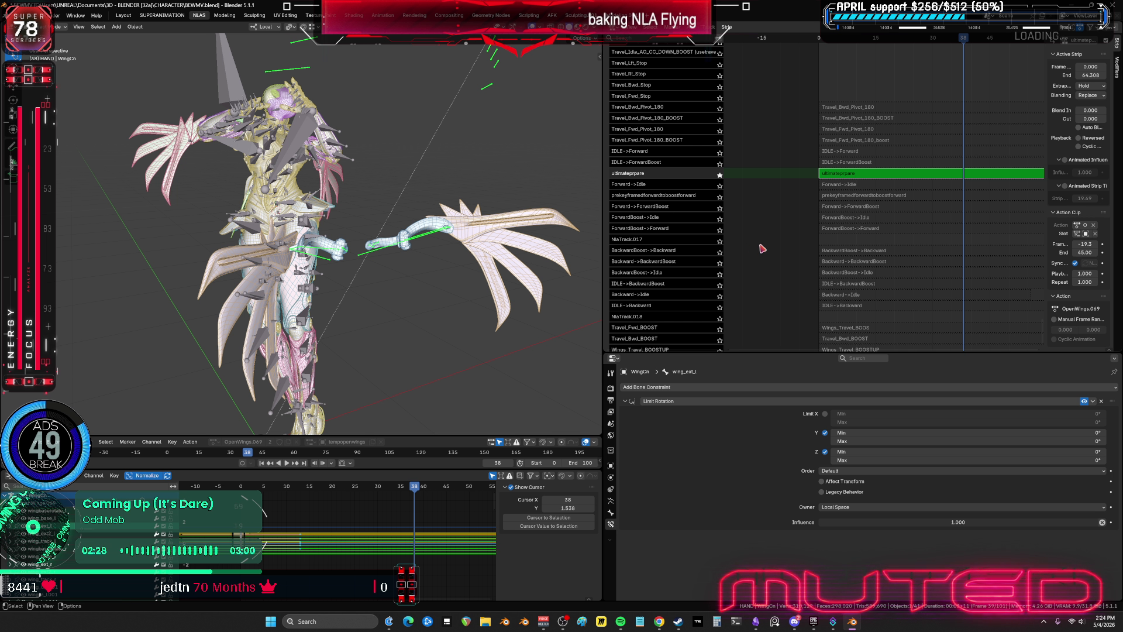
pyautogui.moveTo(788, 280)
pyautogui.mouseDown(button='middle')
pyautogui.moveTo(796, 332)
pyautogui.moveTo(805, 214)
pyautogui.moveTo(887, 290)
pyautogui.mouseUp(button='middle')
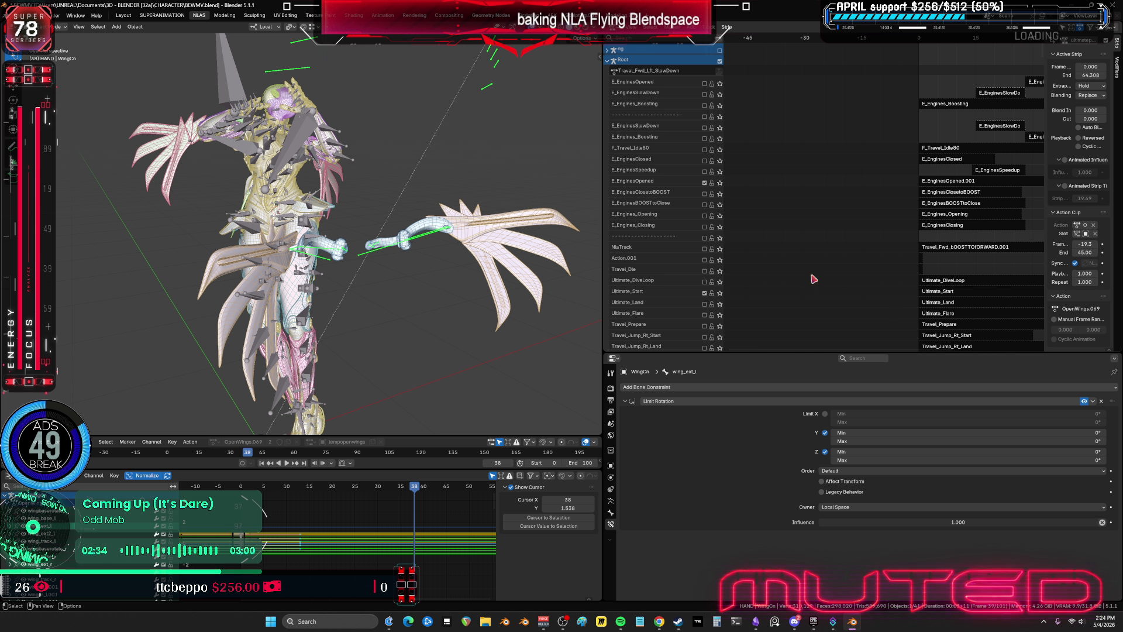
# - Reselect the WingCn armature after briefly selecting the Body.001 mesh
pyautogui.moveTo(432, 234); pyautogui.dragTo(408, 227, button='middle')
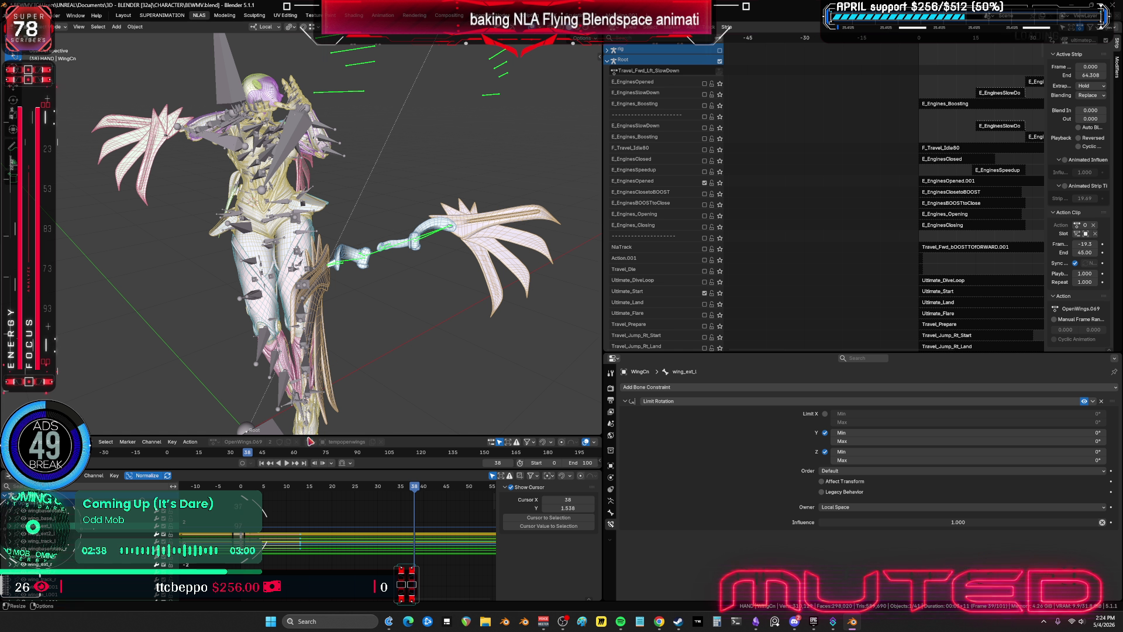
pyautogui.moveTo(390, 312)
pyautogui.mouseDown(button='middle')
pyautogui.moveTo(426, 311)
pyautogui.moveTo(421, 301)
pyautogui.mouseUp(button='middle')
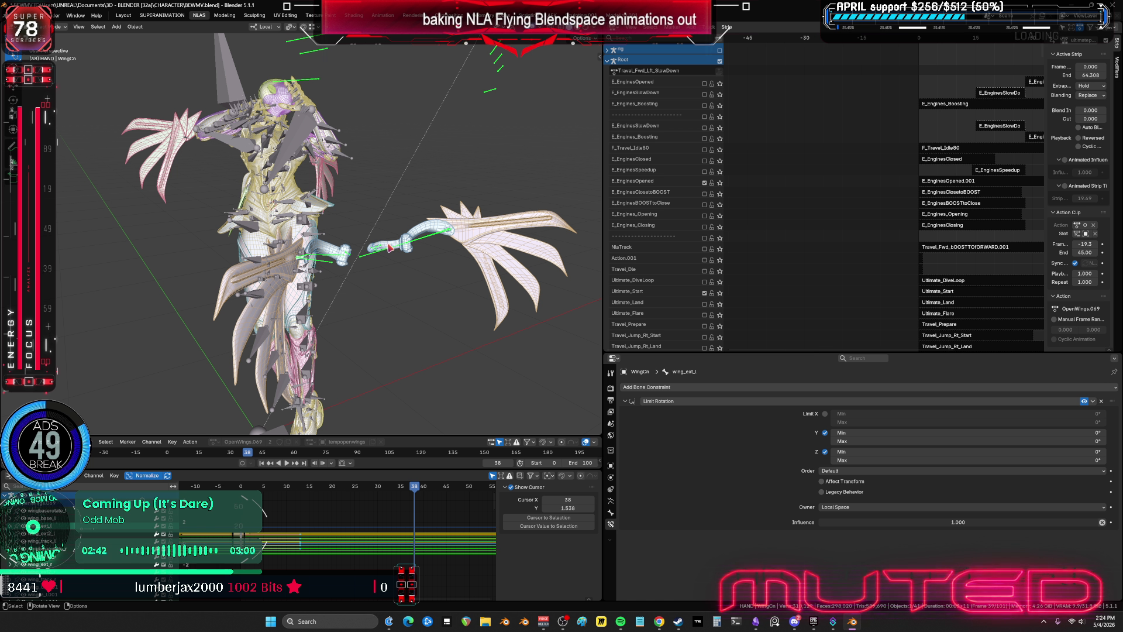
pyautogui.click(416, 242)
pyautogui.click(418, 245)
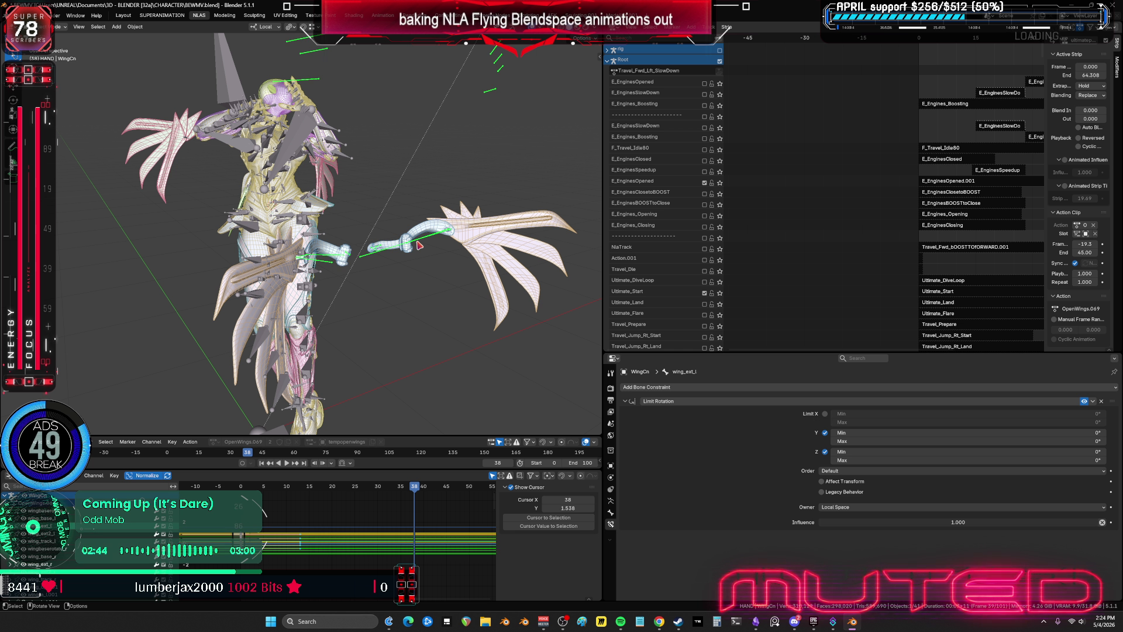
pyautogui.moveTo(1019, 95)
pyautogui.mouseDown(button='middle')
pyautogui.moveTo(947, 175)
pyautogui.moveTo(895, 276)
pyautogui.moveTo(882, 69)
pyautogui.moveTo(752, 136)
pyautogui.mouseUp(button='middle')
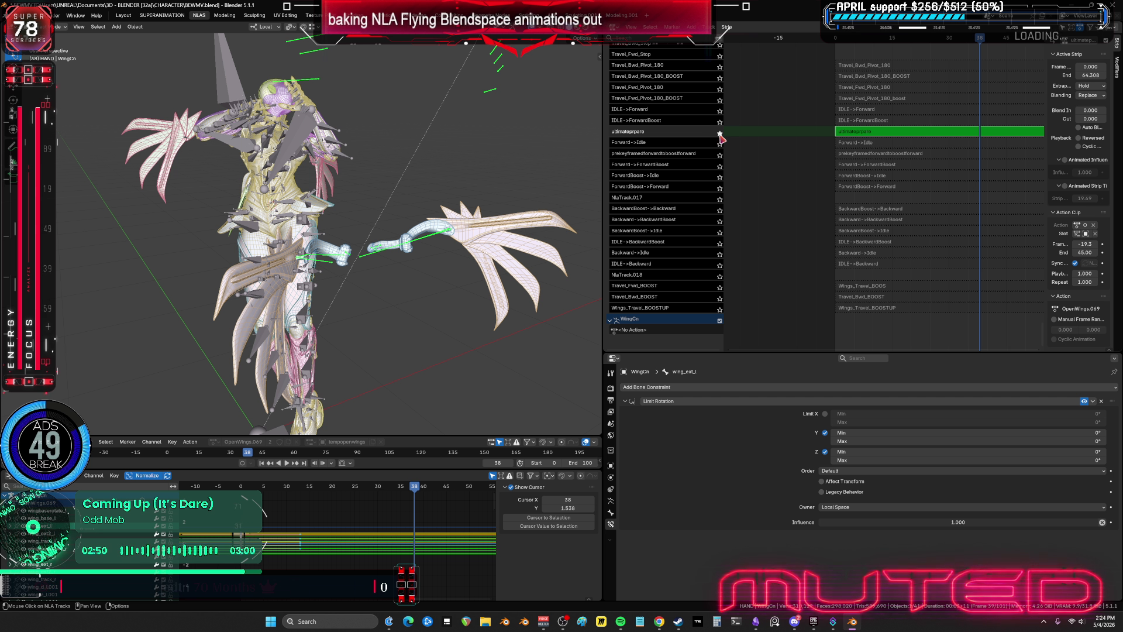
# - Unsolo ultimateprpare, exit tweak mode, mute it, and solo Travel_Fwd_Pivot_180
pyautogui.click(720, 134)
pyautogui.press('Tab')
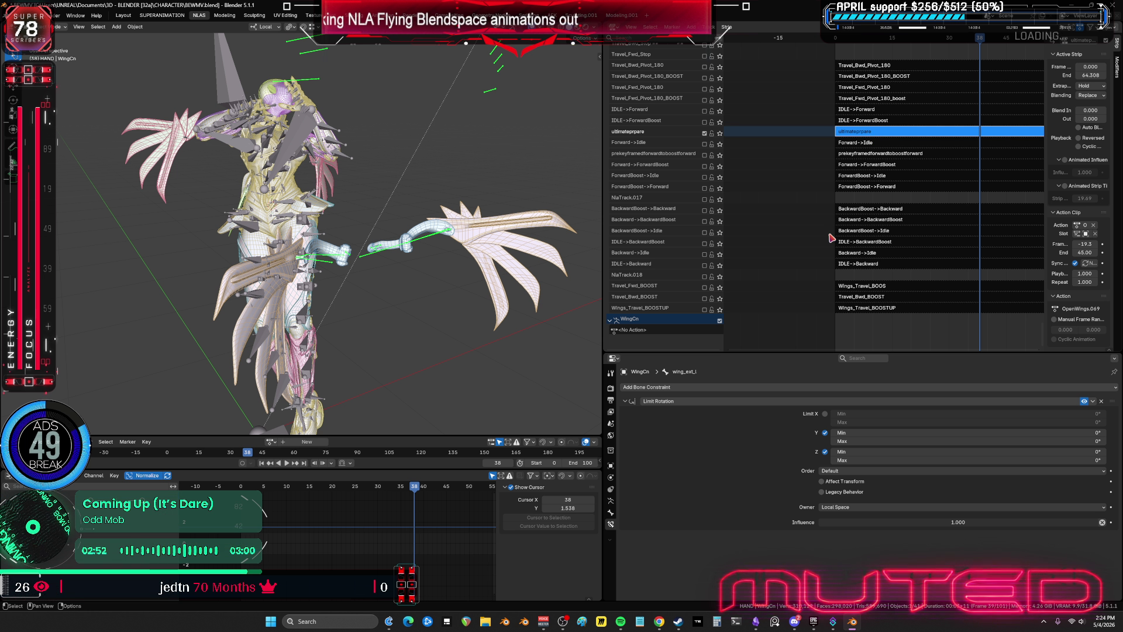
pyautogui.scroll(2, 760, 165)
pyautogui.click(705, 170)
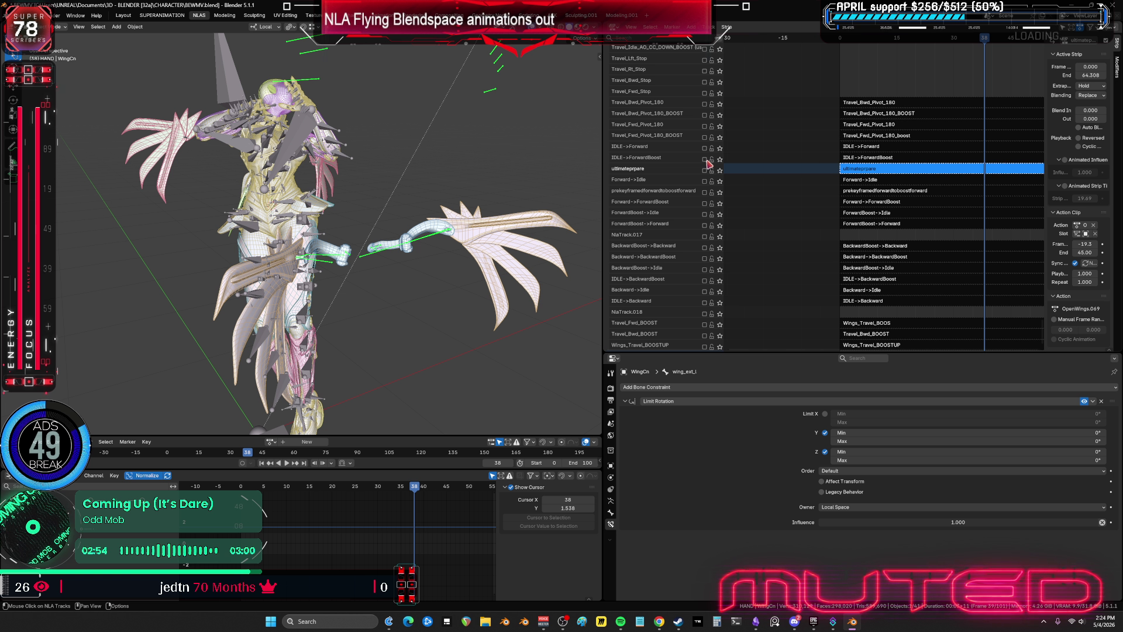
pyautogui.click(720, 126)
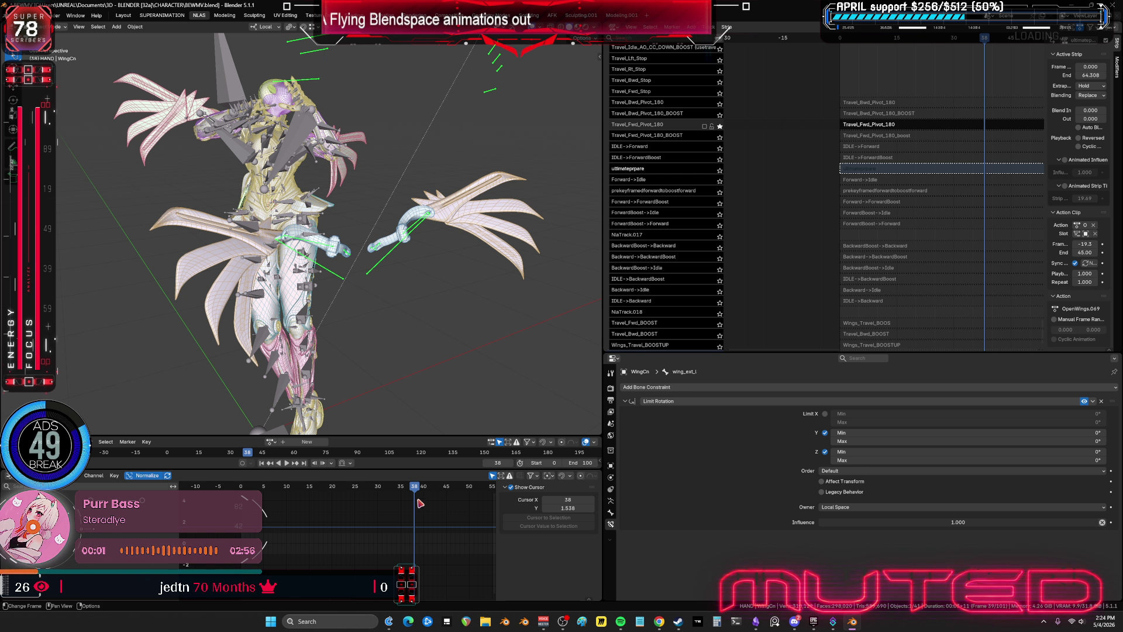
# - Scrub to frame 30 and around frame 6 to check the Travel_Fwd_Pivot_180 wing pose
pyautogui.moveTo(416, 487)
pyautogui.mouseDown()
pyautogui.moveTo(215, 485)
pyautogui.moveTo(270, 492)
pyautogui.mouseUp()
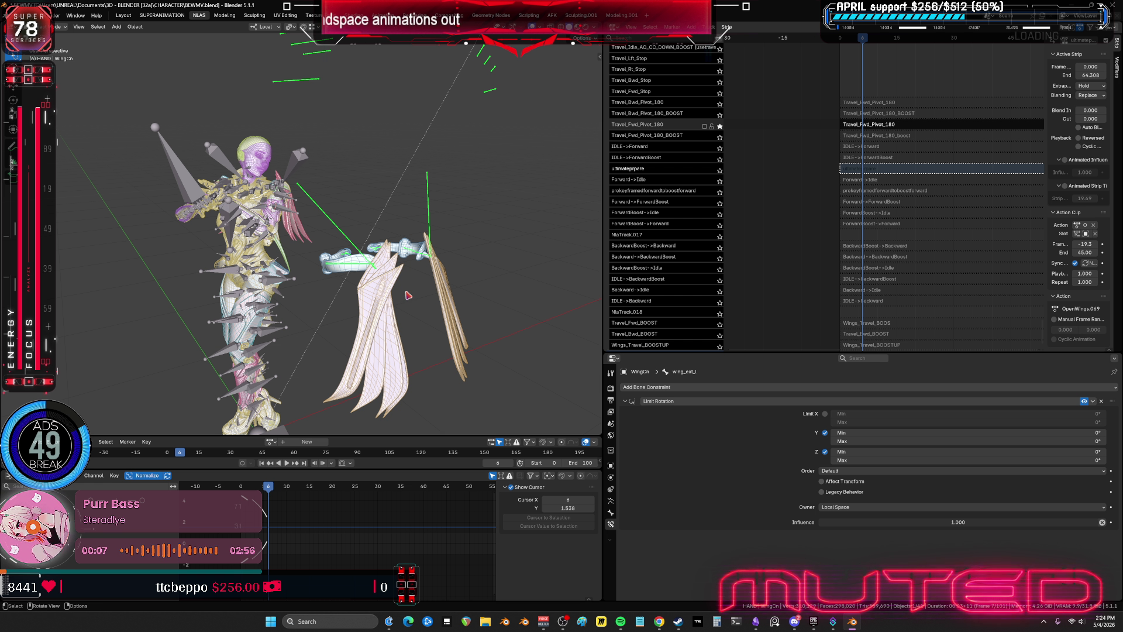
pyautogui.moveTo(408, 295); pyautogui.dragTo(439, 278, button='middle')
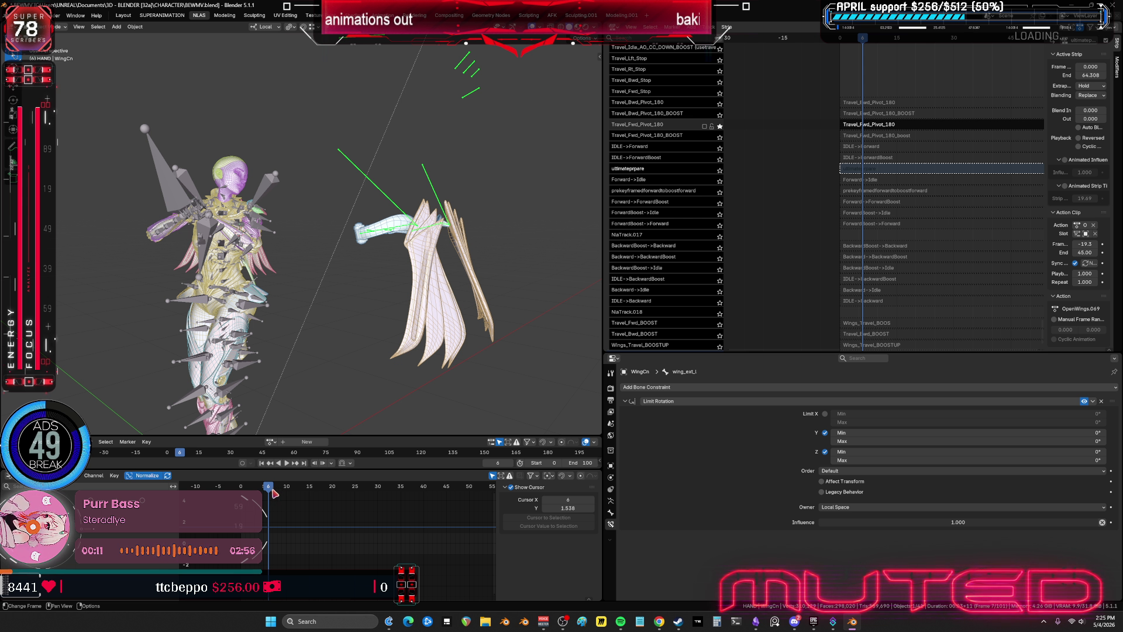
pyautogui.moveTo(274, 493)
pyautogui.mouseDown()
pyautogui.moveTo(283, 496)
pyautogui.moveTo(267, 499)
pyautogui.mouseUp()
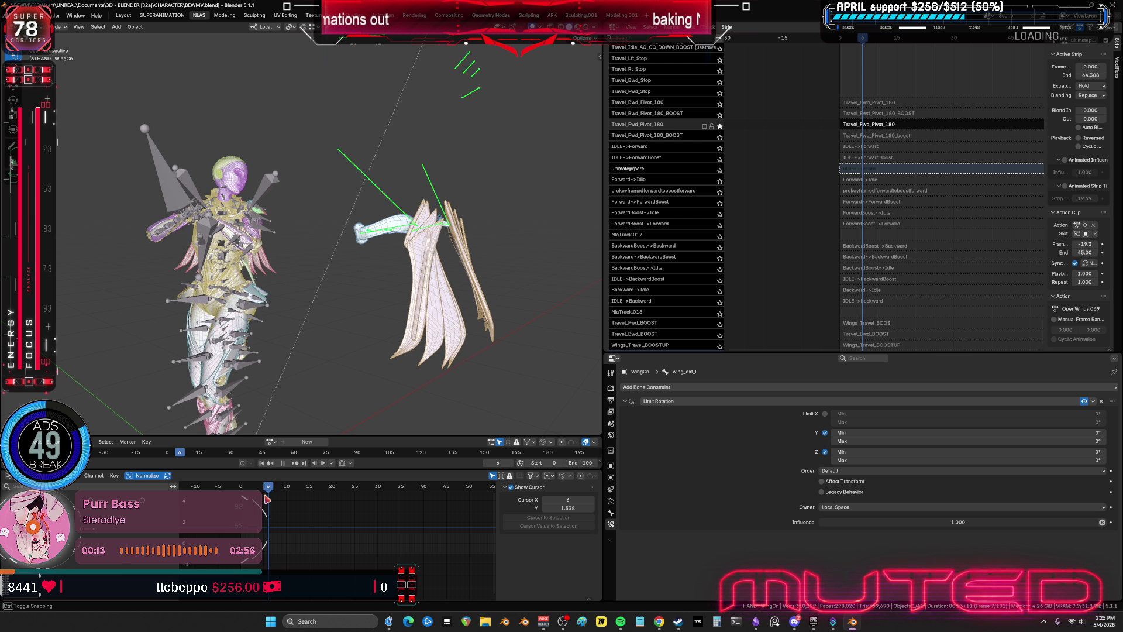
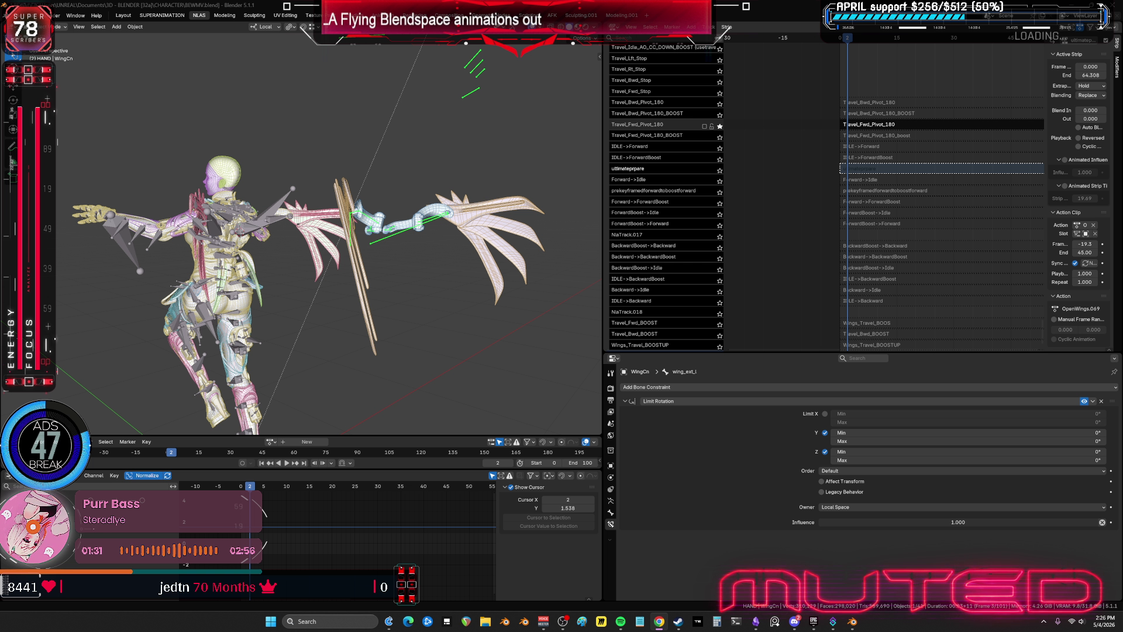
# - Enter tweak mode on the Travel_Fwd_Pivot_180 strip's OpenWings.049 action
pyautogui.keyDown('alt'); pyautogui.scroll(-6, 433, 301); pyautogui.keyUp('alt')
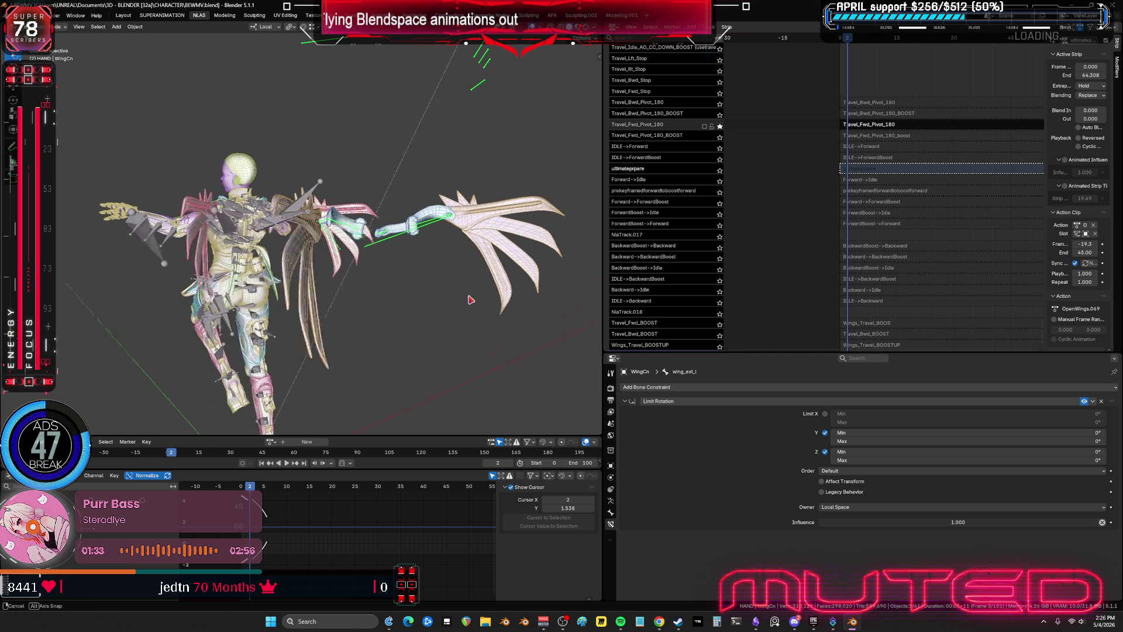
pyautogui.keyDown('alt'); pyautogui.scroll(1, 432, 301); pyautogui.keyUp('alt')
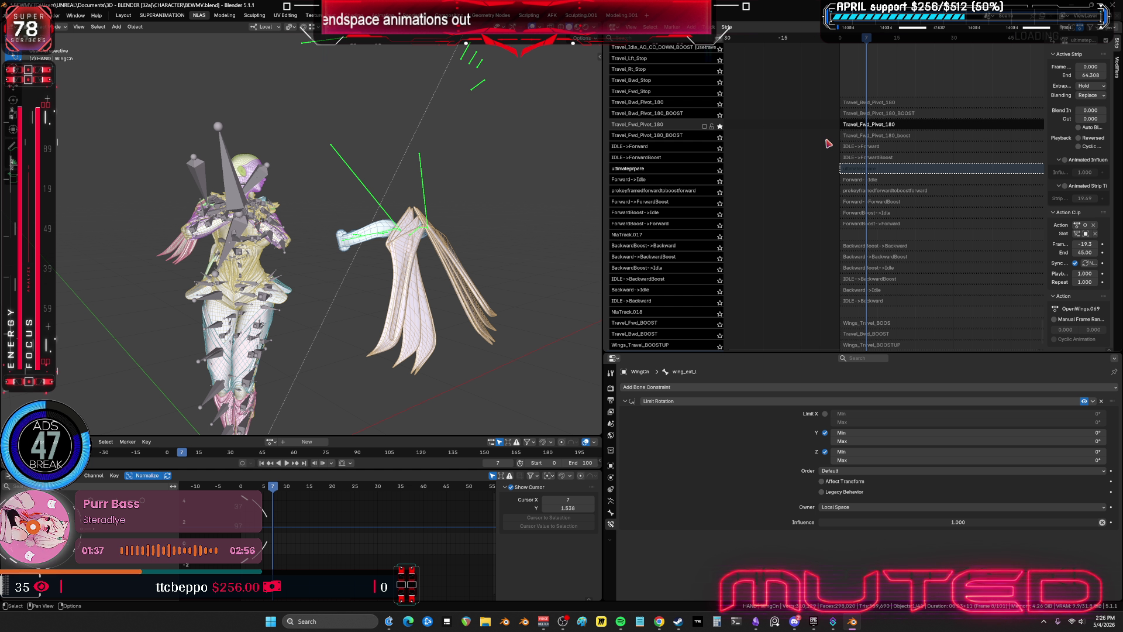
pyautogui.click(868, 130)
pyautogui.press('Tab')
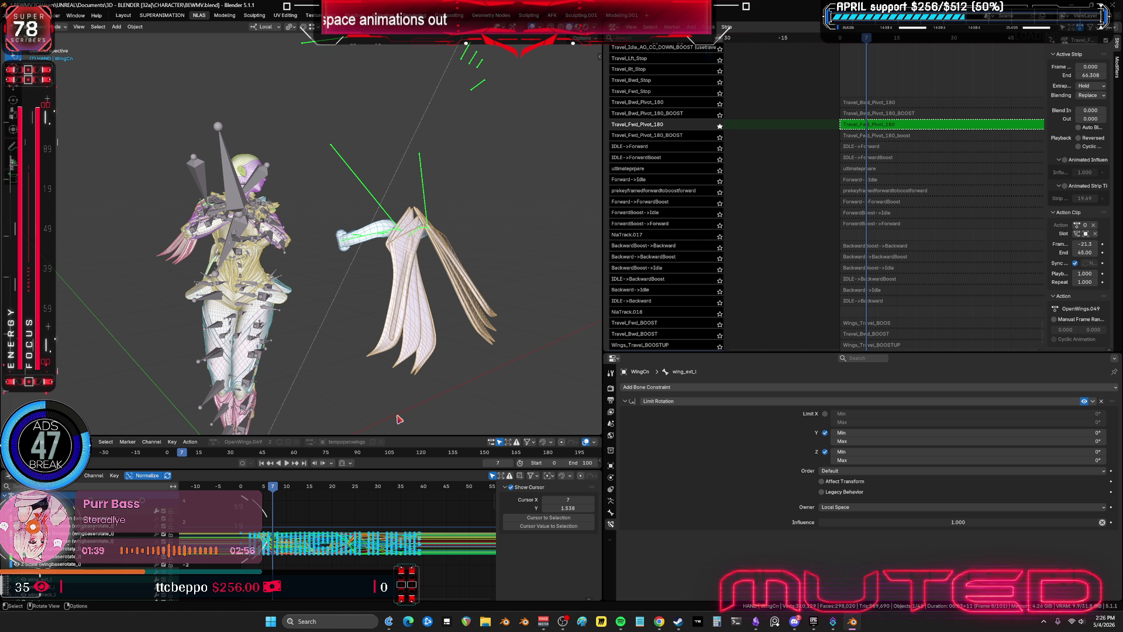
# - Box-select the frame-7 wing keys in the enlarged curve editor, then leave tweak mode
pyautogui.hotkey('ctrl', 'space')
pyautogui.scroll(3, 421, 337)
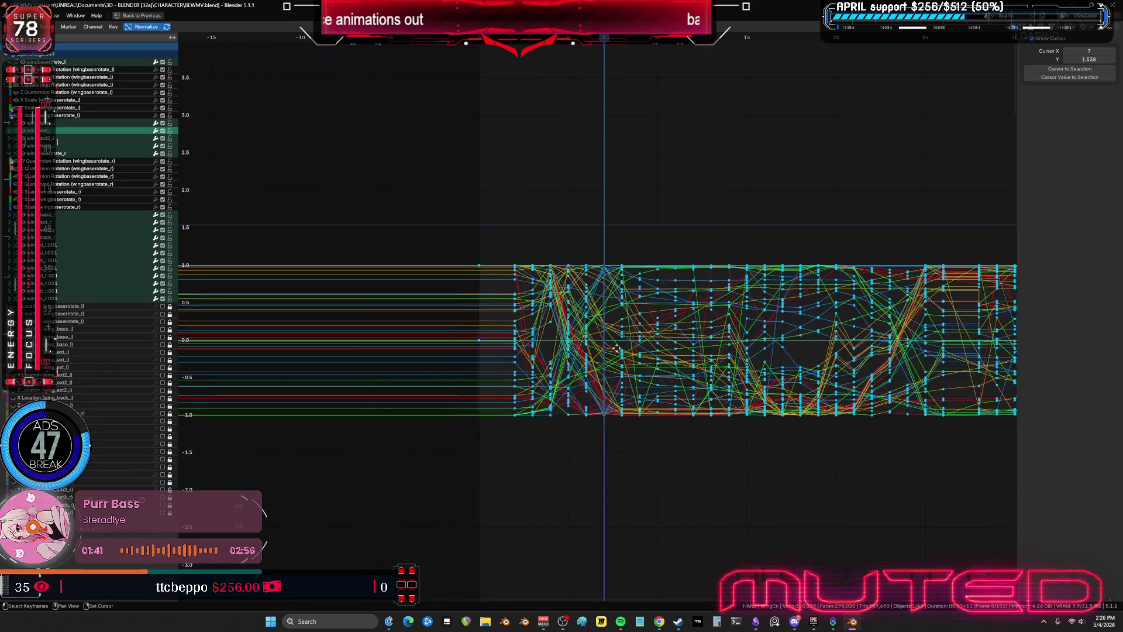
pyautogui.moveTo(634, 316); pyautogui.dragTo(629, 277, button='middle')
pyautogui.moveTo(618, 200)
pyautogui.mouseDown()
pyautogui.moveTo(589, 501)
pyautogui.moveTo(616, 440)
pyautogui.mouseUp()
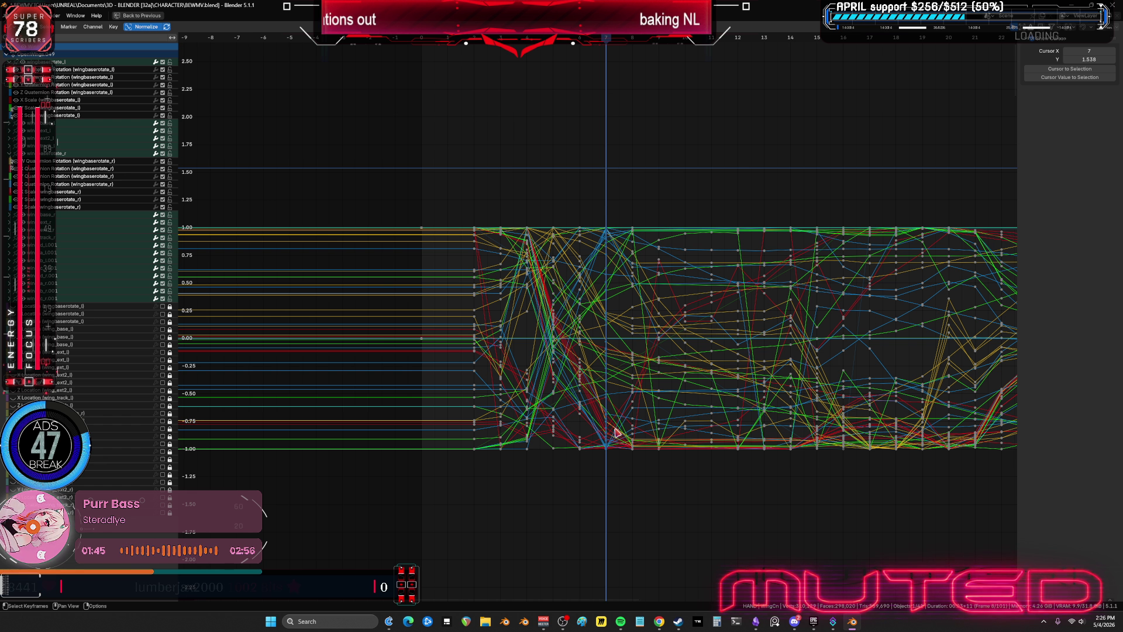
pyautogui.hotkey('ctrl', 'space')
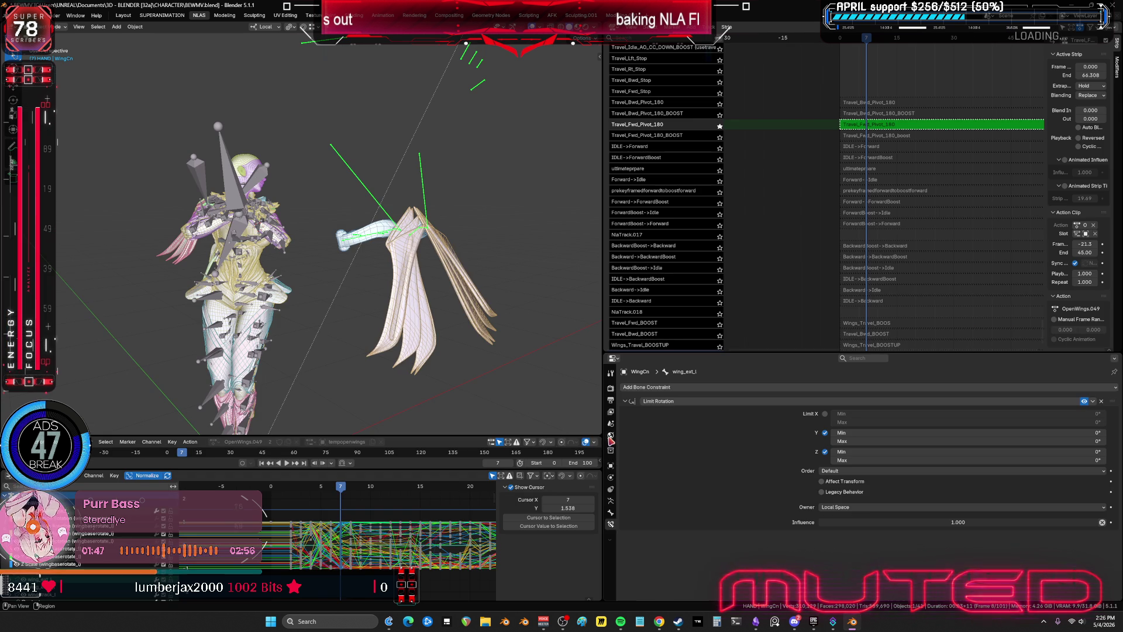
pyautogui.press('Tab')
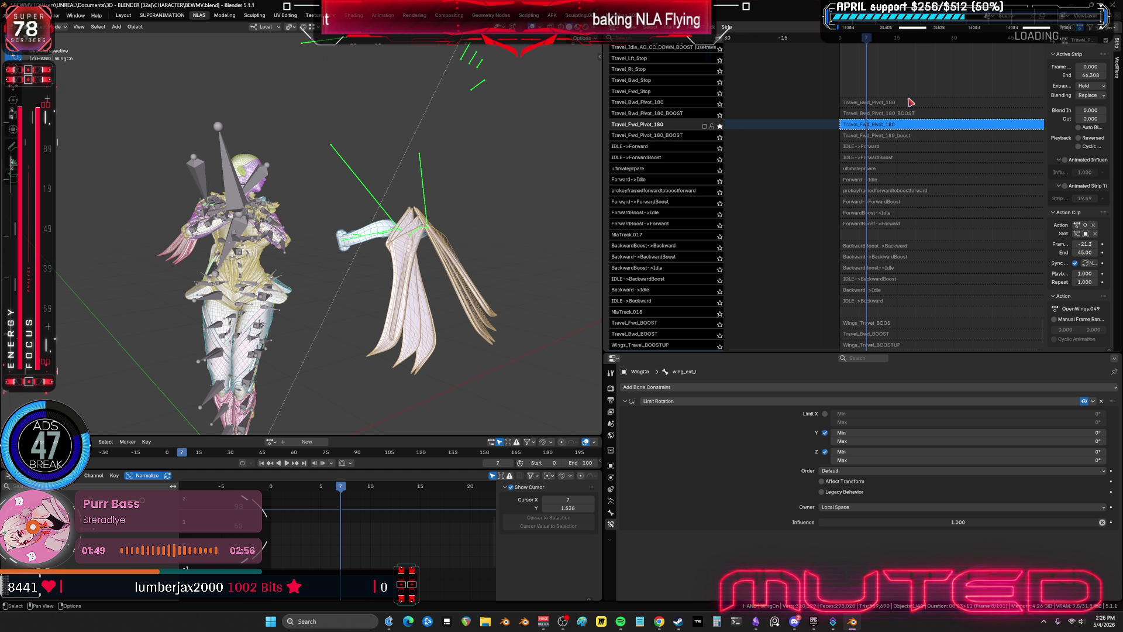
# - Unsolo Travel_Fwd_Pivot_180 and switch on the ultimateprpare track so the wings spread open
pyautogui.scroll(3, 801, 179)
pyautogui.click(720, 181)
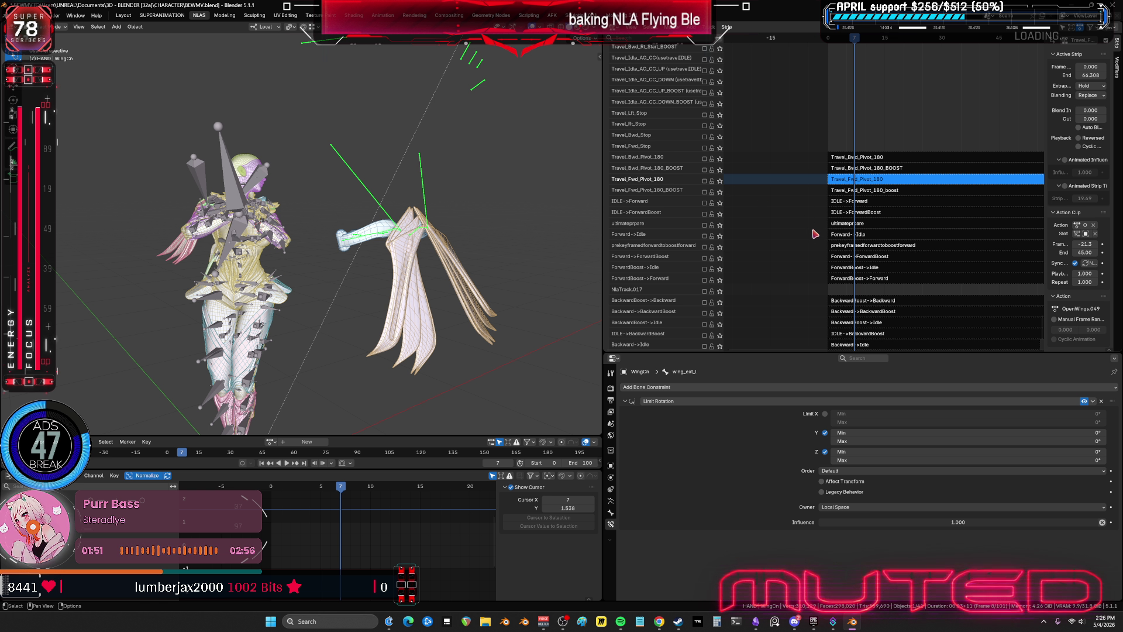
pyautogui.scroll(-5, 814, 234)
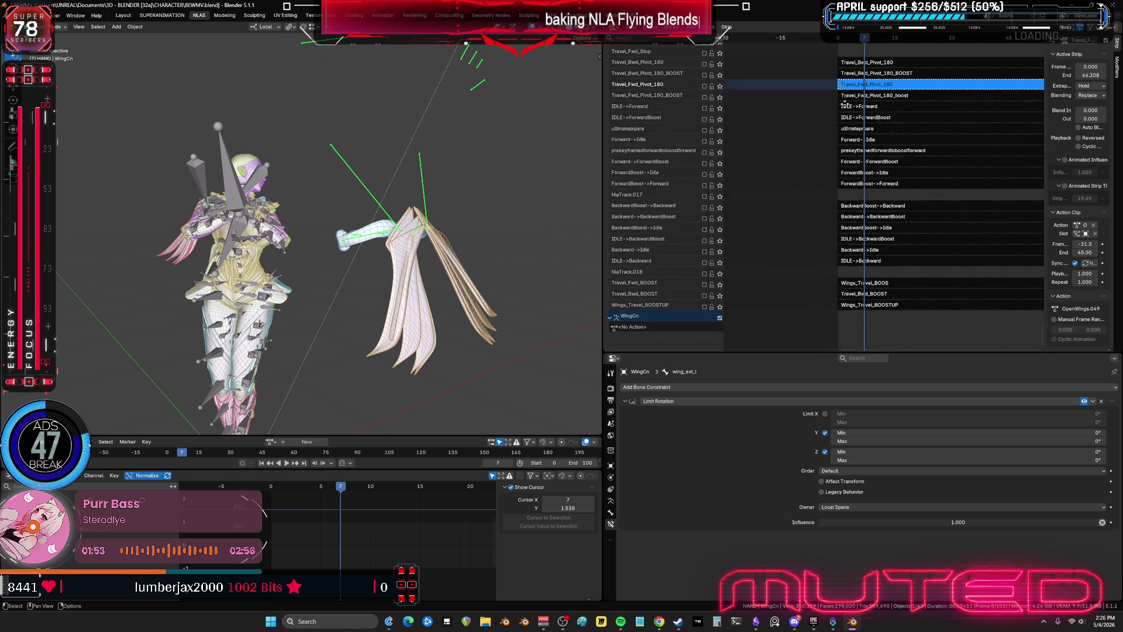
pyautogui.scroll(15, 845, 104)
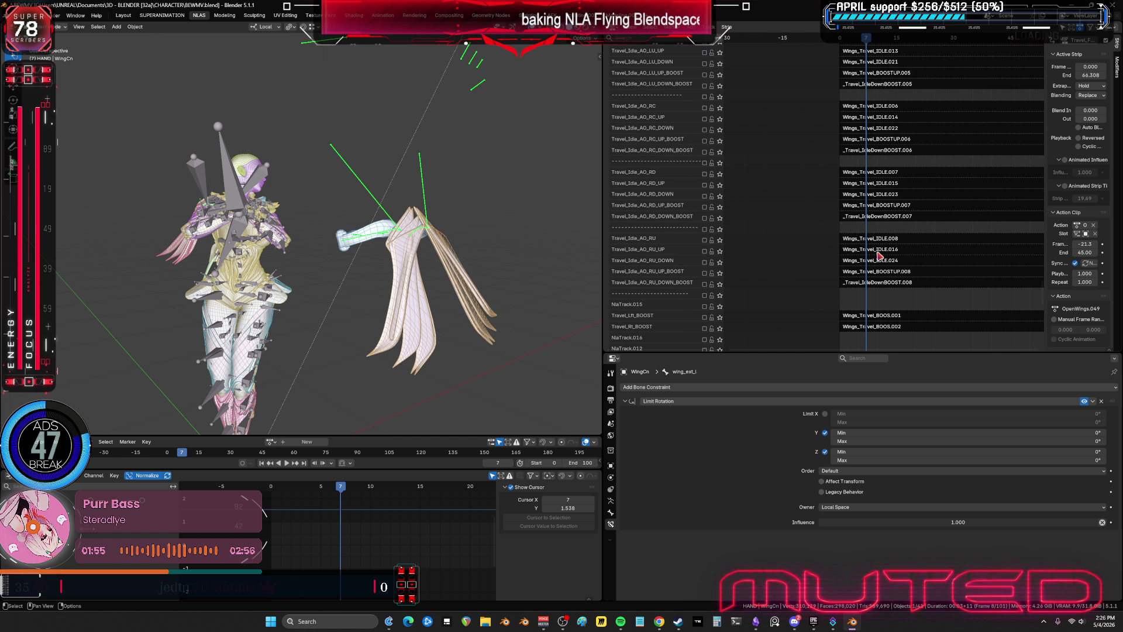
pyautogui.moveTo(879, 256)
pyautogui.mouseDown(button='middle')
pyautogui.moveTo(889, 158)
pyautogui.moveTo(873, 262)
pyautogui.moveTo(876, 107)
pyautogui.mouseUp(button='middle')
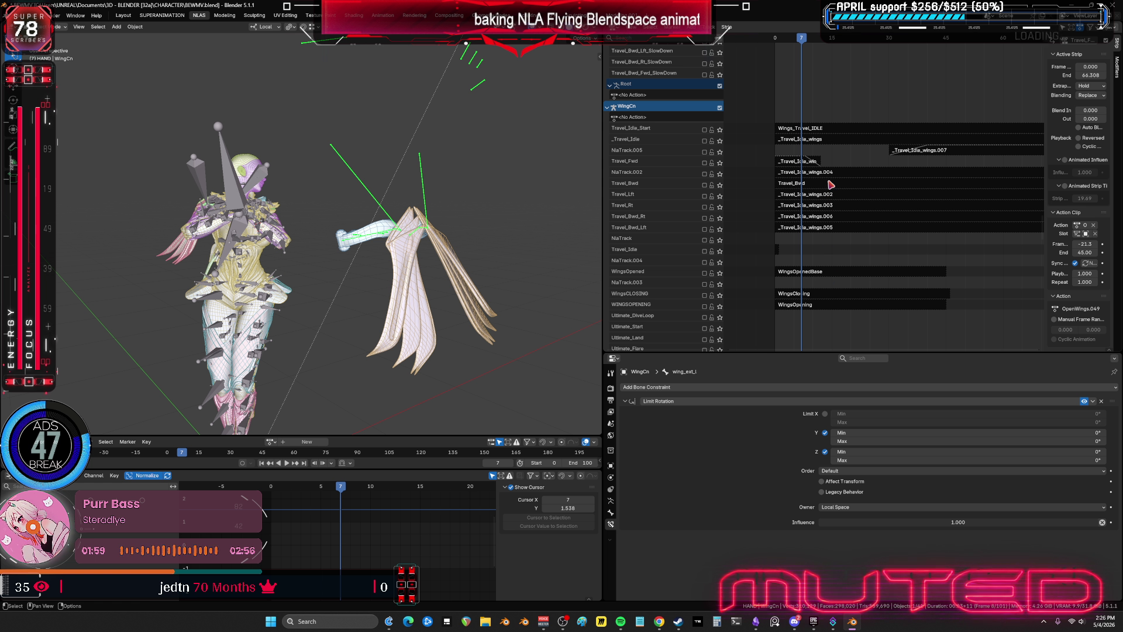
pyautogui.scroll(-10, 850, 276)
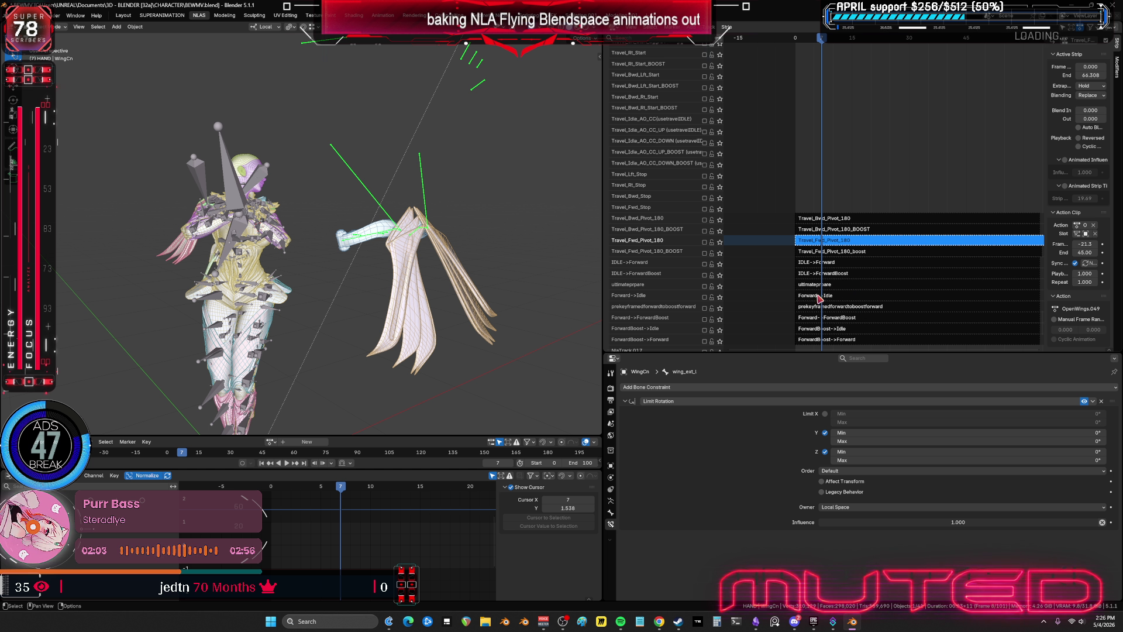
pyautogui.moveTo(828, 316); pyautogui.dragTo(865, 189, button='middle')
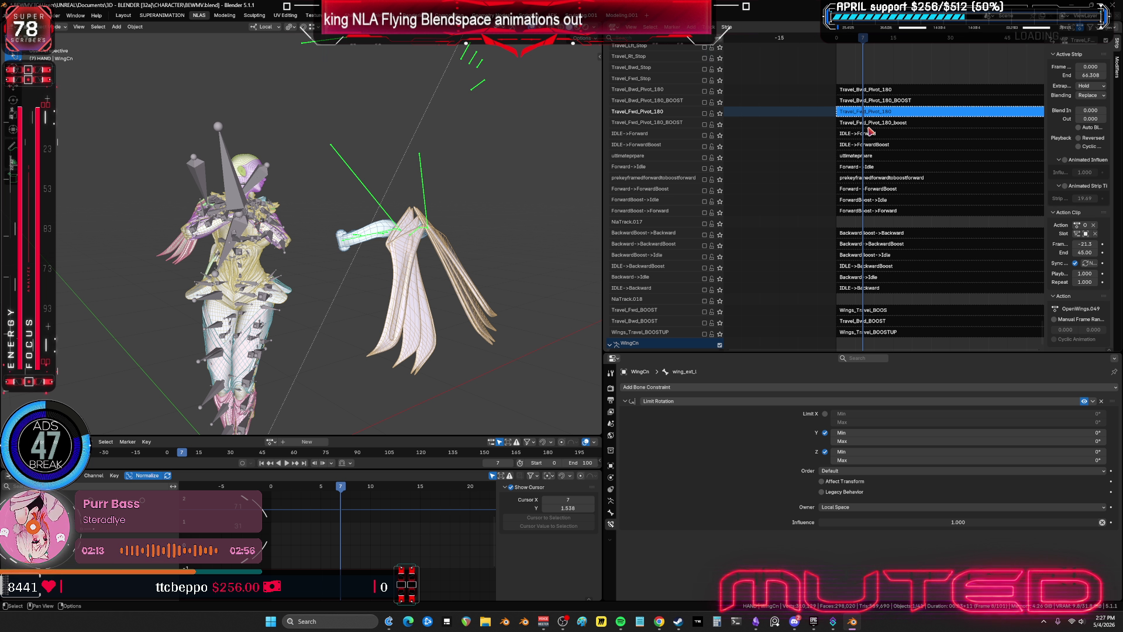
pyautogui.moveTo(870, 132); pyautogui.dragTo(865, 200, button='middle')
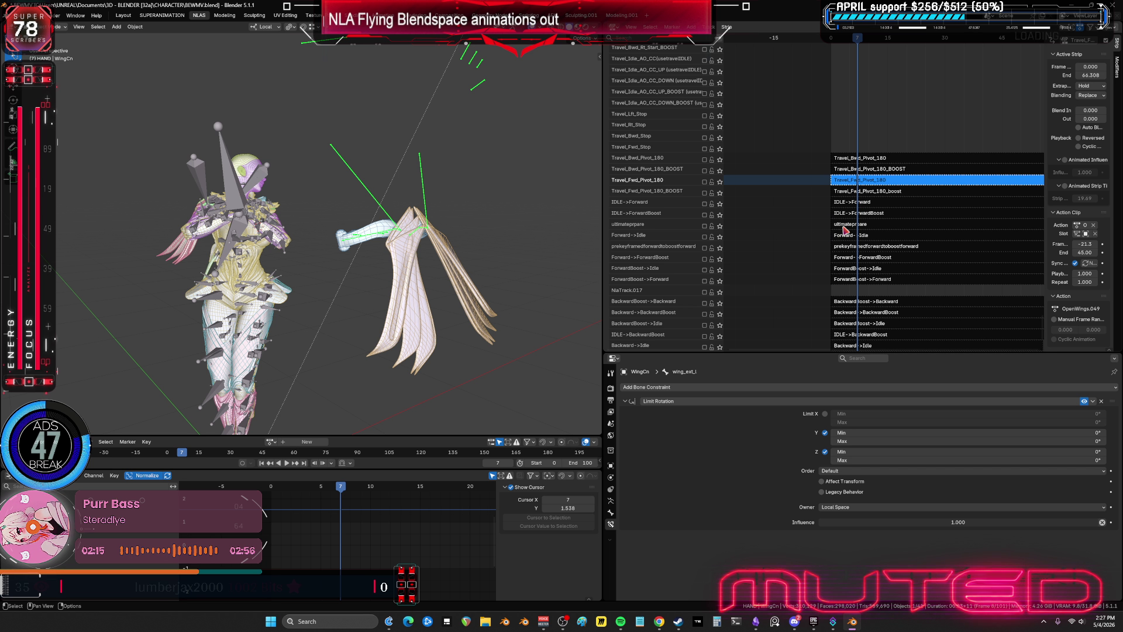
pyautogui.click(705, 227)
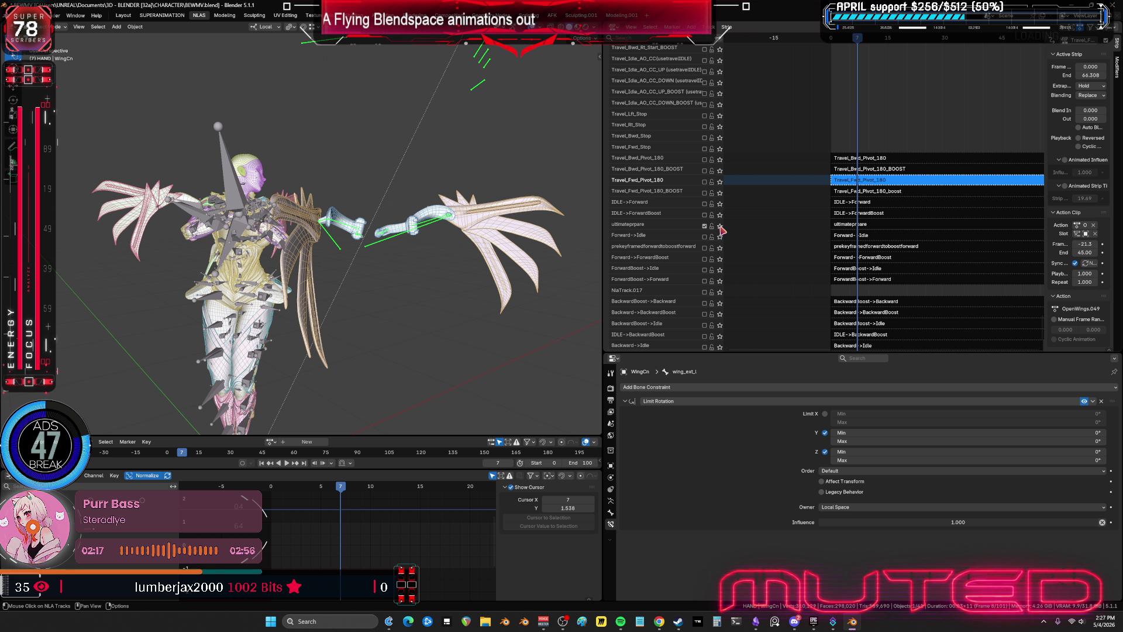
# - Solo the ultimateprpare track and enter tweak mode on its strip at frame 0
pyautogui.click(720, 227)
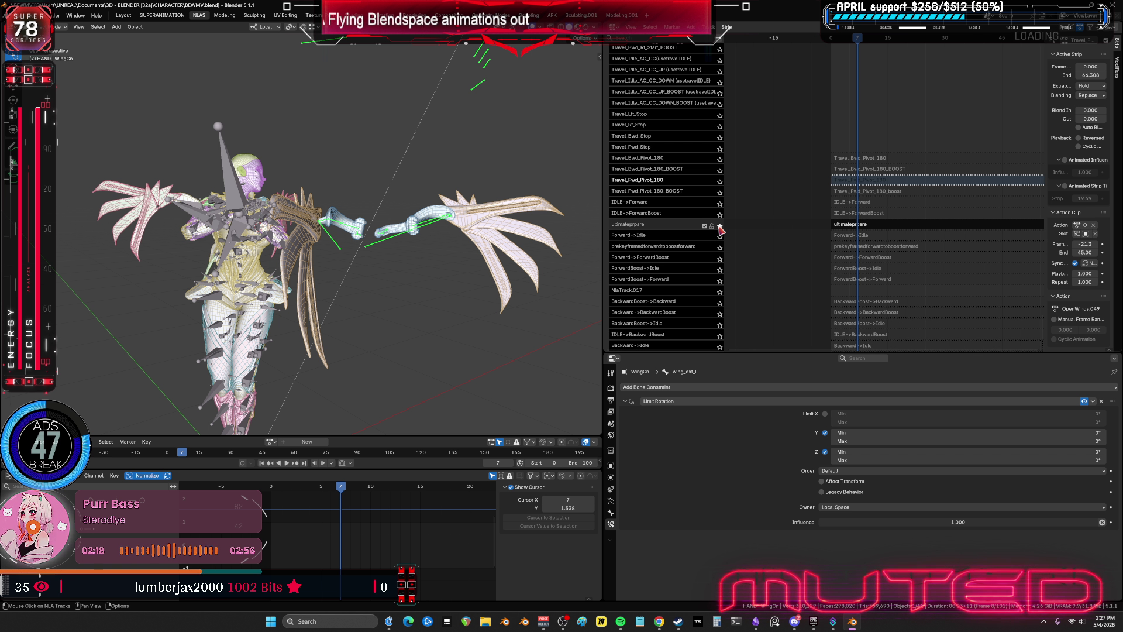
pyautogui.click(857, 226)
pyautogui.press('Tab')
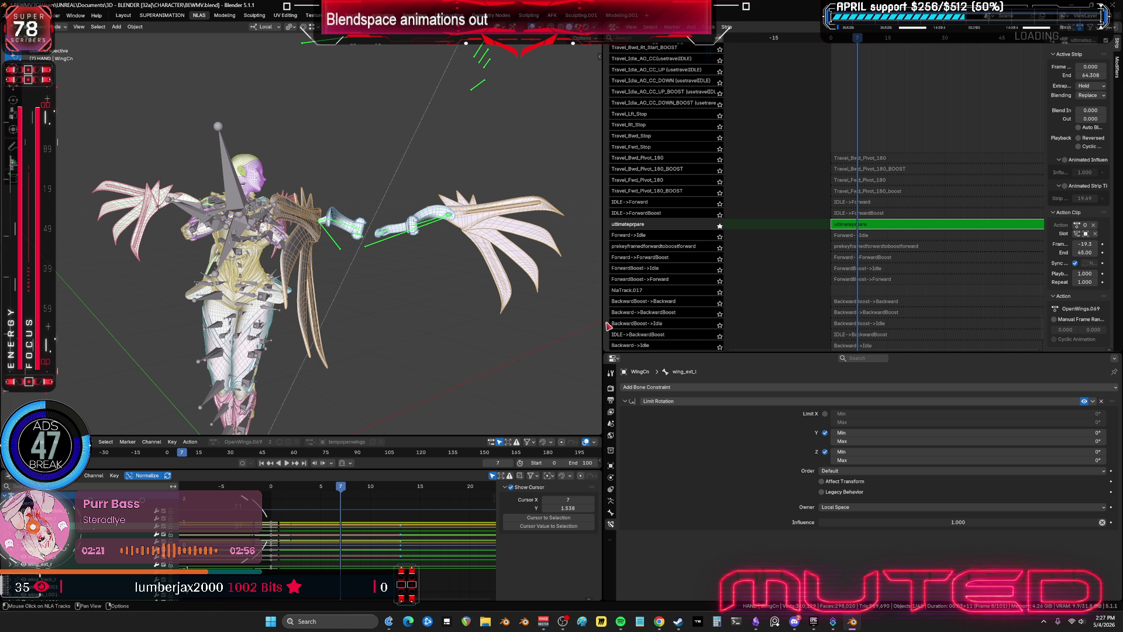
pyautogui.moveTo(357, 486)
pyautogui.mouseDown()
pyautogui.moveTo(258, 494)
pyautogui.moveTo(351, 513)
pyautogui.mouseUp()
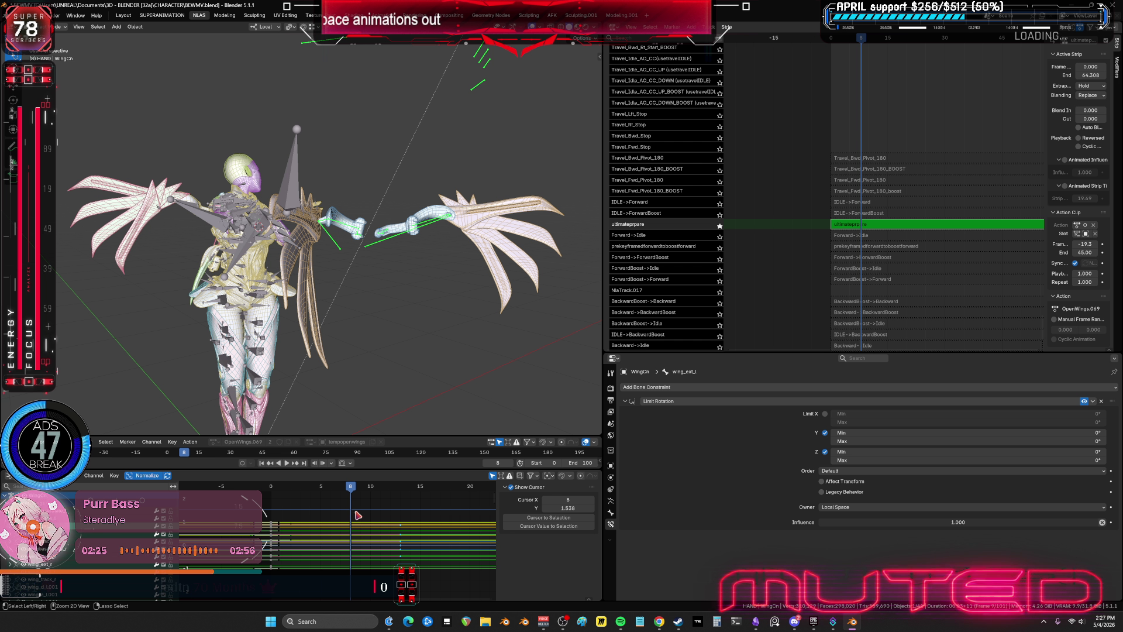
# - Paste the copied wing keys at frame 8, check the pose, then undo them
pyautogui.hotkey('ctrl', 'v')
pyautogui.moveTo(307, 332)
pyautogui.mouseDown(button='middle')
pyautogui.moveTo(323, 303)
pyautogui.moveTo(376, 280)
pyautogui.moveTo(459, 288)
pyautogui.moveTo(416, 285)
pyautogui.mouseUp(button='middle')
pyautogui.hotkey('shift', 'Left')
pyautogui.moveTo(416, 286); pyautogui.dragTo(462, 297)
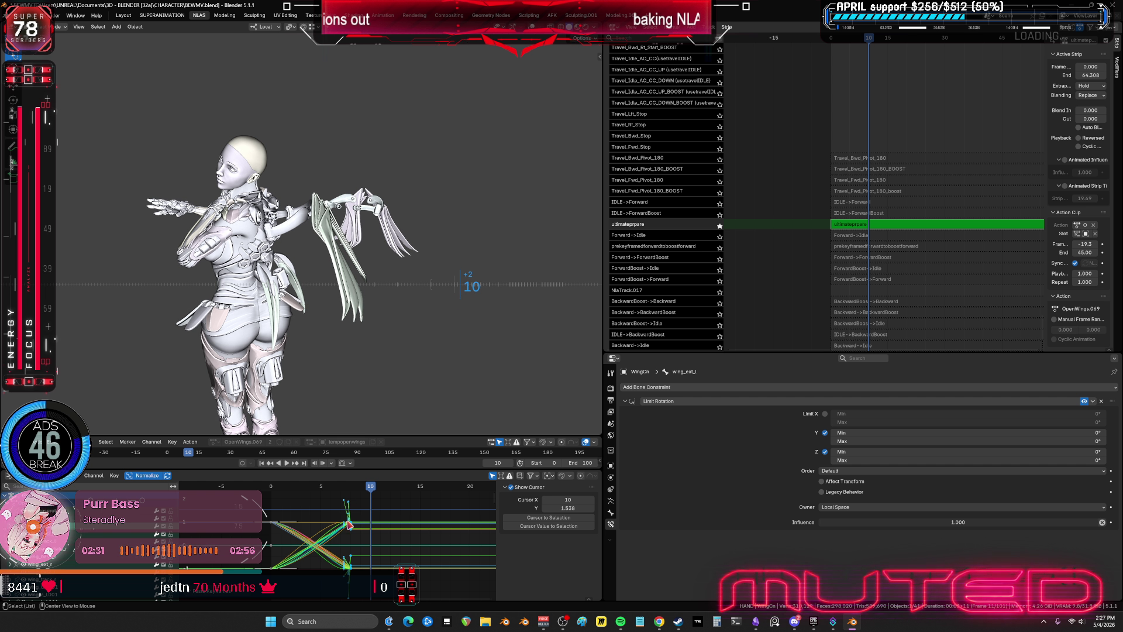
pyautogui.hotkey('ctrl', 'z')
pyautogui.hotkey('ctrl', 'z')
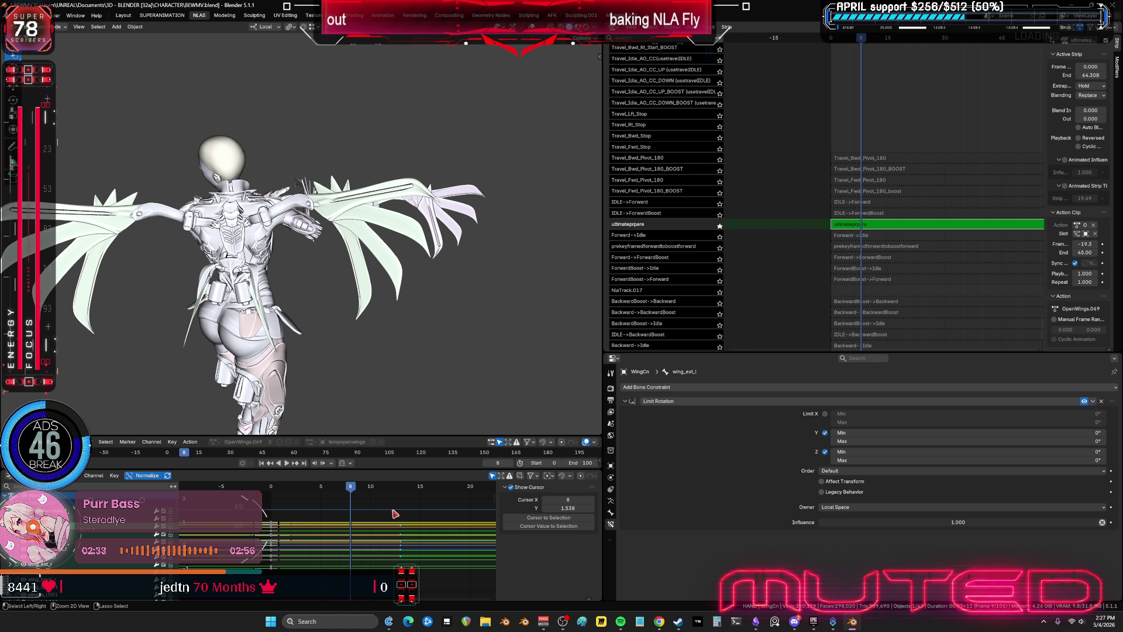
pyautogui.press('Left')
pyautogui.press('space')
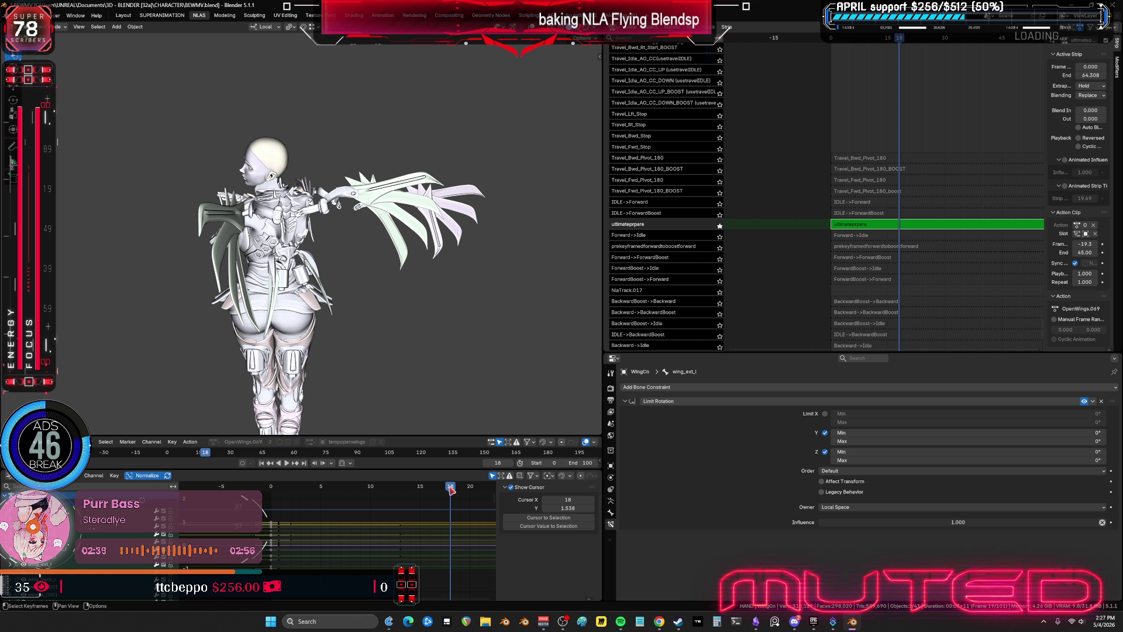
# - Paste the folded wing keys at frame 18 and review the motion from frame 0
pyautogui.hotkey('ctrl', 'v')
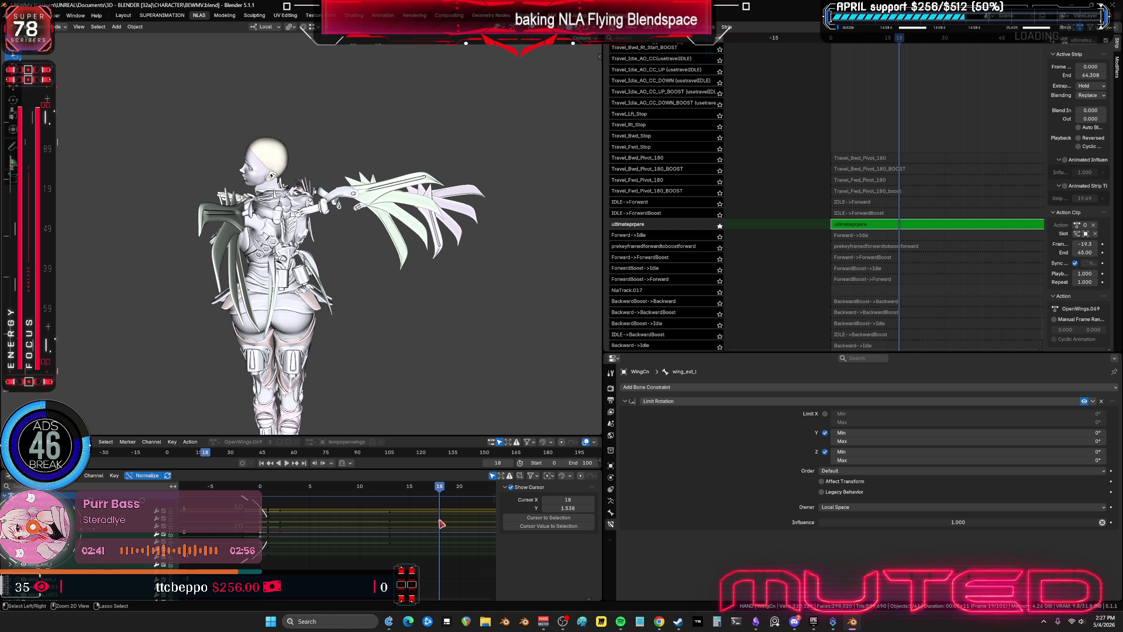
pyautogui.moveTo(441, 491)
pyautogui.mouseDown()
pyautogui.moveTo(258, 495)
pyautogui.moveTo(336, 498)
pyautogui.mouseUp()
pyautogui.hotkey('ctrl', 'space')
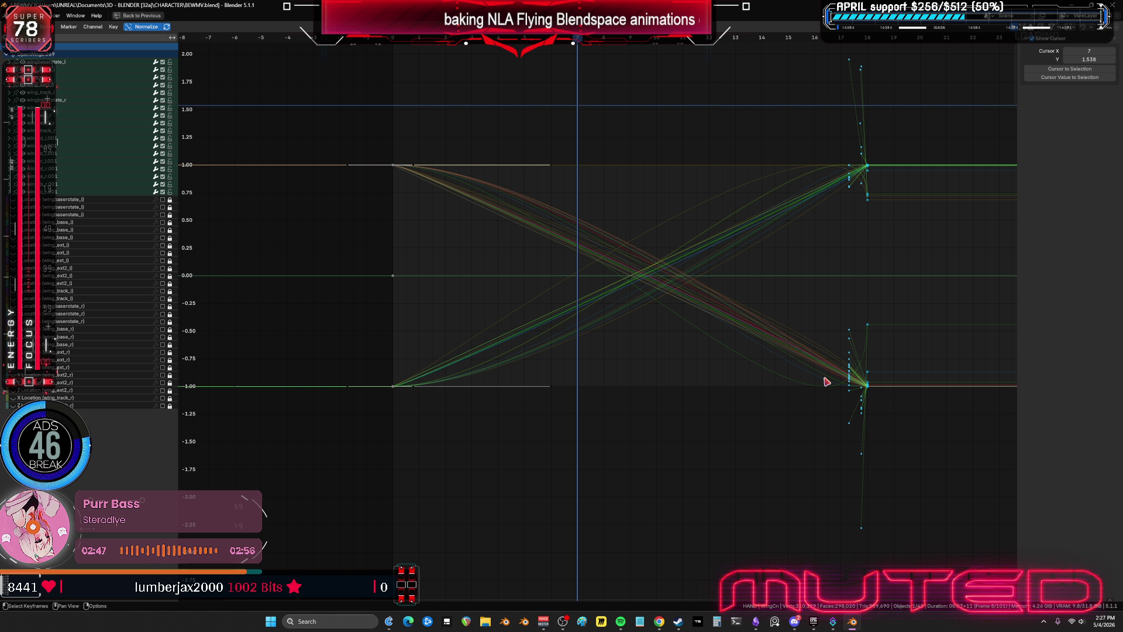
# - Set all the wing curves' interpolation mode to Bounce
pyautogui.press('a')
pyautogui.rightClick(620, 340)
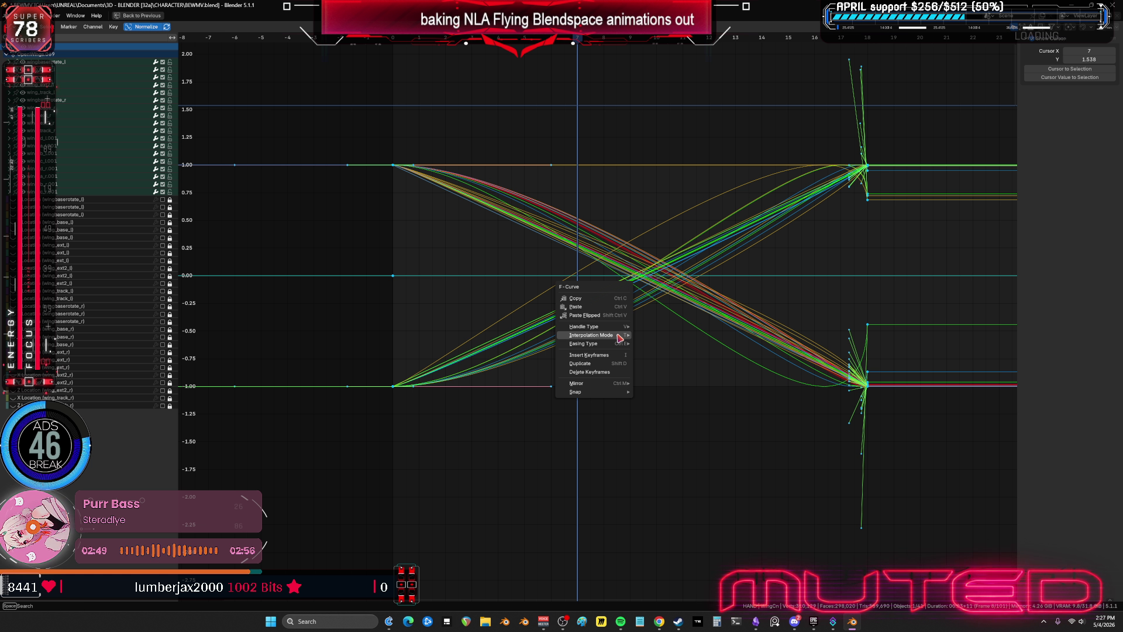
pyautogui.moveTo(620, 335)
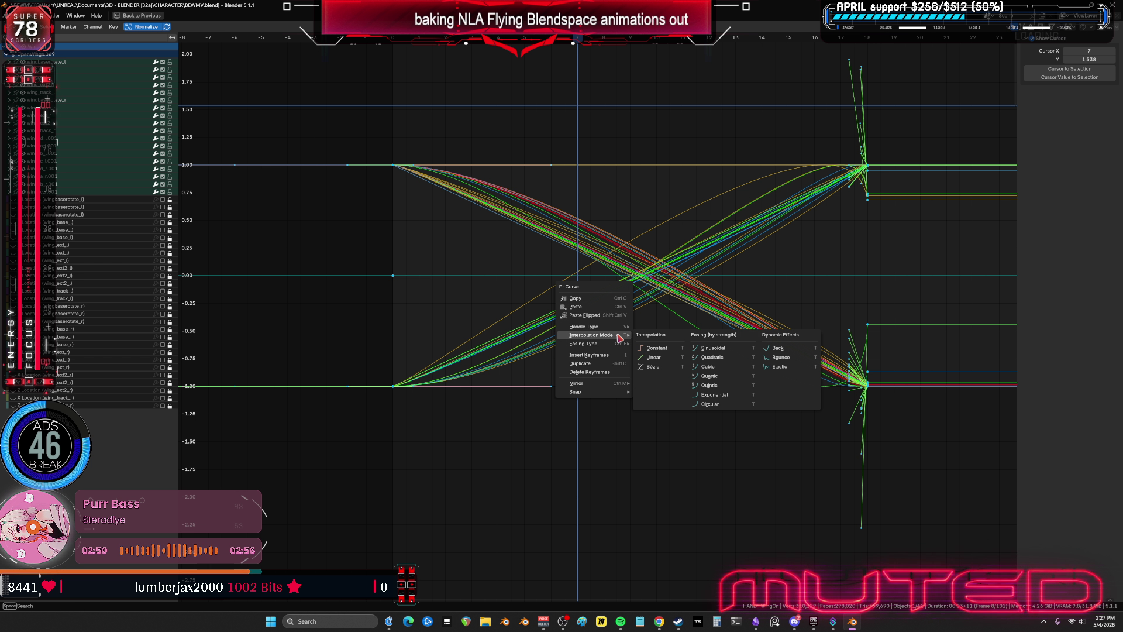
pyautogui.click(779, 358)
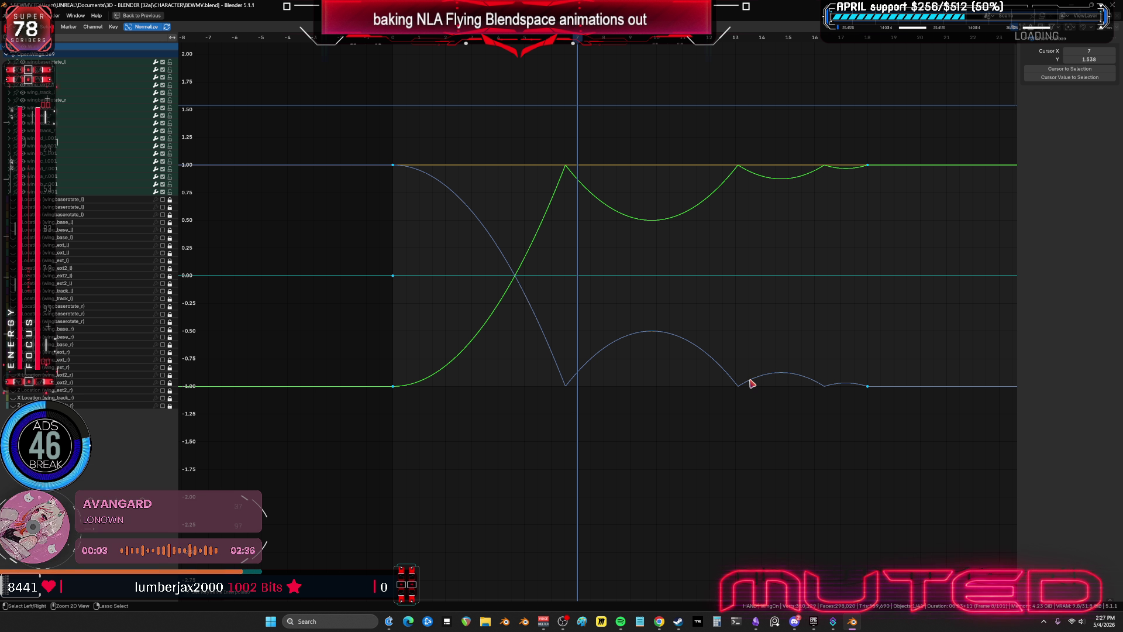
# - Restore the full layout, scrub the bounce, and play it from frame 0
pyautogui.hotkey('ctrl', 'space')
pyautogui.moveTo(327, 483)
pyautogui.mouseDown()
pyautogui.moveTo(363, 503)
pyautogui.moveTo(343, 516)
pyautogui.moveTo(434, 538)
pyautogui.moveTo(608, 539)
pyautogui.mouseUp()
pyautogui.moveTo(276, 530); pyautogui.dragTo(238, 479)
pyautogui.click(295, 463)
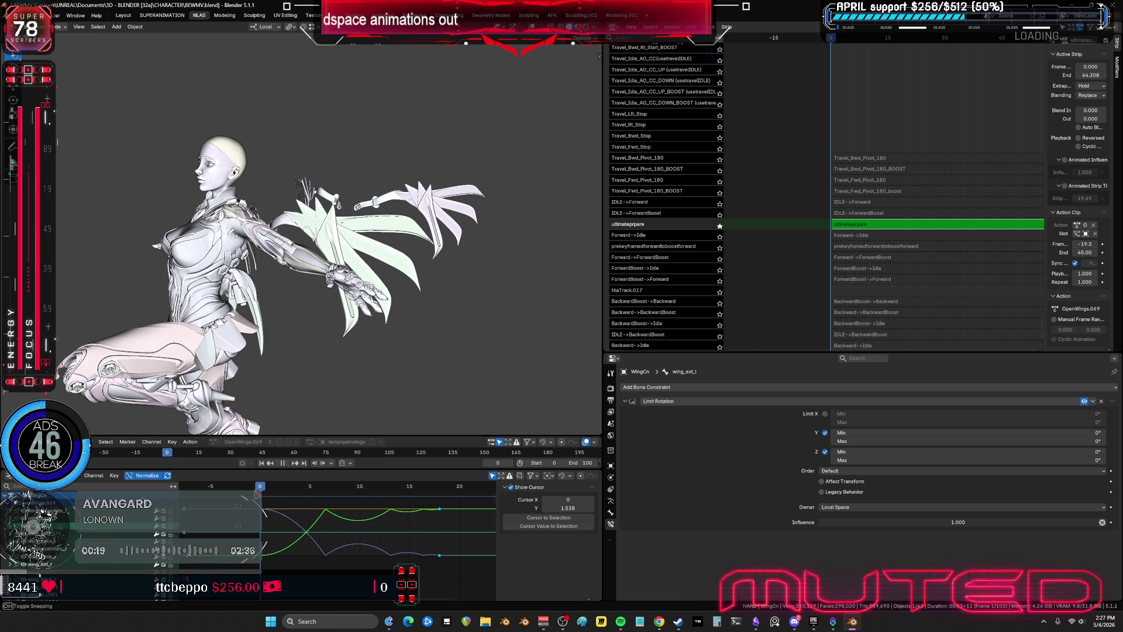
# - Stop at frame 5, view the wings from behind, and show the rig overlays again
pyautogui.moveTo(323, 489); pyautogui.dragTo(315, 506)
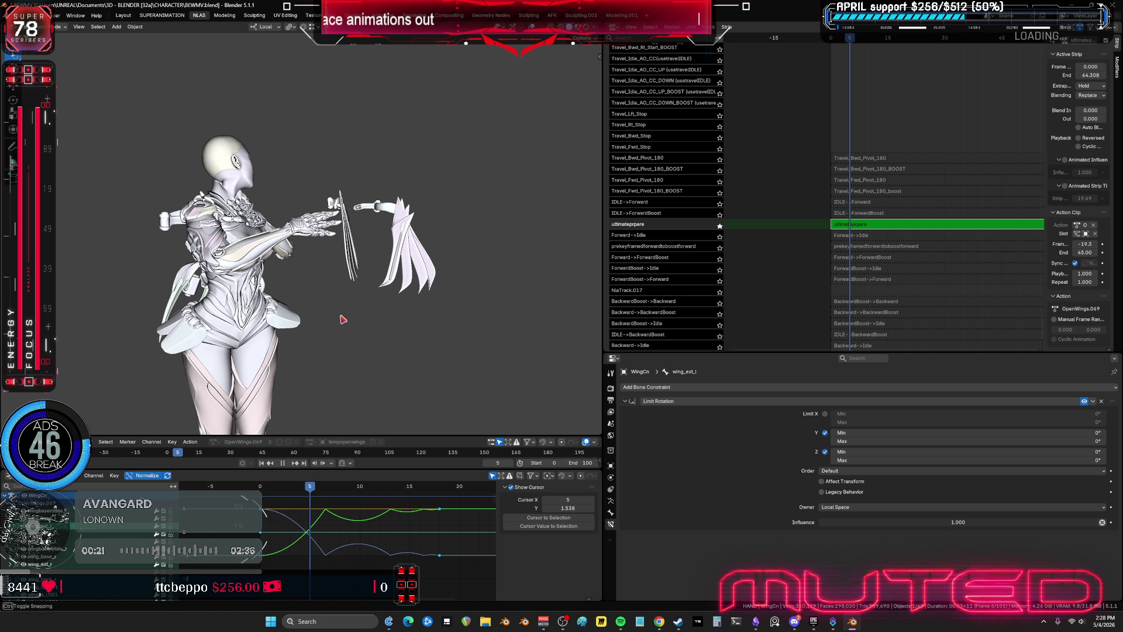
pyautogui.moveTo(343, 319); pyautogui.dragTo(474, 316, button='middle')
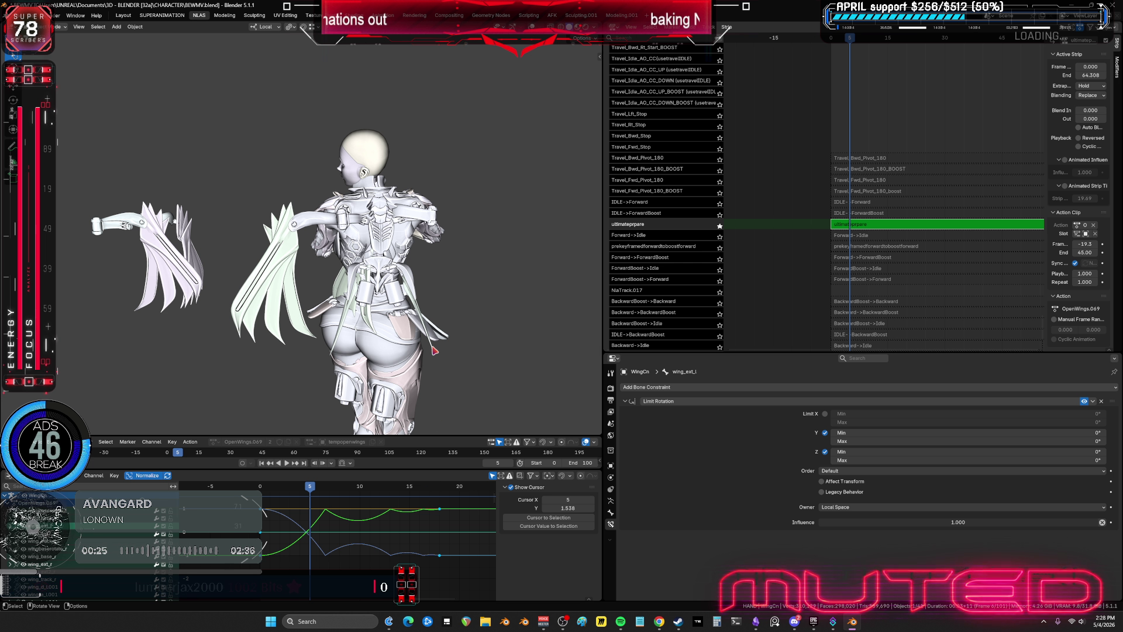
pyautogui.hotkey('shift', 'alt', 'z')
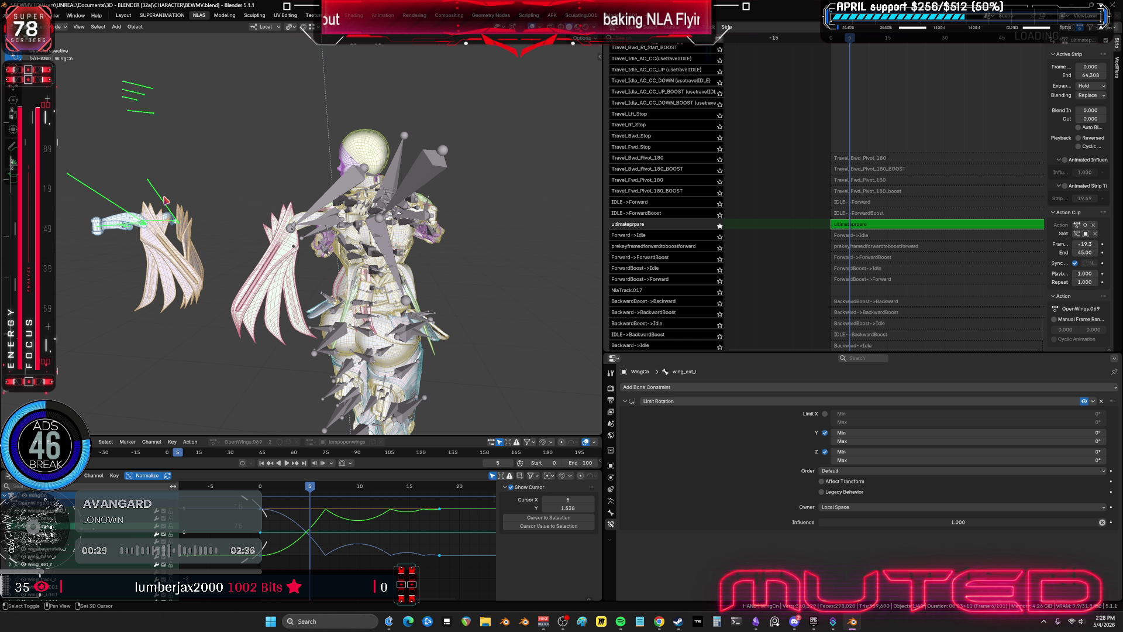
pyautogui.keyDown('shift'); pyautogui.moveTo(242, 197); pyautogui.dragTo(365, 230, button='middle'); pyautogui.keyUp('shift')
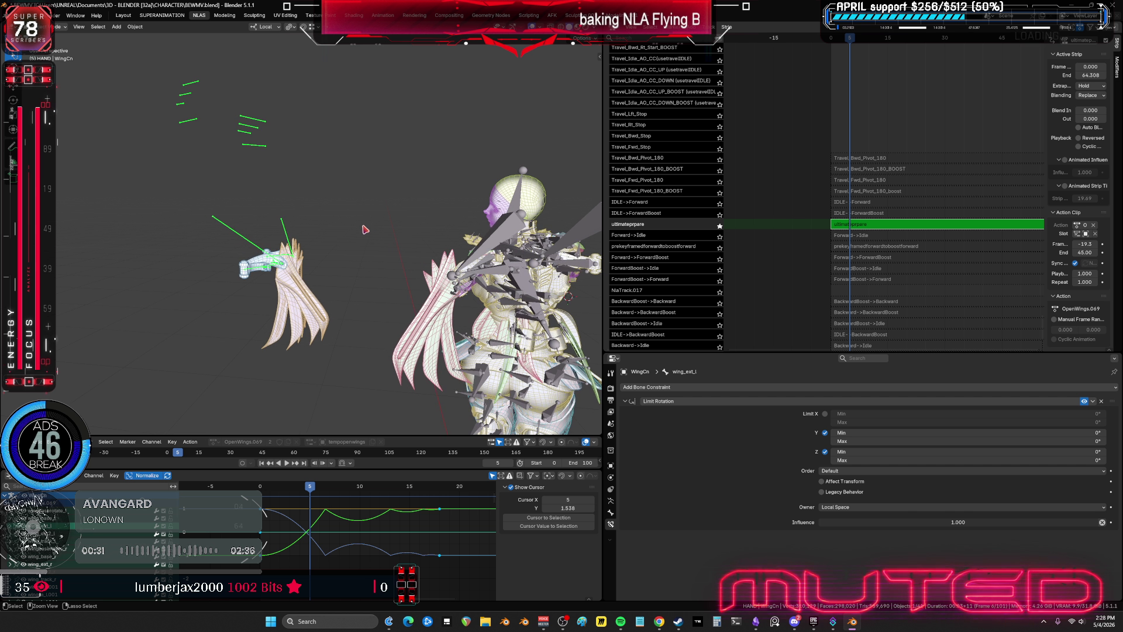
# - Enter pose mode, select wing_track_r, and frame its curves in the enlarged graph editor
pyautogui.hotkey('ctrl', 'Tab')
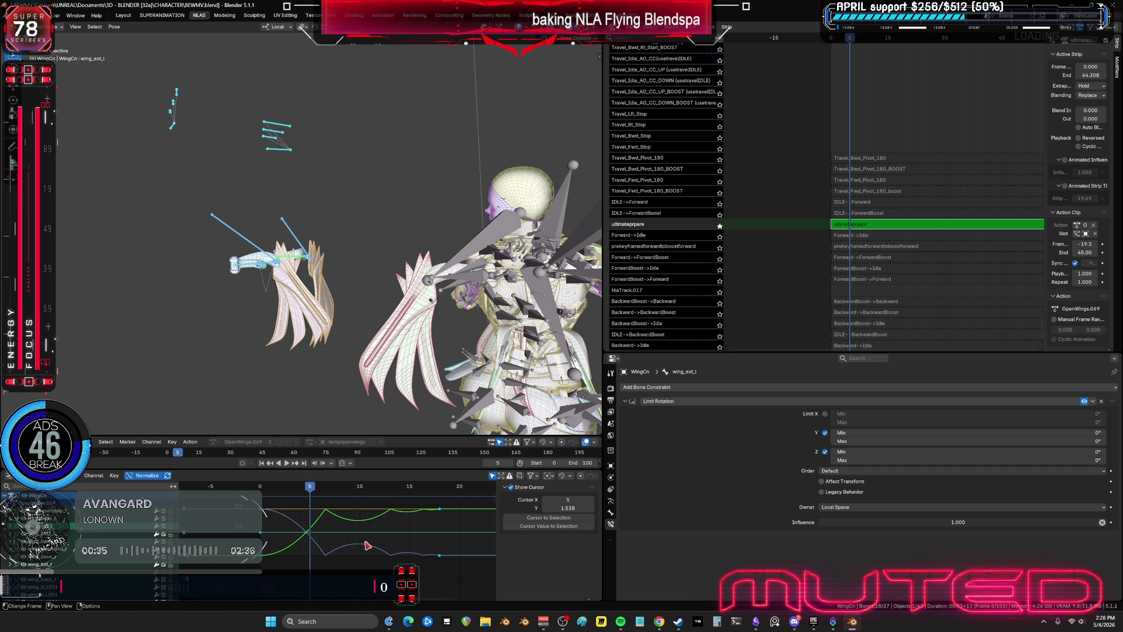
pyautogui.click(254, 253)
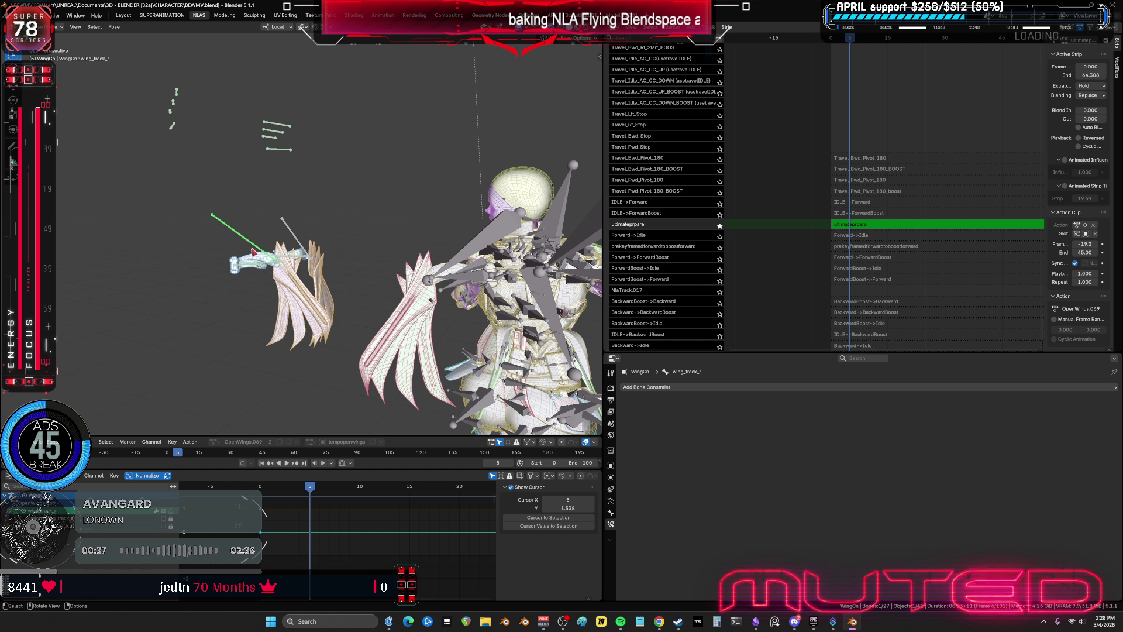
pyautogui.press('Home')
pyautogui.hotkey('ctrl', 'space')
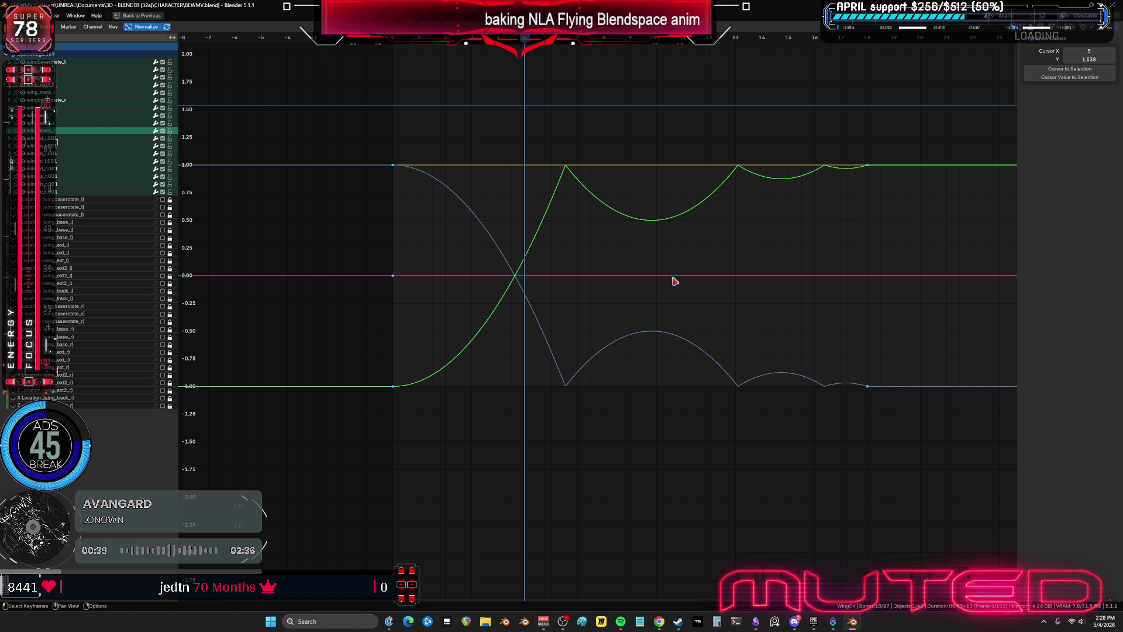
# - Set the wing curves' interpolation to Bounce, then change it to Elastic
pyautogui.rightClick(675, 259)
pyautogui.moveTo(677, 259)
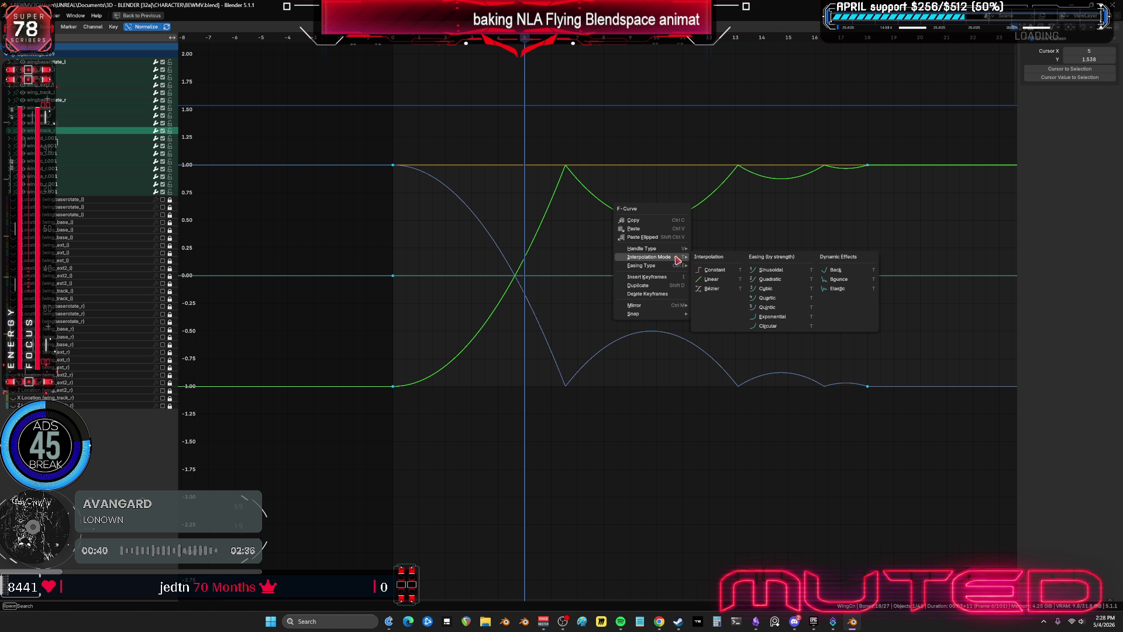
pyautogui.click(855, 285)
pyautogui.rightClick(853, 283)
pyautogui.moveTo(853, 283)
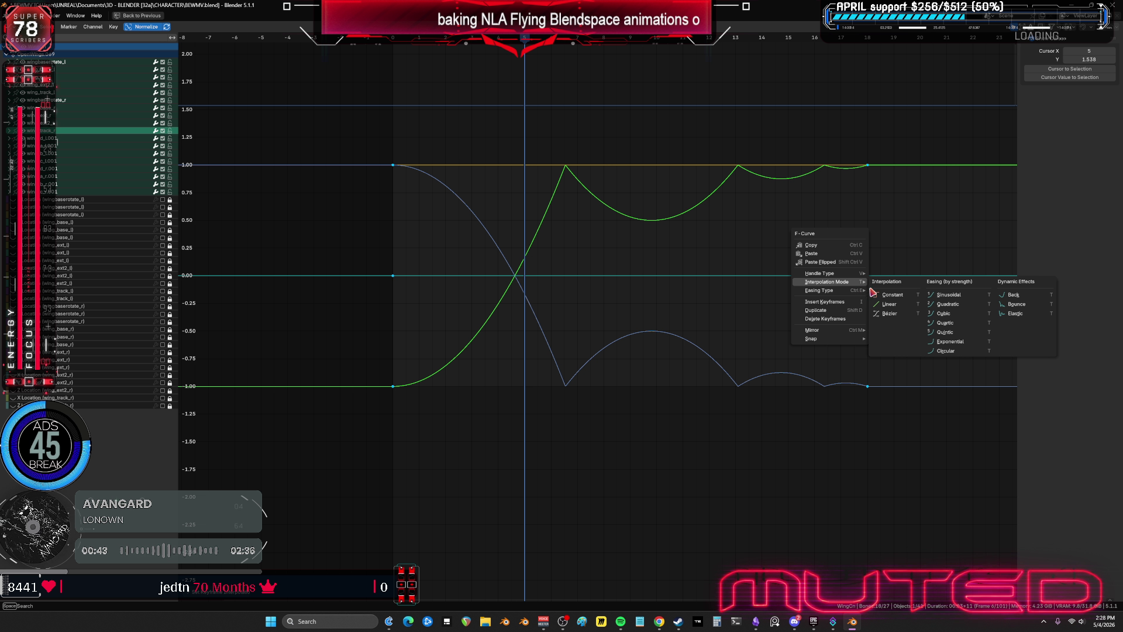
pyautogui.click(1023, 315)
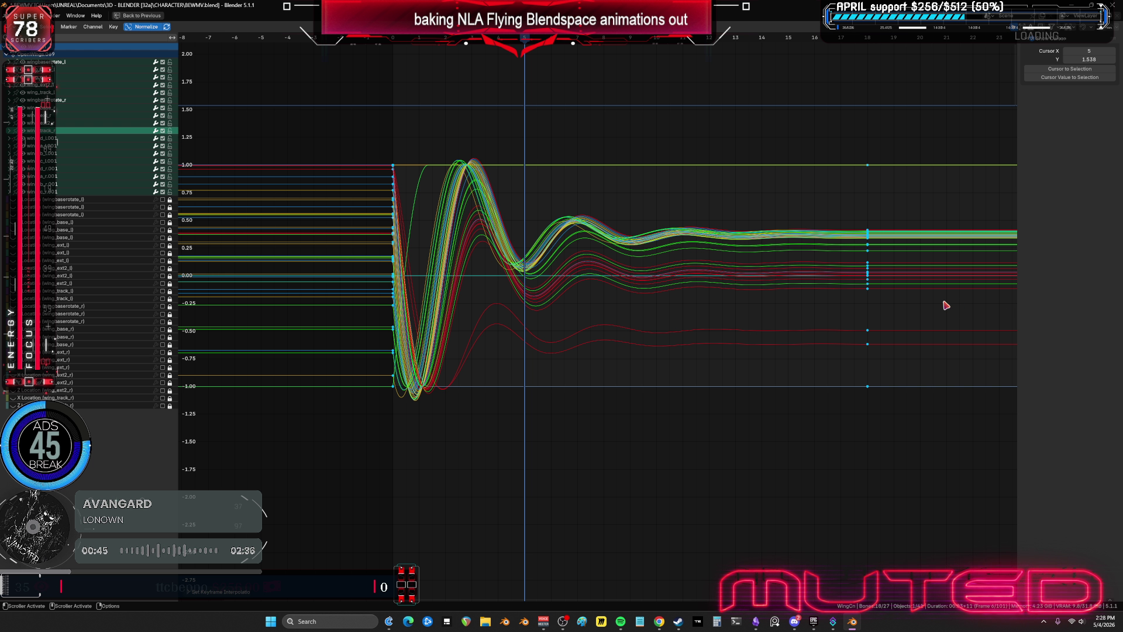
# - Zoom in on the elastic curves and return to the normal layout
pyautogui.scroll(2, 571, 300)
pyautogui.moveTo(521, 338)
pyautogui.keyDown('ctrl'); pyautogui.mouseDown(button='middle')
pyautogui.moveTo(652, 359)
pyautogui.moveTo(657, 329)
pyautogui.moveTo(719, 359)
pyautogui.moveTo(685, 373)
pyautogui.moveTo(649, 368)
pyautogui.moveTo(662, 383)
pyautogui.moveTo(634, 388)
pyautogui.moveTo(640, 419)
pyautogui.moveTo(621, 416)
pyautogui.moveTo(842, 430)
pyautogui.mouseUp(button='middle'); pyautogui.keyUp('ctrl')
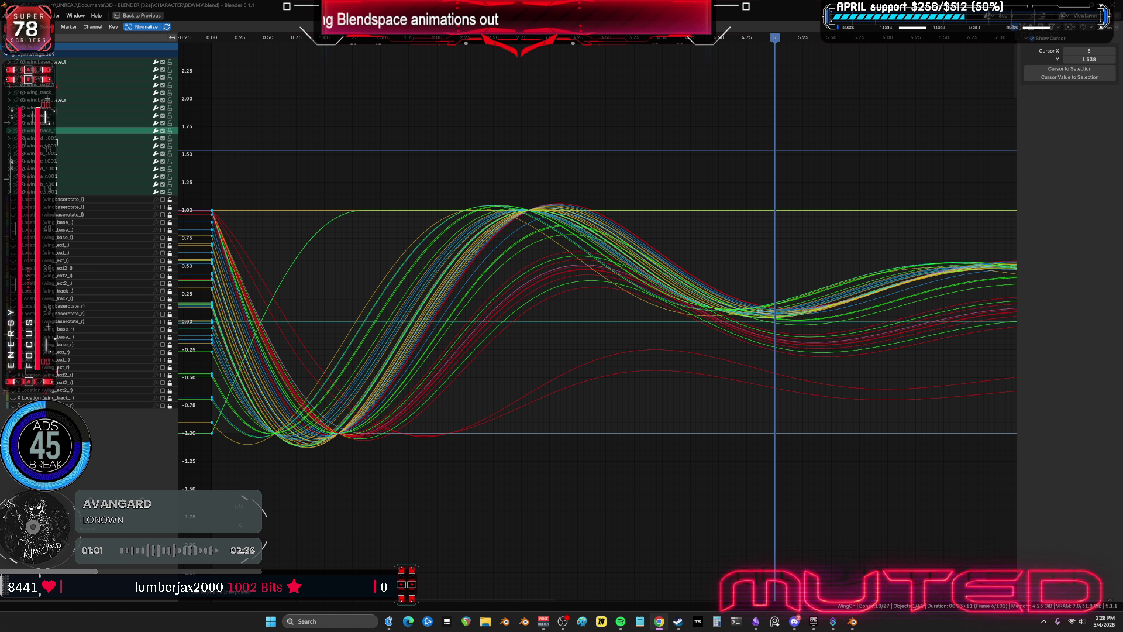
pyautogui.scroll(-2, 608, 393)
pyautogui.hotkey('ctrl', 'space')
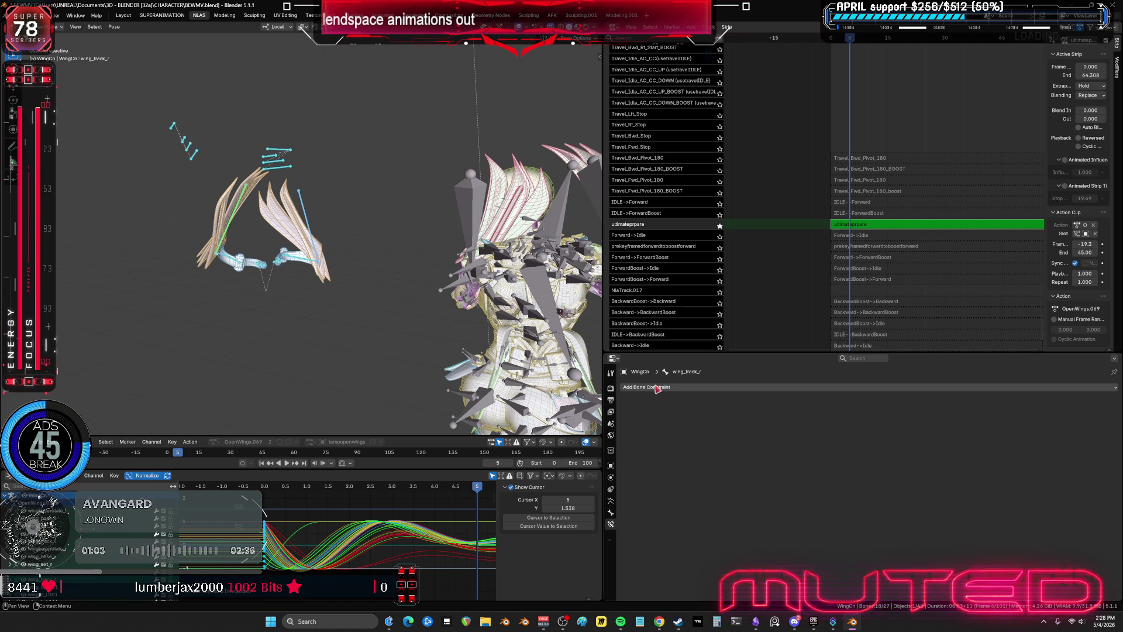
# - Scrub the elastic wing motion, hide overlays, and view the character maximized from behind and below
pyautogui.keyDown('alt'); pyautogui.scroll(4, 371, 279); pyautogui.keyUp('alt')
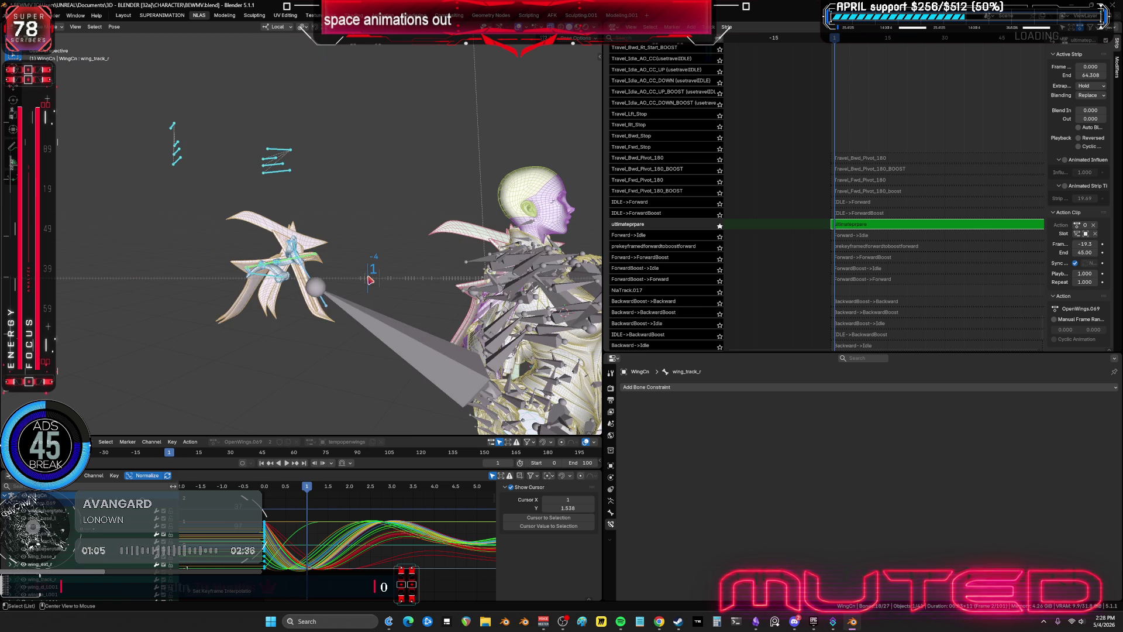
pyautogui.keyDown('alt'); pyautogui.scroll(-13, 370, 280); pyautogui.keyUp('alt')
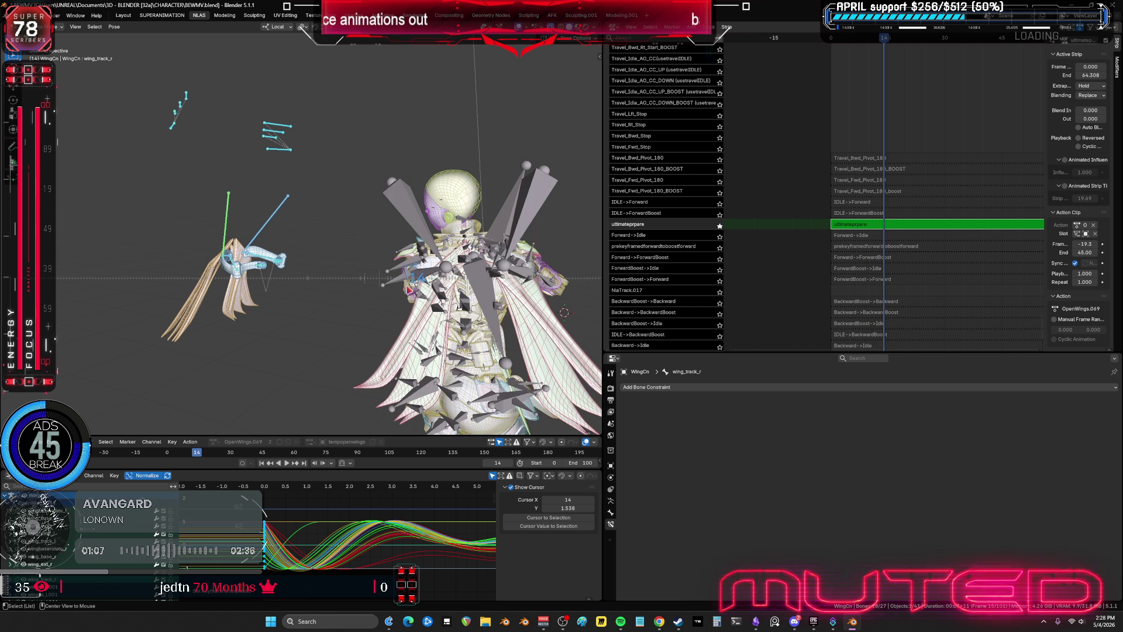
pyautogui.keyDown('alt'); pyautogui.scroll(4, 408, 289); pyautogui.keyUp('alt')
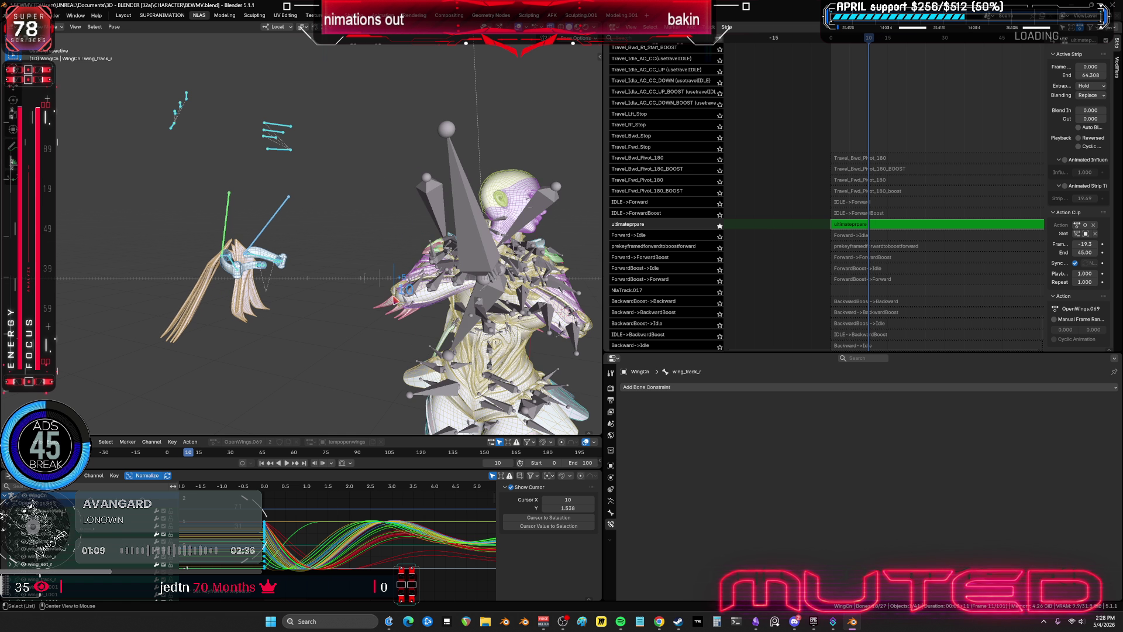
pyautogui.keyDown('alt'); pyautogui.scroll(8, 396, 299); pyautogui.keyUp('alt')
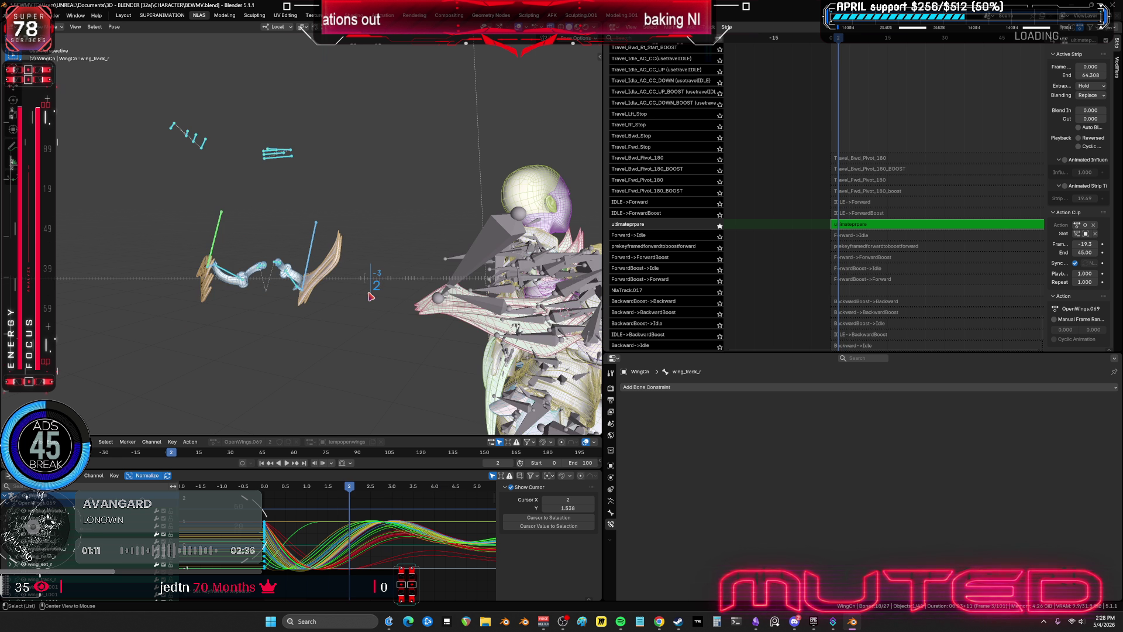
pyautogui.hotkey('shift', 'alt', 'z')
pyautogui.moveTo(370, 296)
pyautogui.mouseDown(button='middle')
pyautogui.moveTo(330, 297)
pyautogui.moveTo(371, 295)
pyautogui.moveTo(393, 384)
pyautogui.mouseUp(button='middle')
pyautogui.hotkey('ctrl', 'space')
pyautogui.moveTo(602, 376)
pyautogui.mouseDown(button='middle')
pyautogui.moveTo(572, 288)
pyautogui.moveTo(572, 317)
pyautogui.moveTo(511, 316)
pyautogui.moveTo(629, 328)
pyautogui.moveTo(562, 331)
pyautogui.moveTo(582, 329)
pyautogui.mouseUp(button='middle')
# - Switch the wing curves to Bézier, then to Quadratic interpolation, and restore the layout
pyautogui.hotkey('ctrl', 'space')
pyautogui.hotkey('ctrl', 'space')
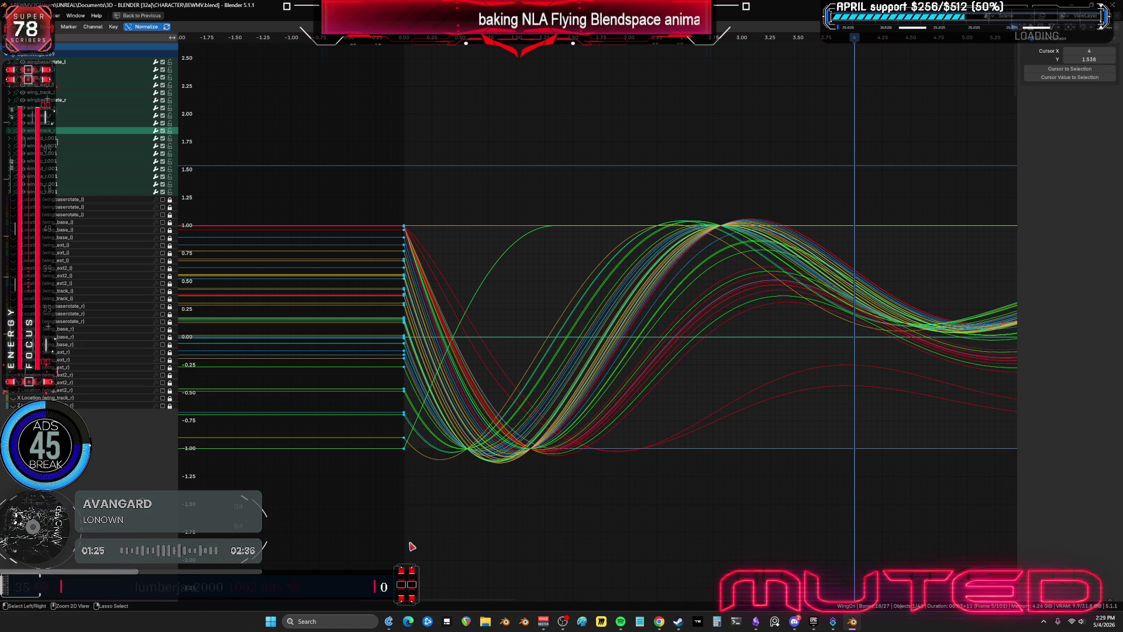
pyautogui.rightClick(709, 379)
pyautogui.moveTo(711, 379)
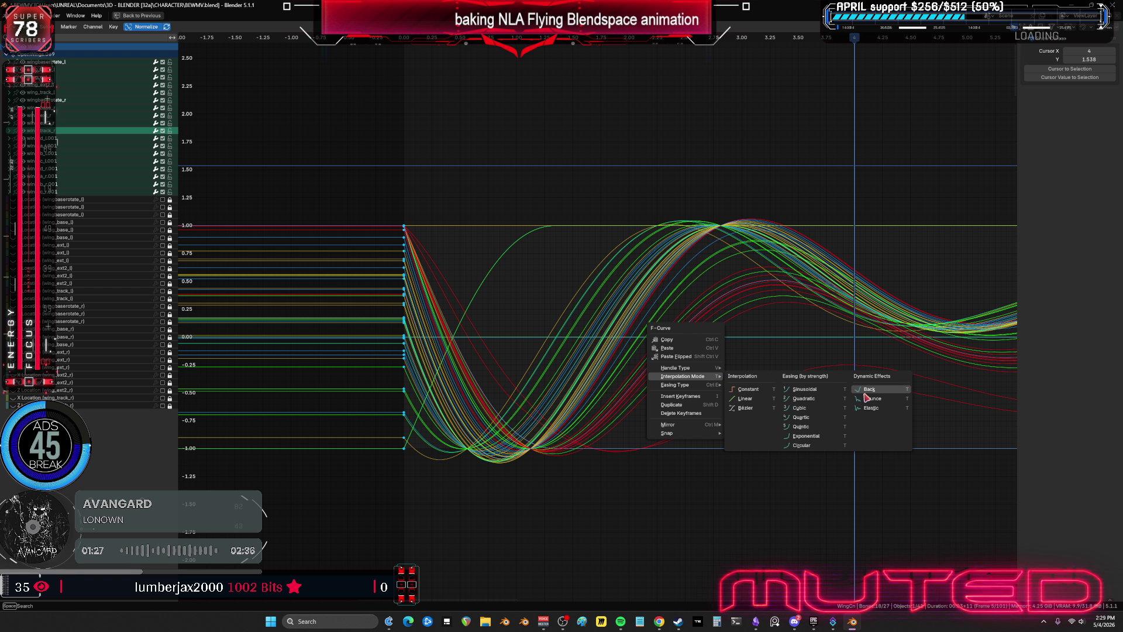
pyautogui.click(731, 406)
pyautogui.moveTo(731, 406)
pyautogui.keyDown('ctrl'); pyautogui.mouseDown(button='middle')
pyautogui.moveTo(809, 389)
pyautogui.moveTo(902, 394)
pyautogui.moveTo(641, 376)
pyautogui.moveTo(872, 416)
pyautogui.moveTo(813, 436)
pyautogui.mouseUp(button='middle'); pyautogui.keyUp('ctrl')
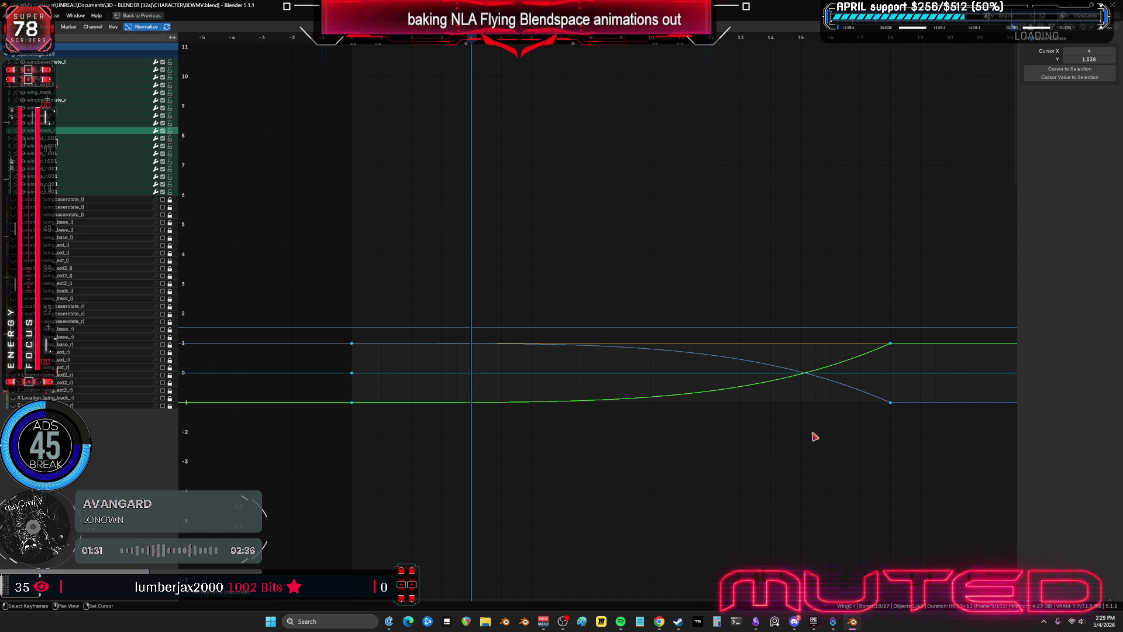
pyautogui.rightClick(689, 356)
pyautogui.moveTo(690, 357)
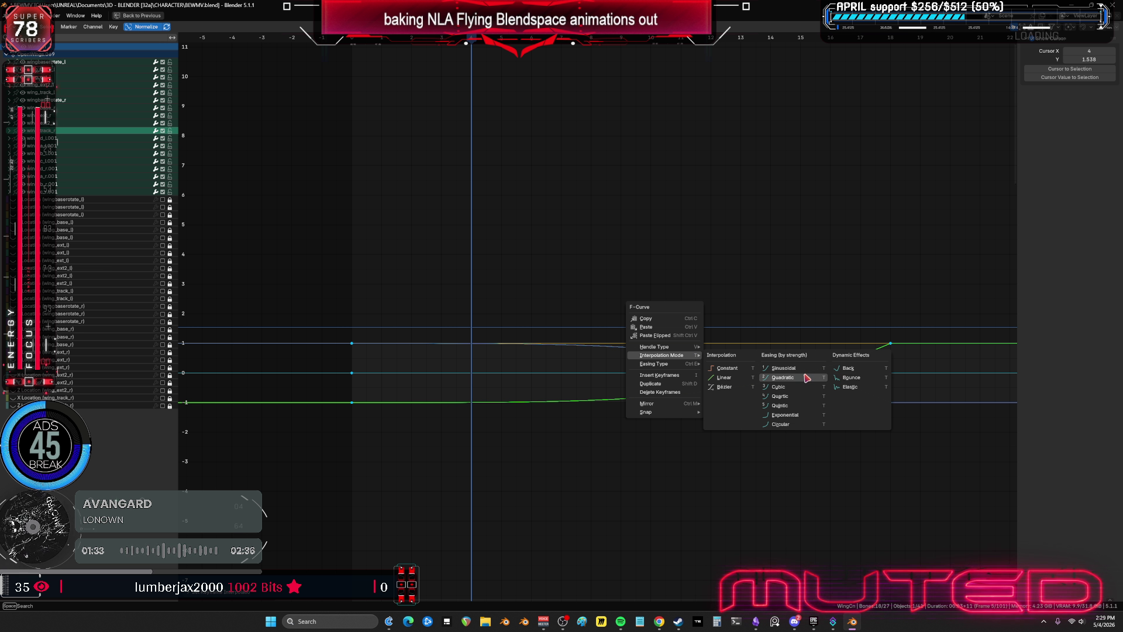
pyautogui.click(796, 376)
pyautogui.hotkey('ctrl', 'space')
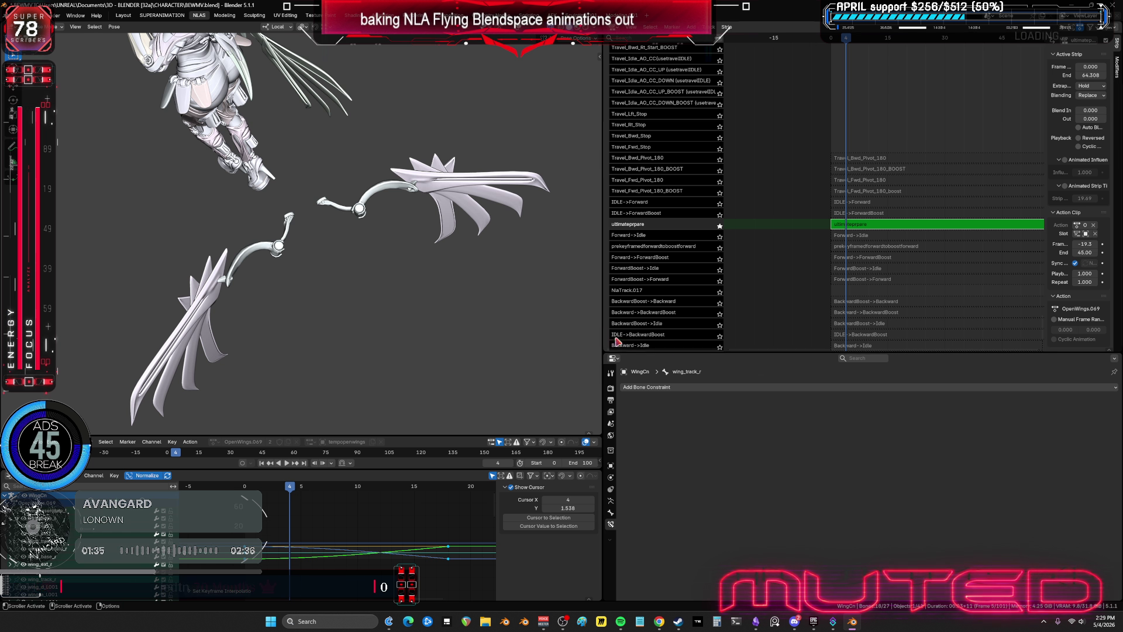
pyautogui.moveTo(240, 496); pyautogui.dragTo(448, 509)
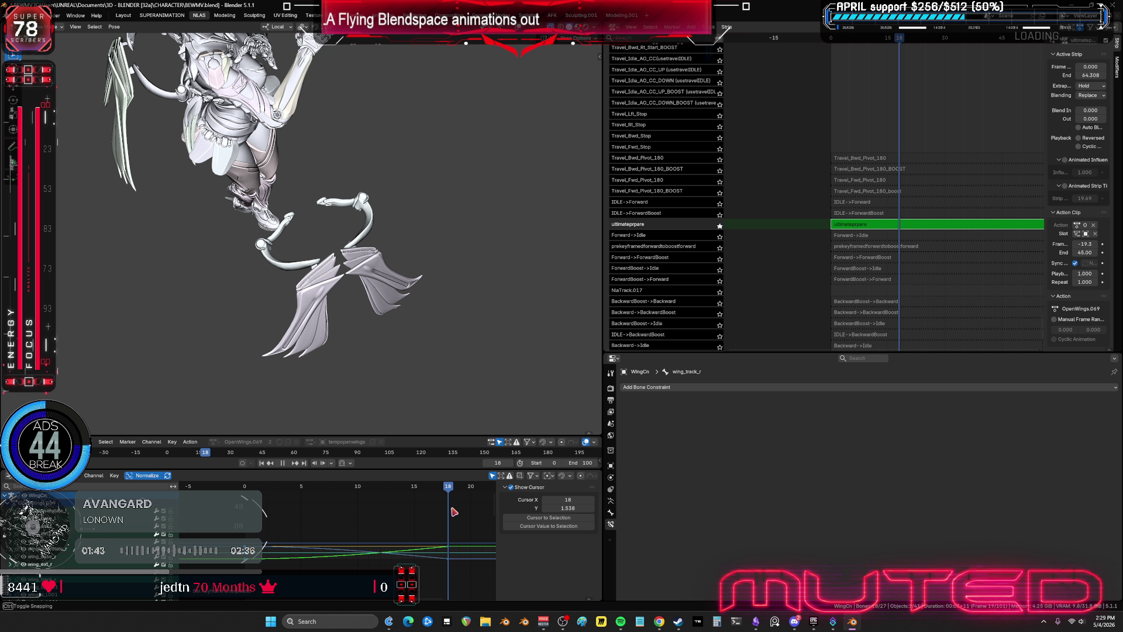
pyautogui.moveTo(359, 374)
pyautogui.mouseDown(button='middle')
pyautogui.moveTo(358, 324)
pyautogui.moveTo(454, 270)
pyautogui.moveTo(398, 314)
pyautogui.mouseUp(button='middle')
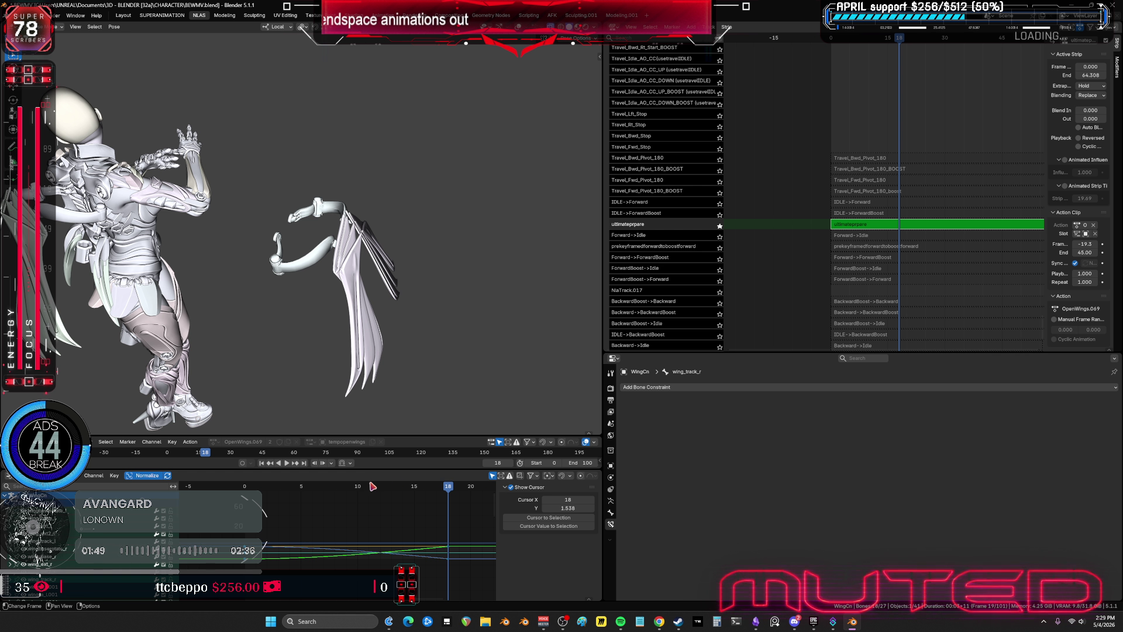
pyautogui.moveTo(448, 486); pyautogui.dragTo(325, 494)
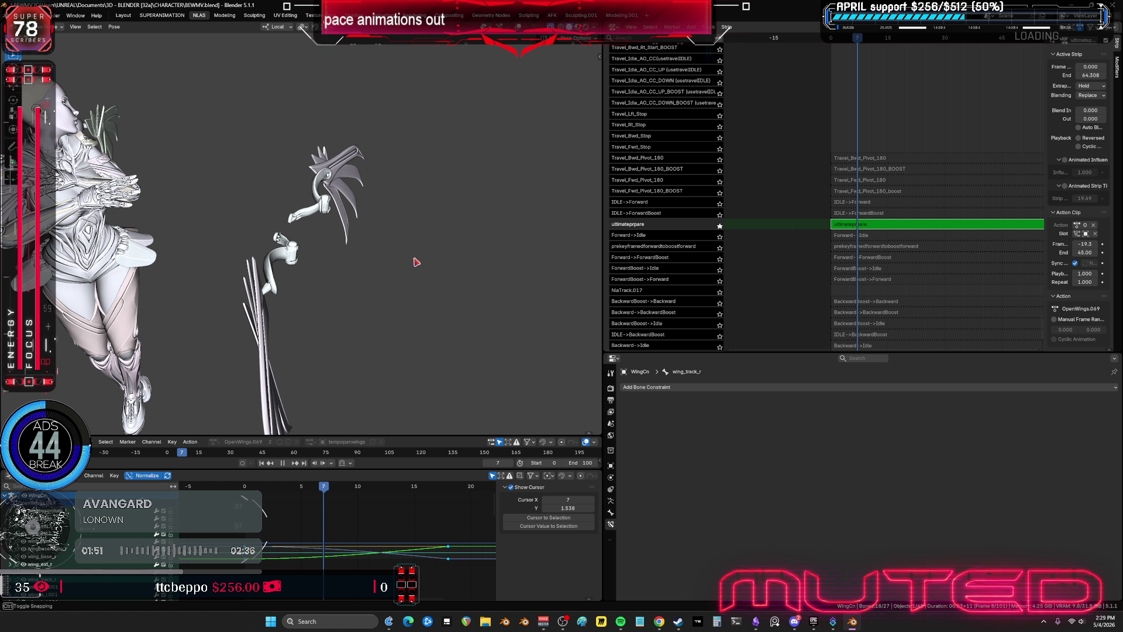
pyautogui.moveTo(416, 262)
pyautogui.mouseDown(button='middle')
pyautogui.moveTo(393, 286)
pyautogui.moveTo(344, 246)
pyautogui.moveTo(347, 365)
pyautogui.moveTo(353, 248)
pyautogui.moveTo(292, 273)
pyautogui.mouseUp(button='middle')
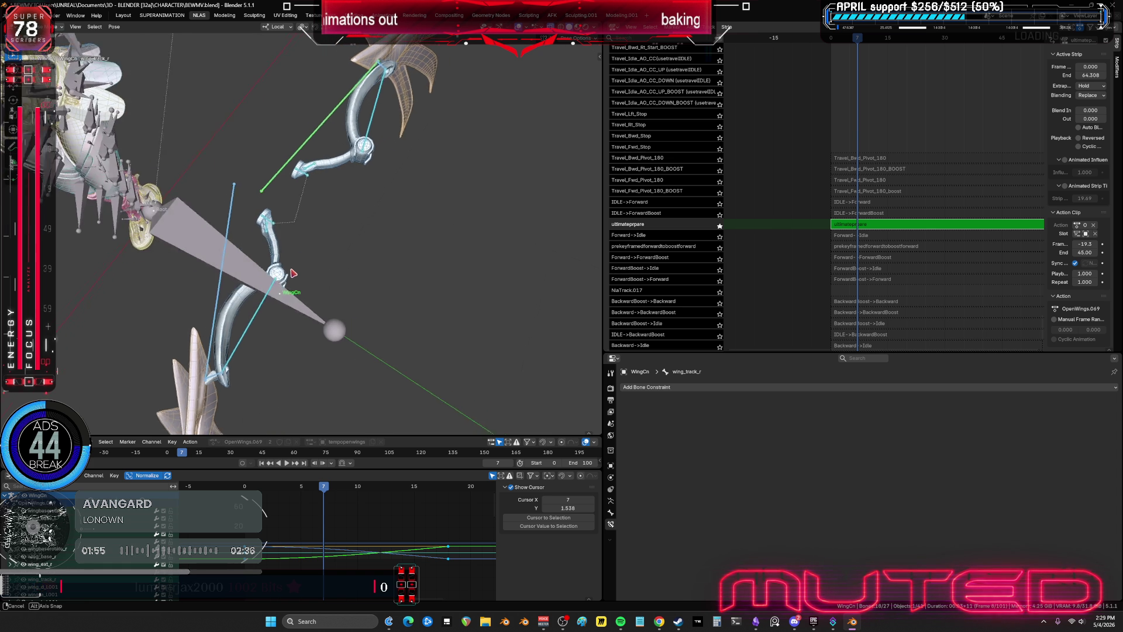
pyautogui.hotkey('ctrl', 'space')
pyautogui.hotkey('ctrl', 'space')
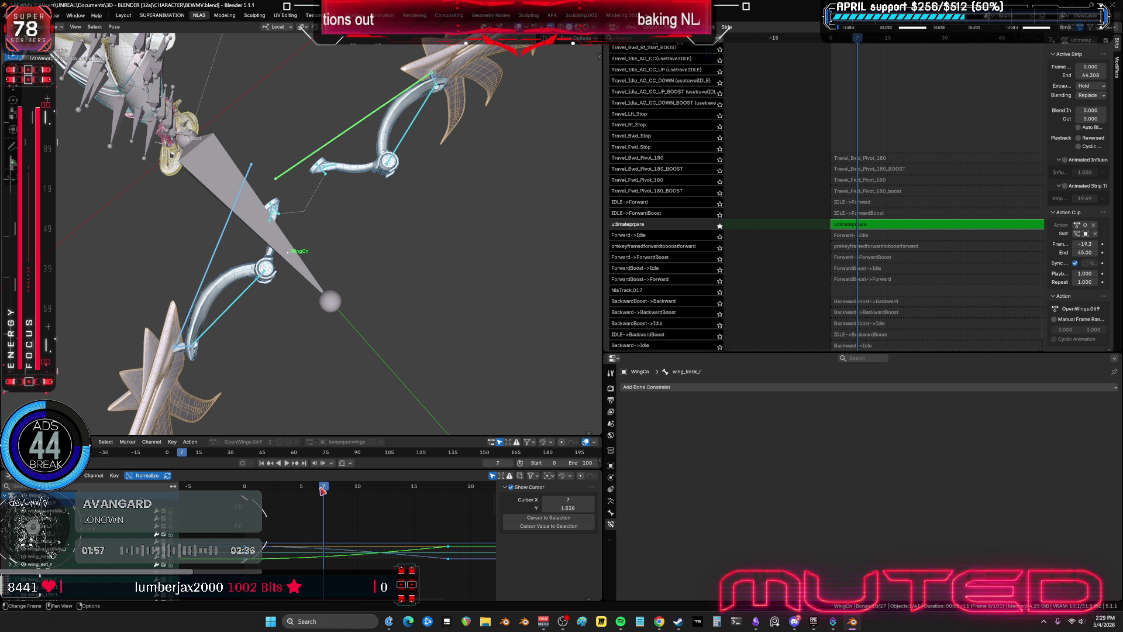
pyautogui.moveTo(305, 492)
pyautogui.mouseDown()
pyautogui.moveTo(193, 500)
pyautogui.moveTo(382, 505)
pyautogui.mouseUp()
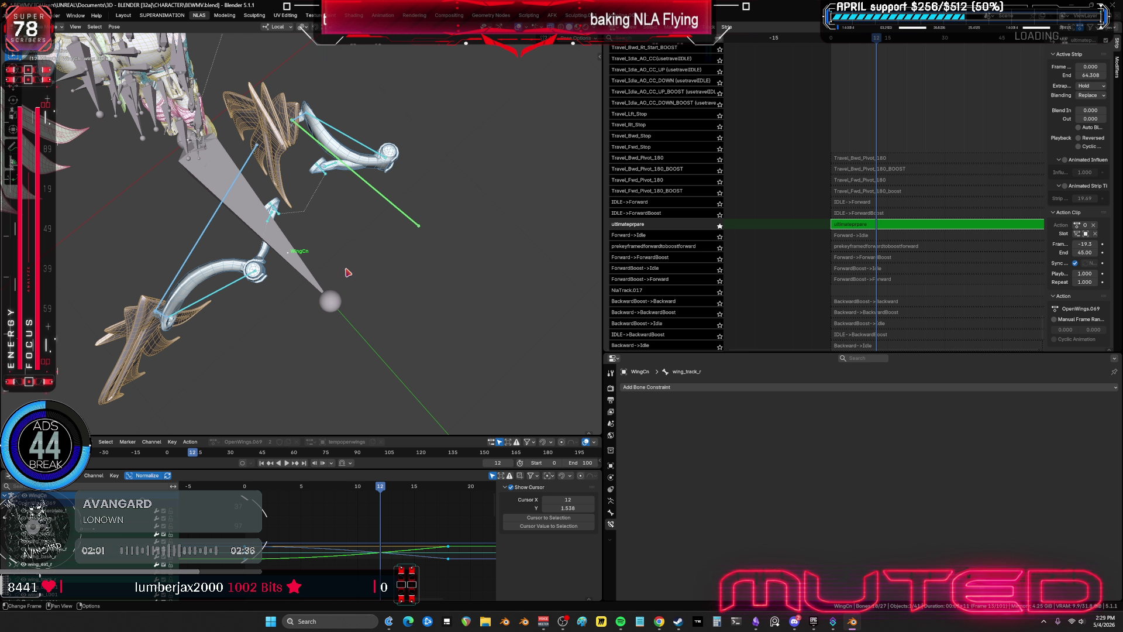
pyautogui.moveTo(355, 236)
pyautogui.mouseDown(button='middle')
pyautogui.moveTo(345, 276)
pyautogui.moveTo(464, 243)
pyautogui.moveTo(426, 293)
pyautogui.mouseUp(button='middle')
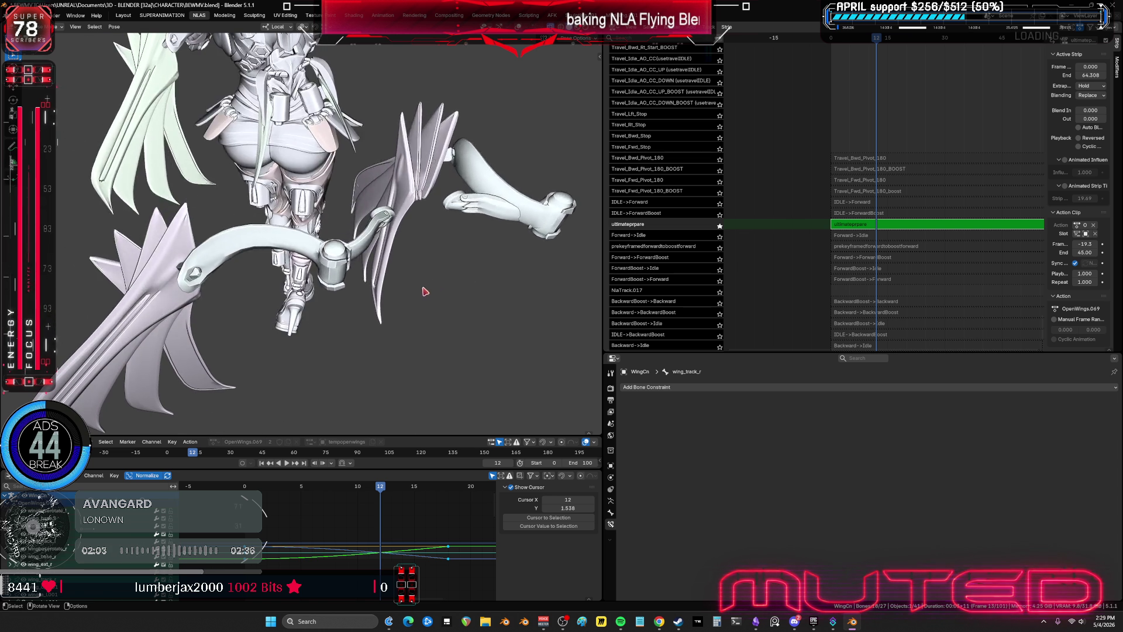
pyautogui.moveTo(384, 493)
pyautogui.mouseDown()
pyautogui.moveTo(454, 502)
pyautogui.moveTo(215, 497)
pyautogui.moveTo(359, 503)
pyautogui.mouseUp()
pyautogui.moveTo(357, 362); pyautogui.dragTo(312, 242)
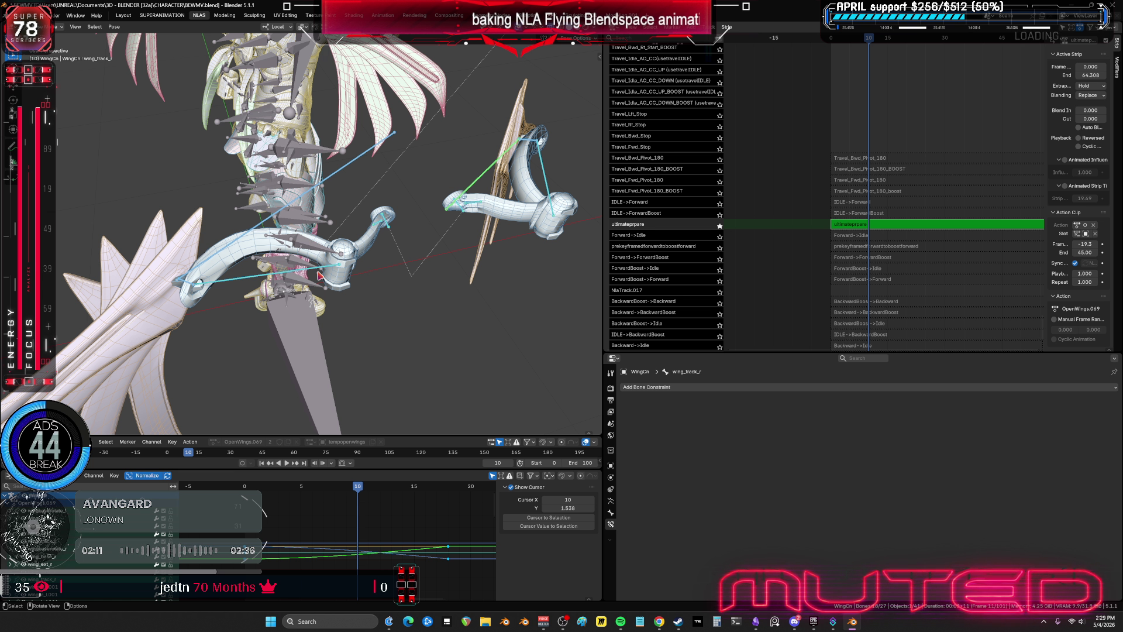
# - Try rotating the wing_ext_l bone and selecting wing_ext_r, then undo the attempt
pyautogui.click(351, 282)
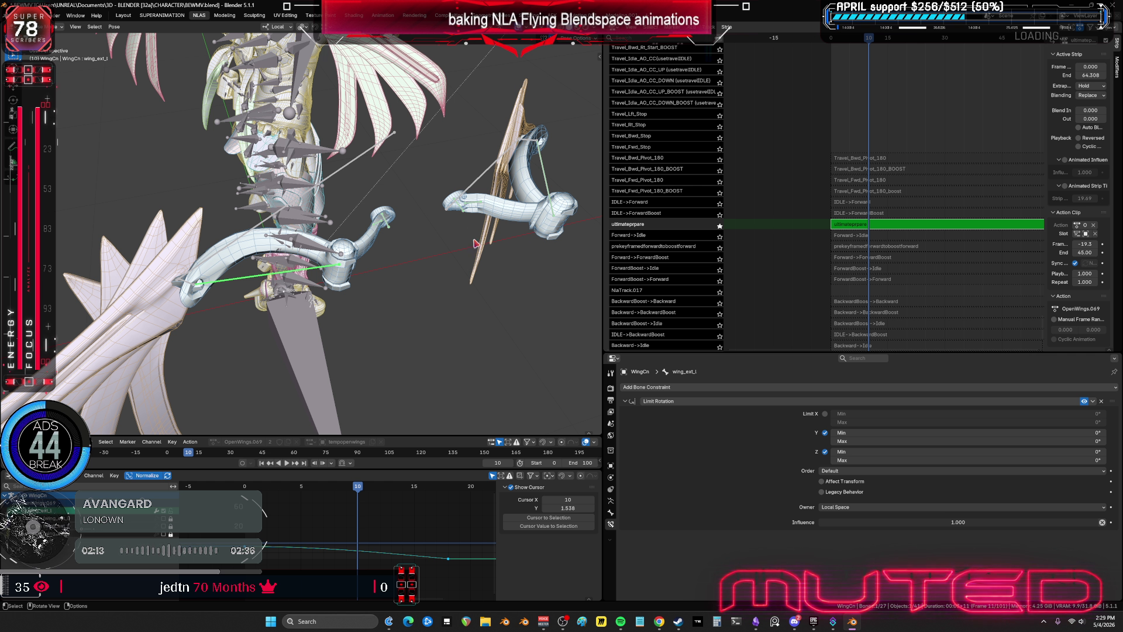
pyautogui.press('KP_Decimal')
pyautogui.press('r')
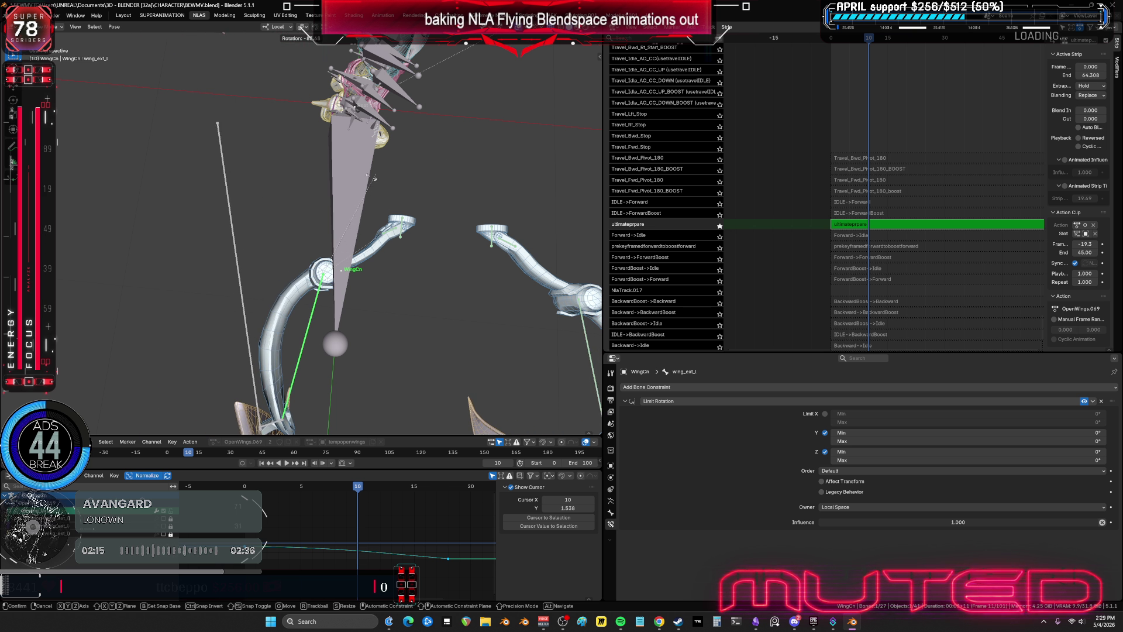
pyautogui.click(373, 177)
pyautogui.moveTo(375, 179)
pyautogui.mouseDown(button='middle')
pyautogui.moveTo(450, 250)
pyautogui.moveTo(408, 171)
pyautogui.moveTo(348, 191)
pyautogui.moveTo(480, 259)
pyautogui.mouseUp(button='middle')
pyautogui.keyDown('shift'); pyautogui.click(472, 261); pyautogui.keyUp('shift')
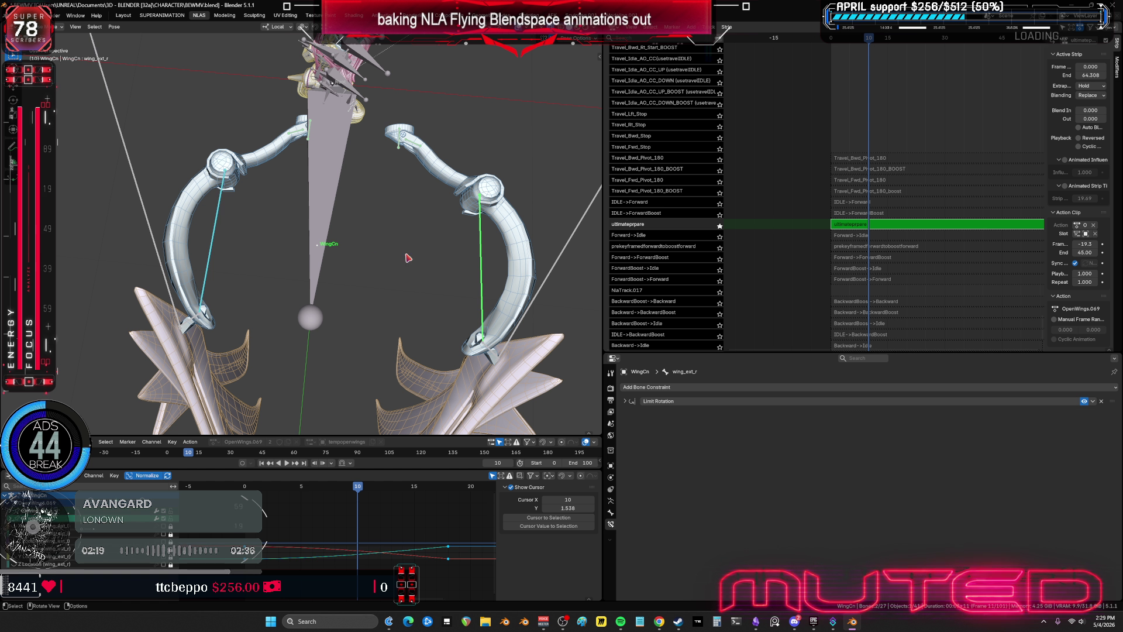
pyautogui.rightClick(296, 187)
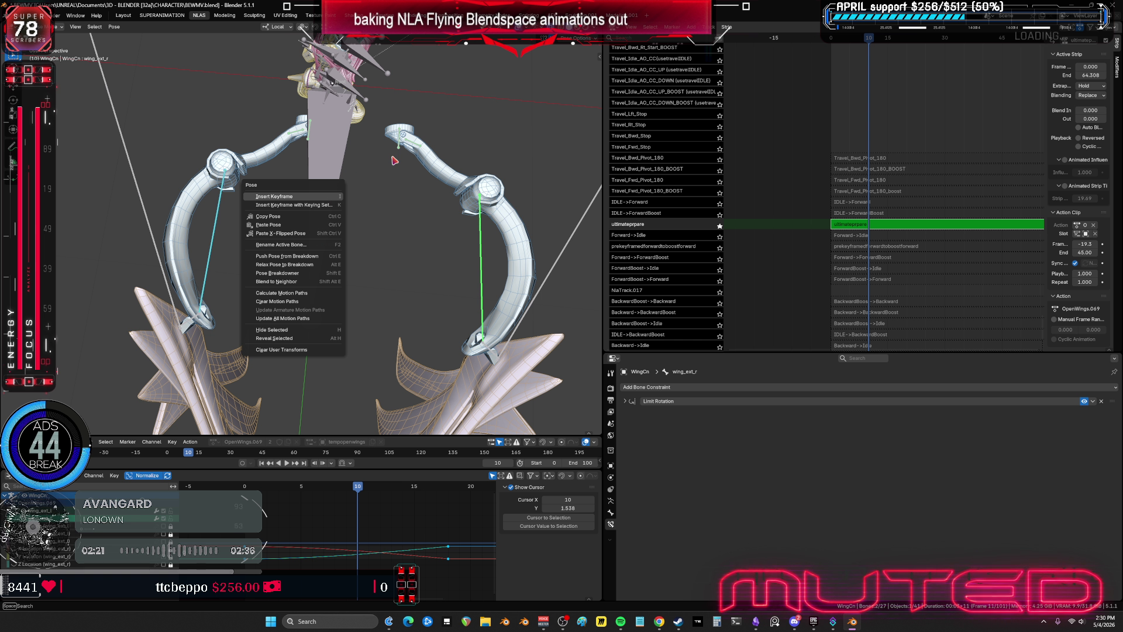
pyautogui.press('Escape')
pyautogui.moveTo(366, 196); pyautogui.dragTo(321, 240, button='middle')
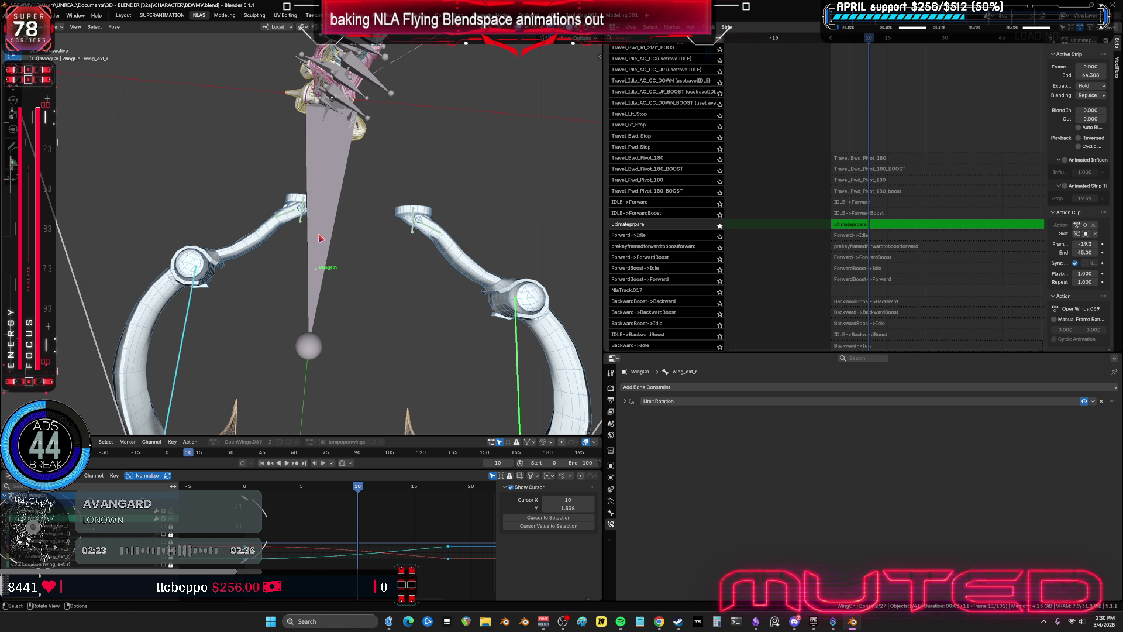
pyautogui.hotkey('ctrl', 'z')
pyautogui.hotkey('ctrl', 'z')
pyautogui.hotkey('ctrl', 'z')
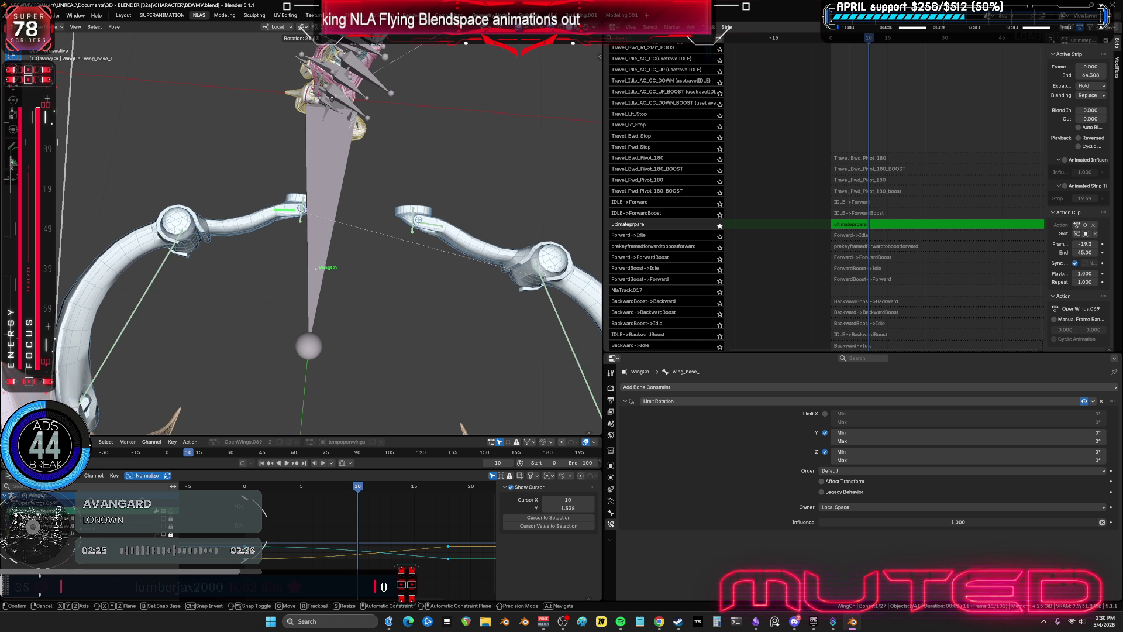
# - Box-select the wing bones, cancel a local-Z rotation, and insert a keyframe
pyautogui.moveTo(164, 304); pyautogui.dragTo(134, 296)
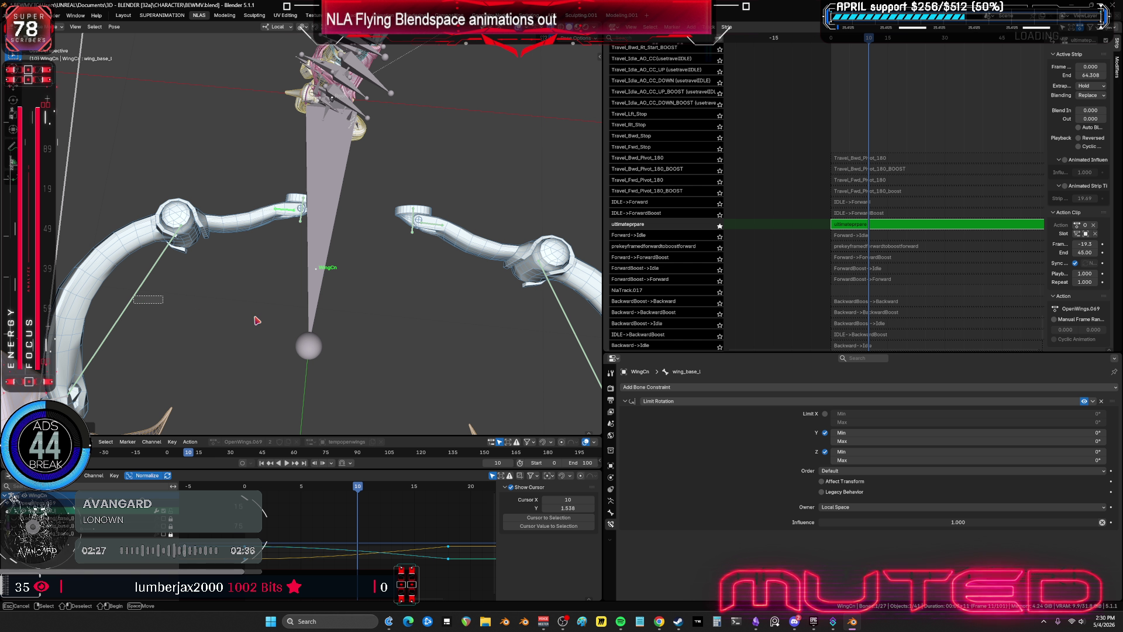
pyautogui.press('r')
pyautogui.press('z')
pyautogui.press('z')
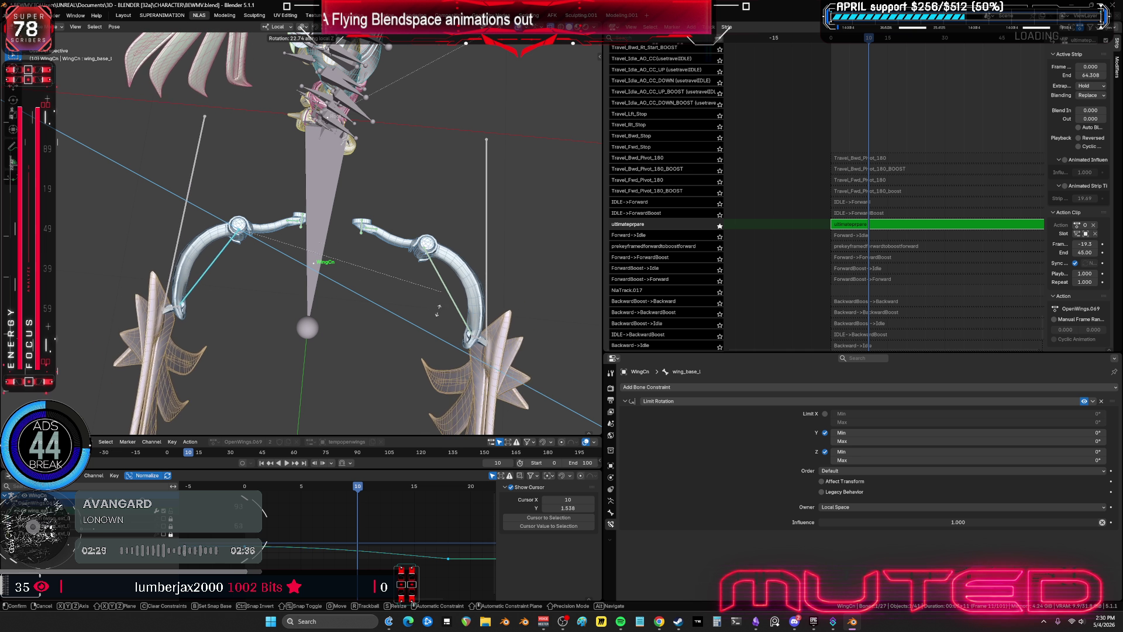
pyautogui.rightClick(438, 310)
pyautogui.press('i')
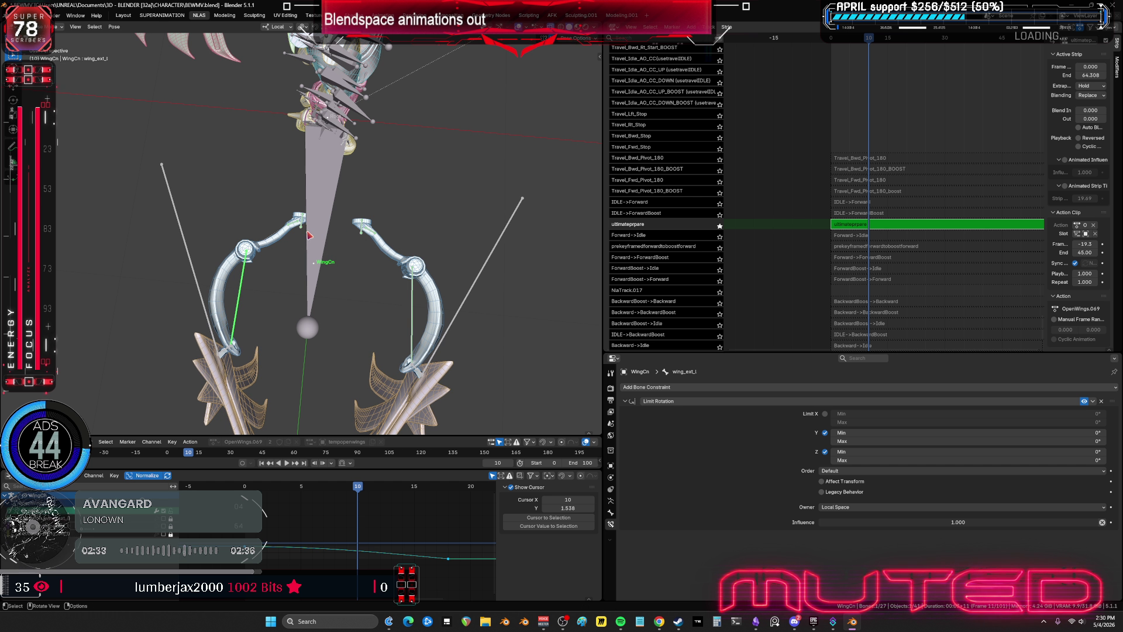
# - Rotate the left wing_base_l and wing_ext_l bones on local X into an open pose
pyautogui.click(297, 226)
pyautogui.click(297, 227)
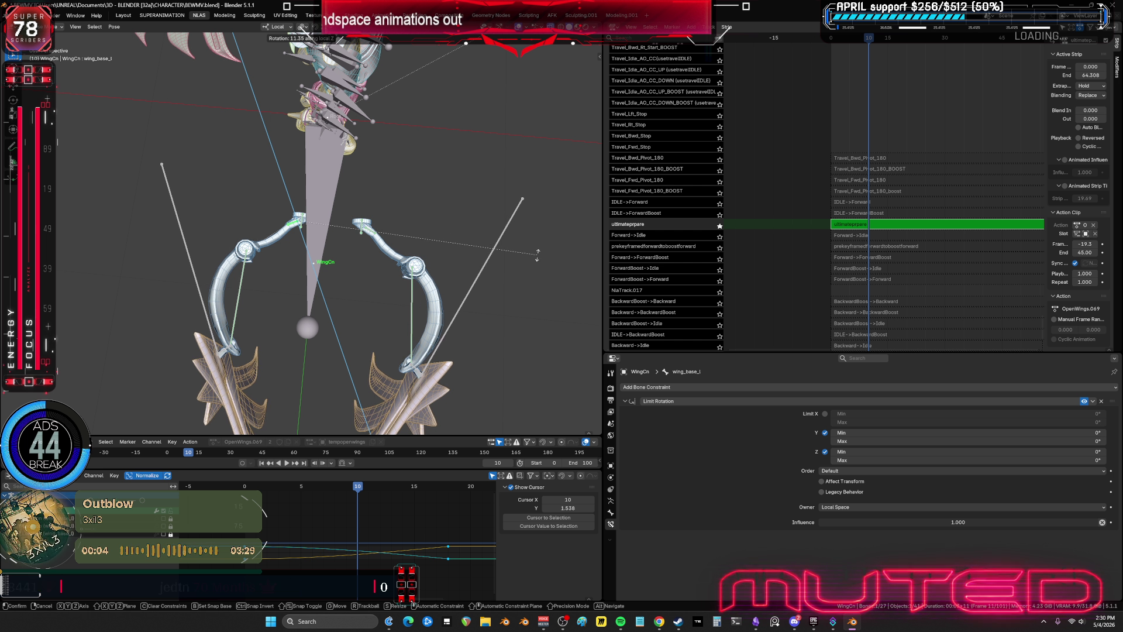
pyautogui.press('r')
pyautogui.press('y')
pyautogui.press('x')
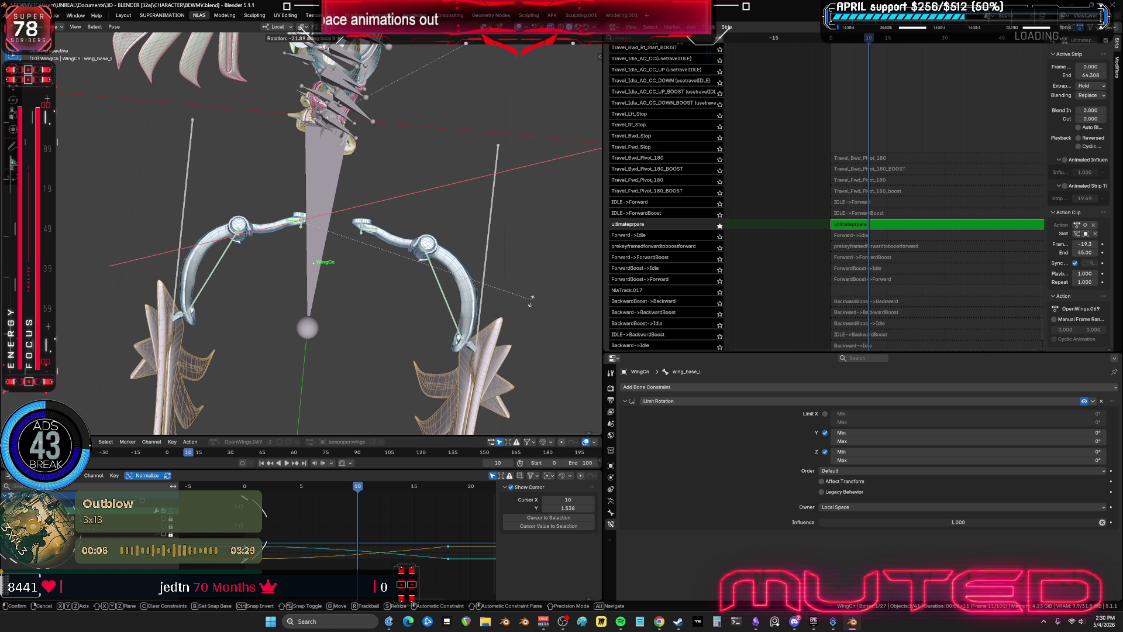
pyautogui.click(395, 283)
pyautogui.click(430, 286)
pyautogui.press('r')
pyautogui.press('x')
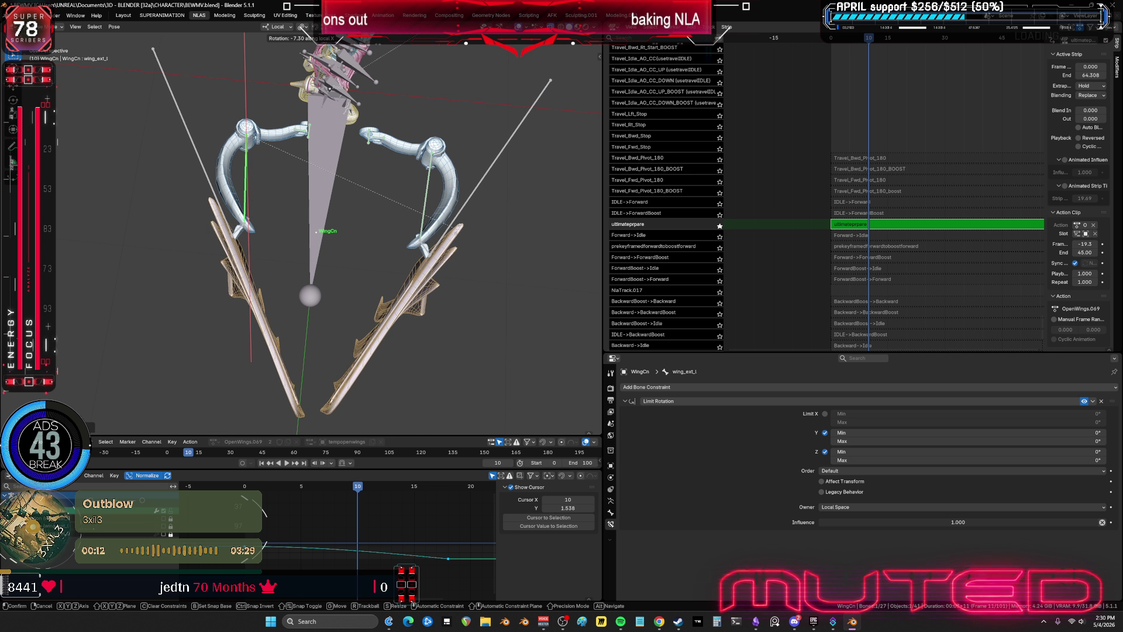
pyautogui.click(417, 195)
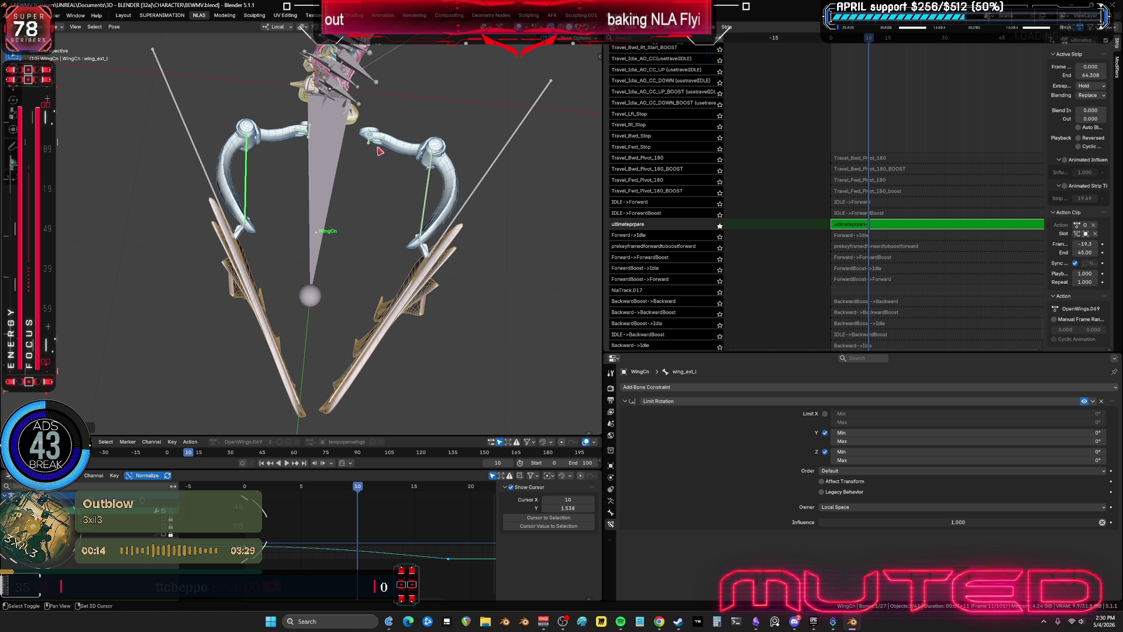
# - Add wing_ext_r and wing_base_r, key the wing bones' rotation at frame 10, and preview
pyautogui.keyDown('shift'); pyautogui.click(429, 199); pyautogui.keyUp('shift')
pyautogui.press('KP_Decimal')
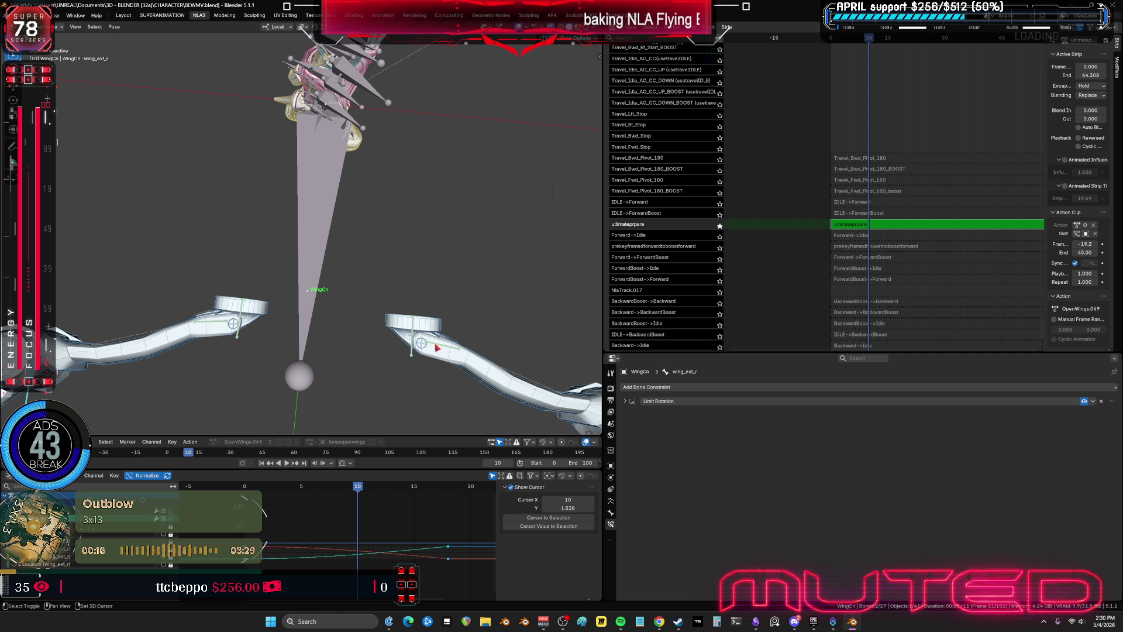
pyautogui.keyDown('shift'); pyautogui.click(245, 322); pyautogui.keyUp('shift')
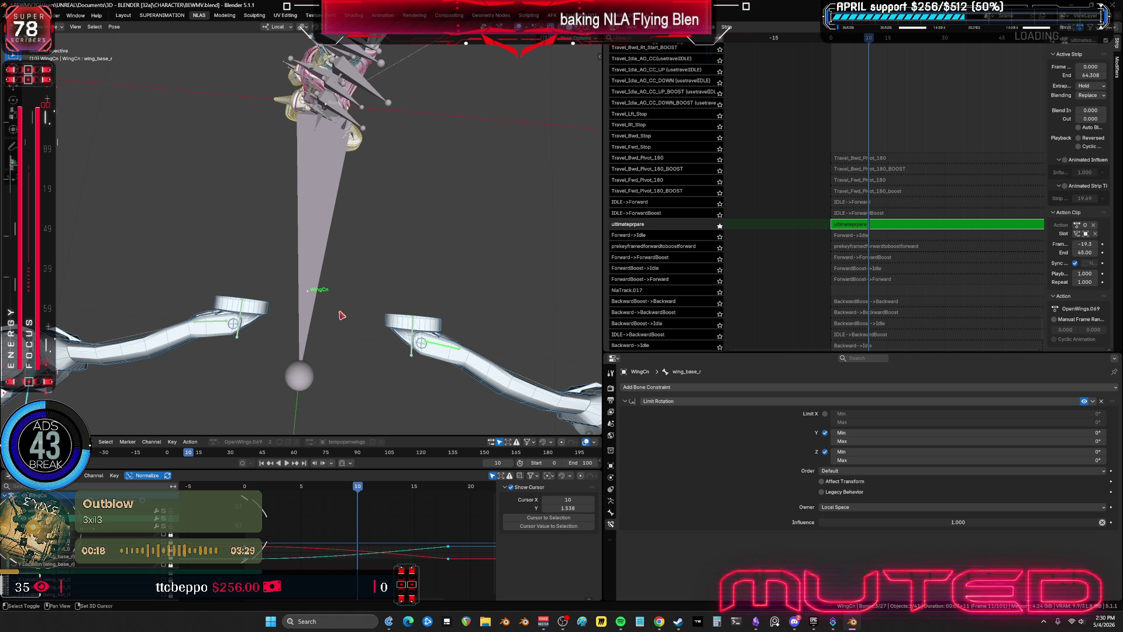
pyautogui.press('k')
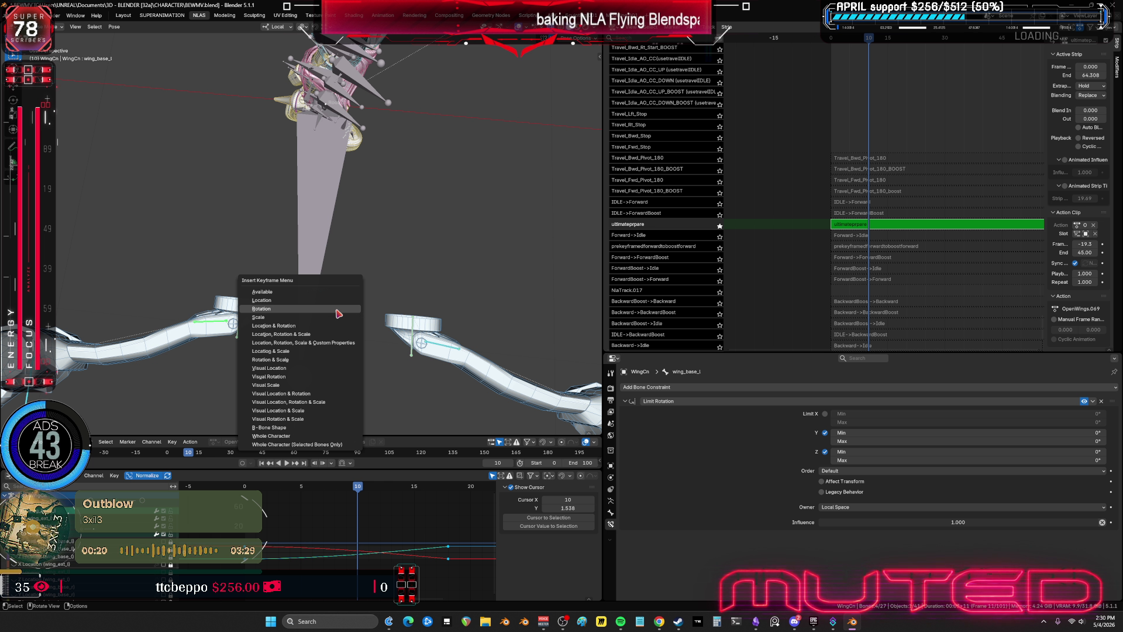
pyautogui.press('Return')
pyautogui.press('space')
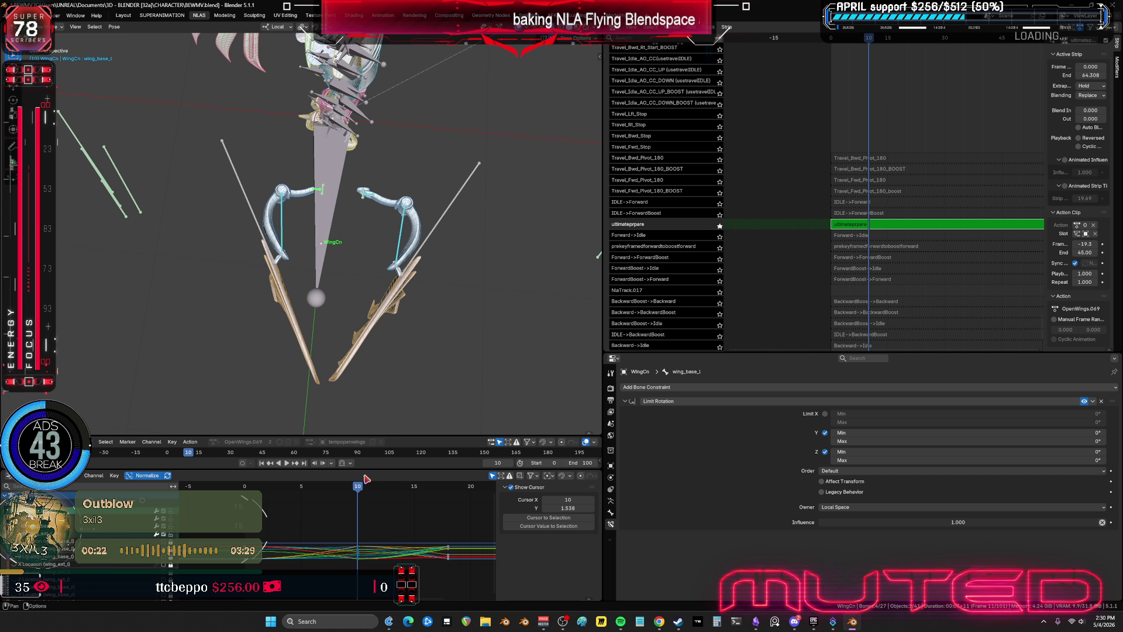
# - At frame 6, match the right wing to the left and key both wing_ext bones' rotation
pyautogui.moveTo(366, 487); pyautogui.dragTo(313, 488)
pyautogui.press('space')
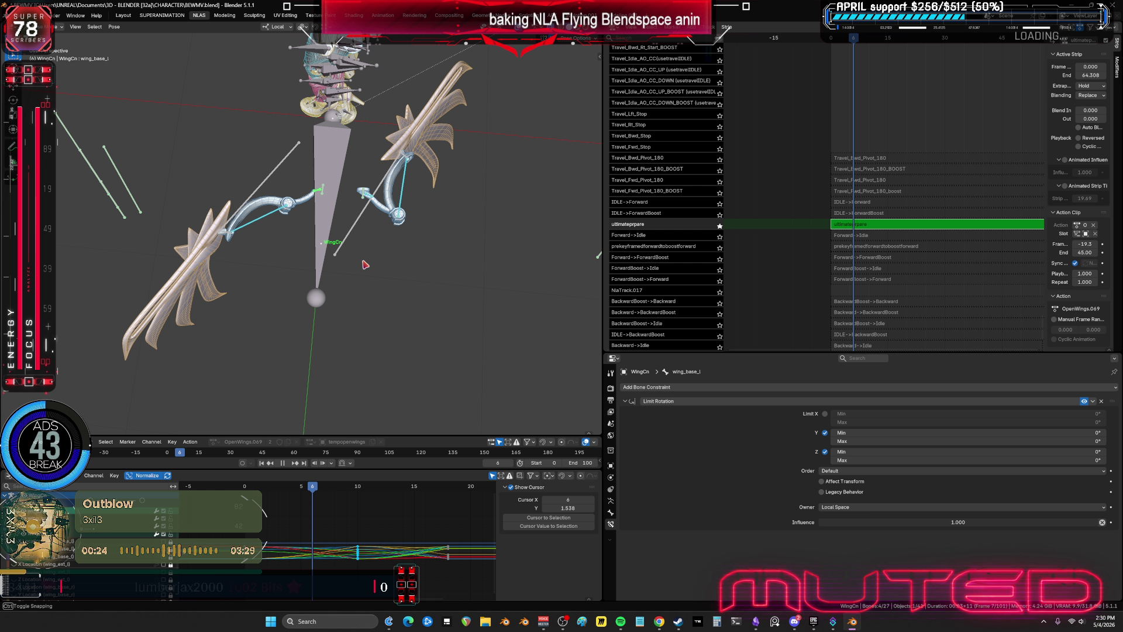
pyautogui.hotkey('ctrl', 'z')
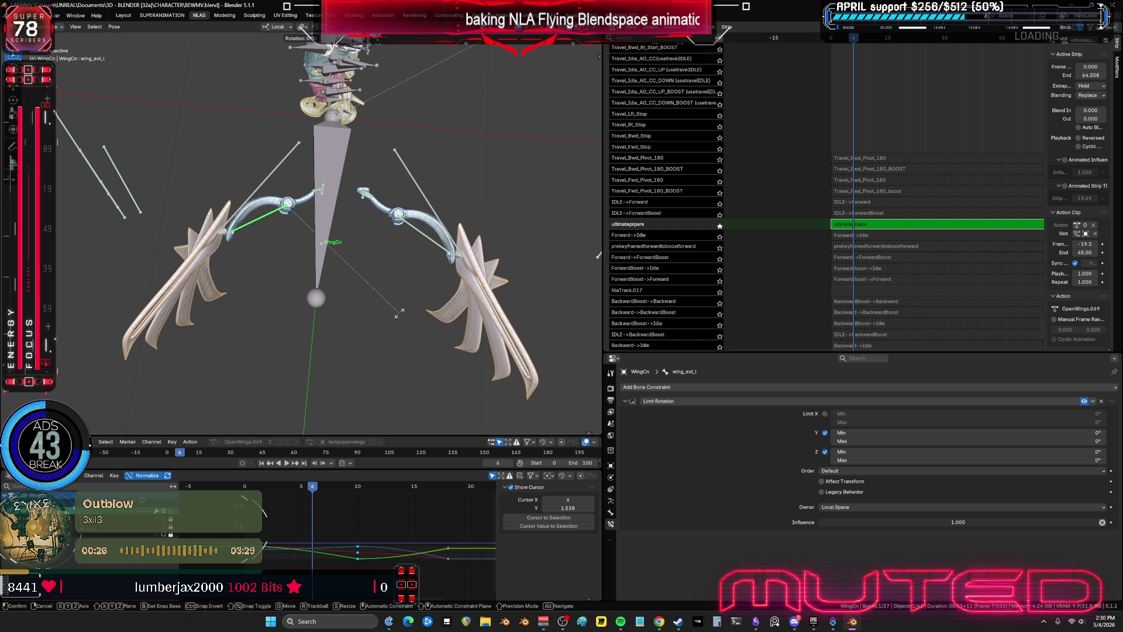
pyautogui.keyDown('shift'); pyautogui.click(431, 242); pyautogui.keyUp('shift')
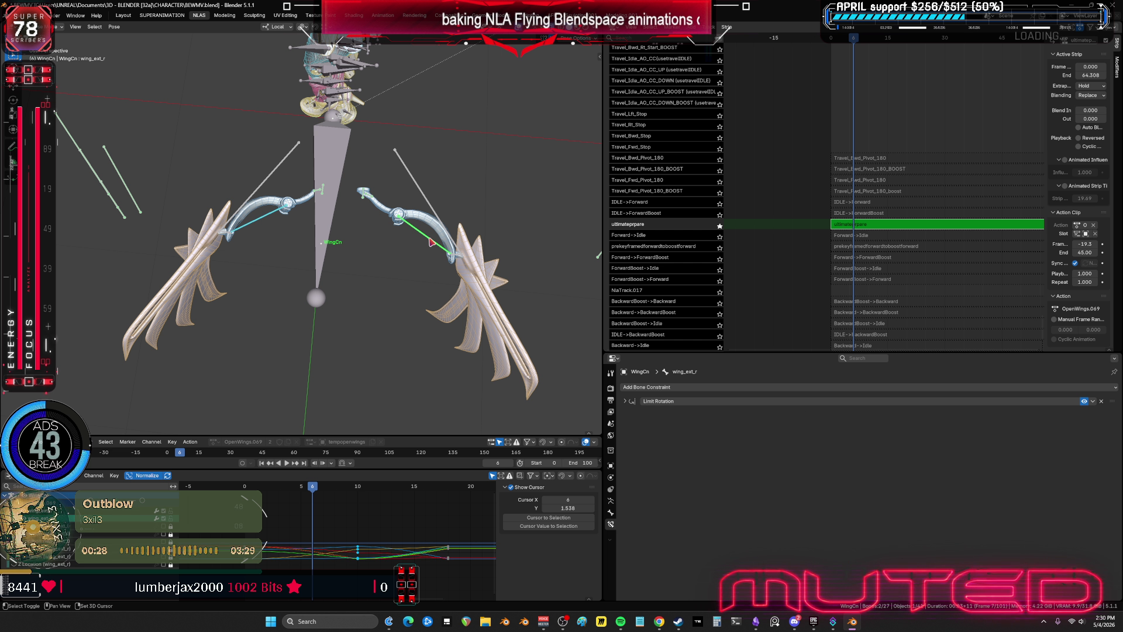
pyautogui.press('k')
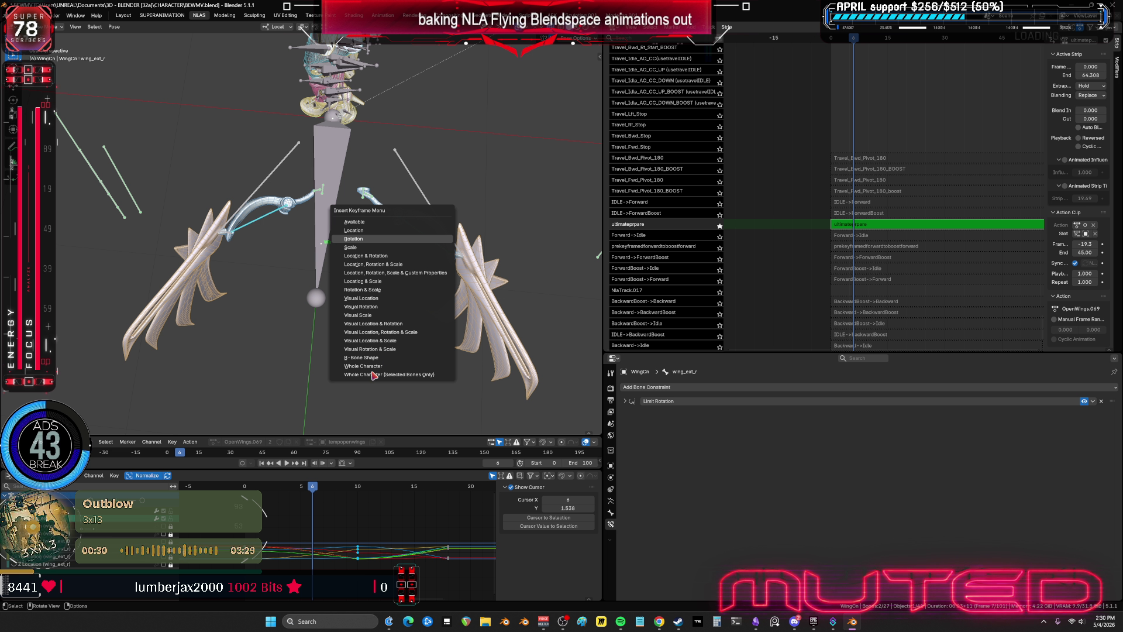
pyautogui.click(372, 375)
# - Move to frame 4 and set the selected wing_ext_l keyframes' interpolation to Linear
pyautogui.moveTo(313, 490); pyautogui.dragTo(289, 489)
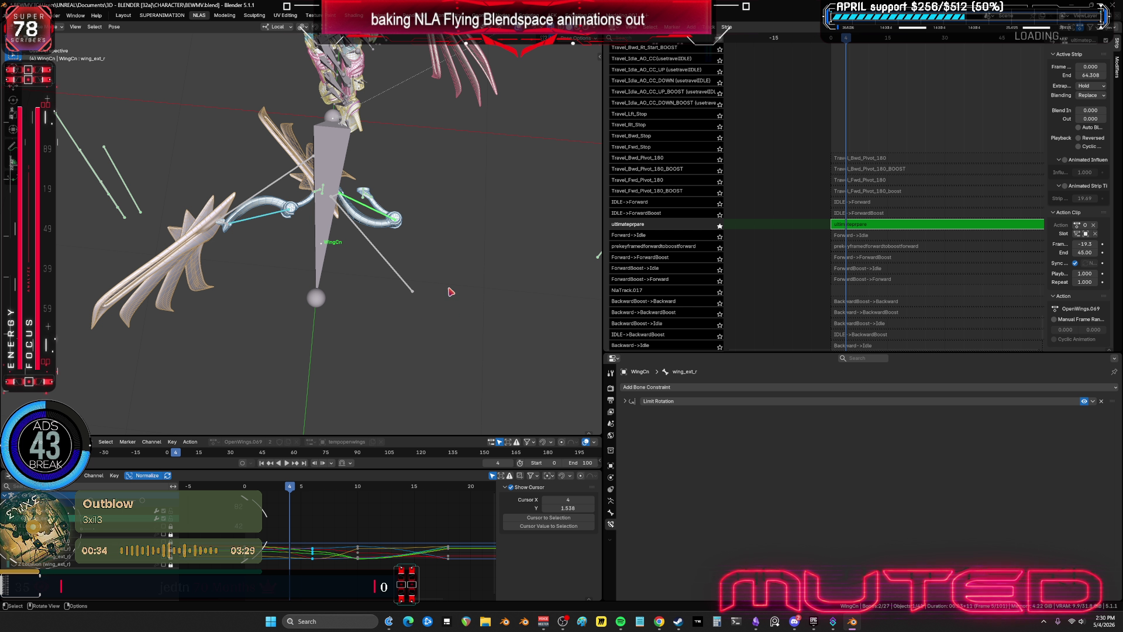
pyautogui.click(427, 562)
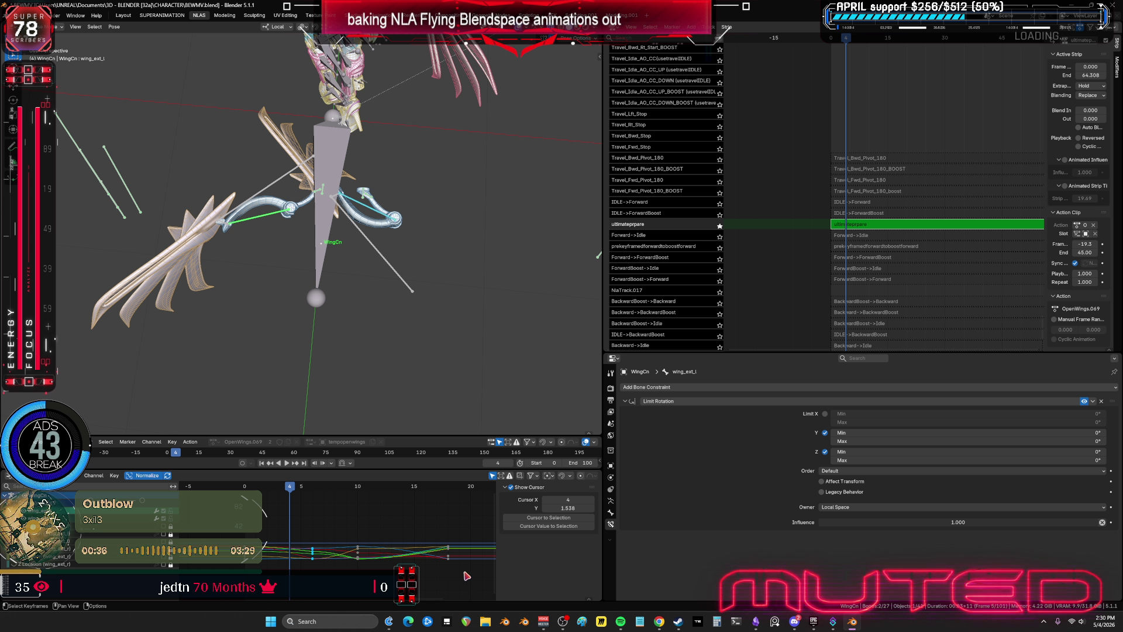
pyautogui.rightClick(338, 527)
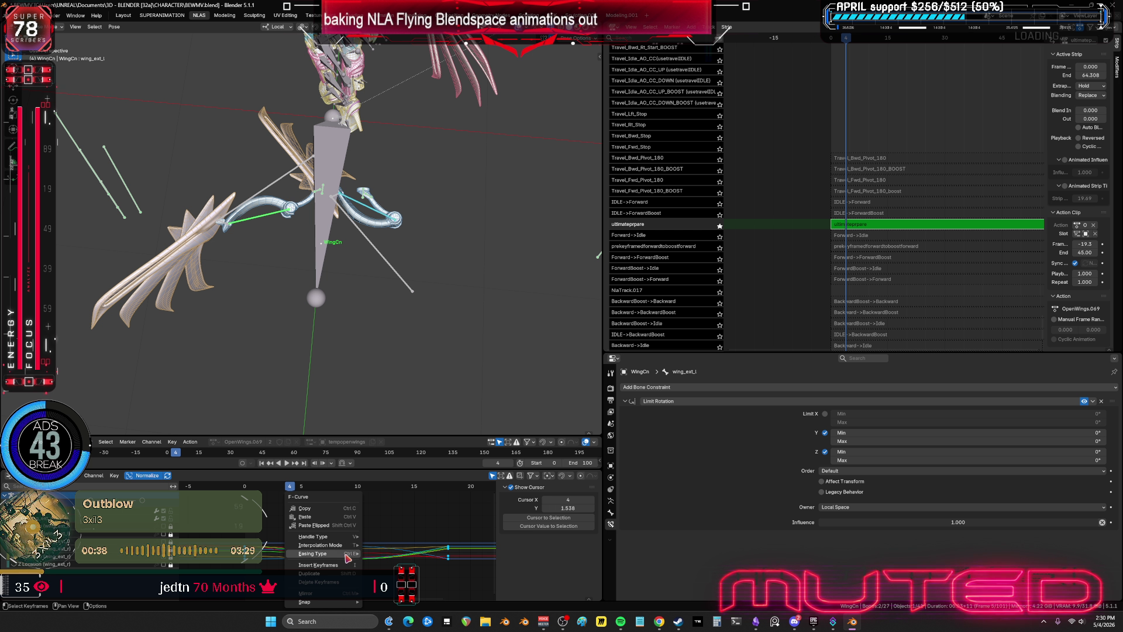
pyautogui.moveTo(348, 547)
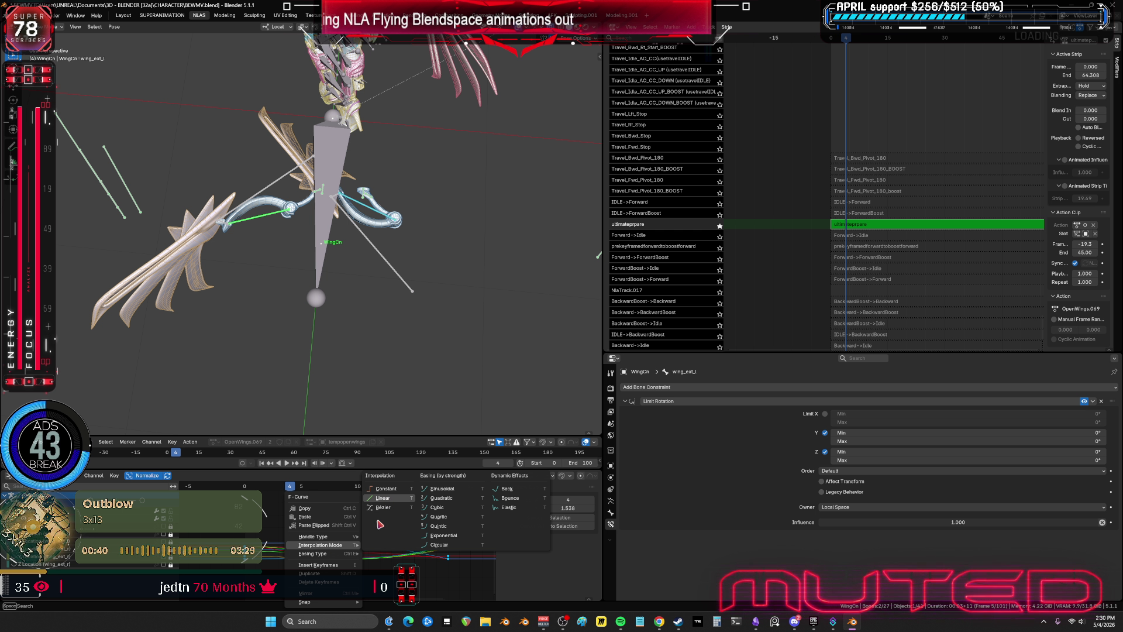
pyautogui.press('Return')
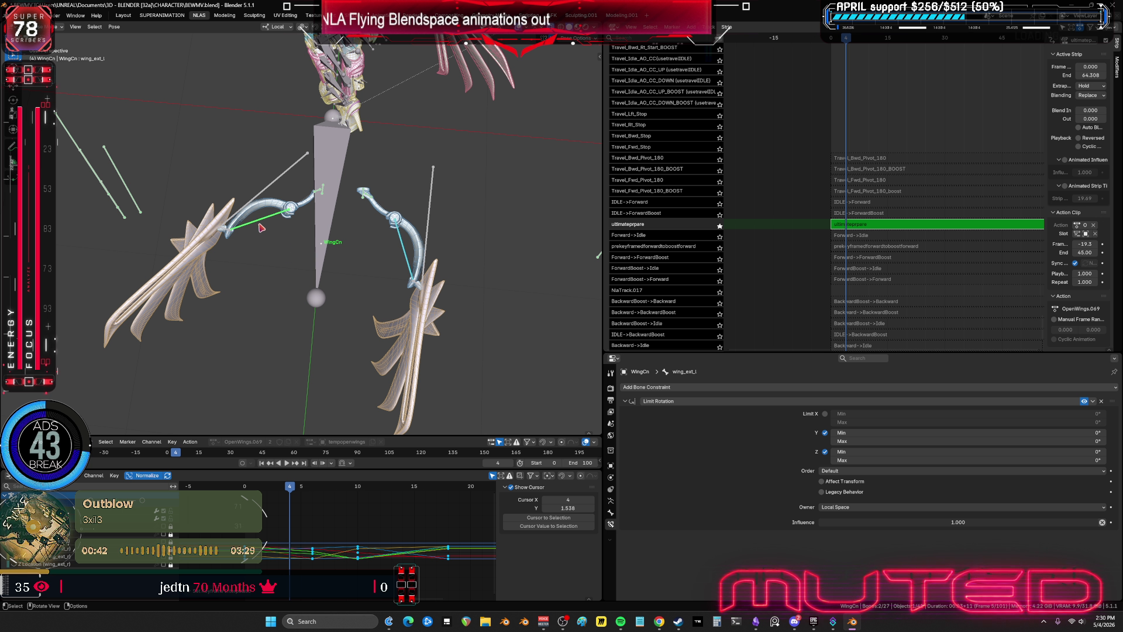
# - Undo the mirrored wing pose, key the right wing tip's rotation and preview the playback
pyautogui.hotkey('ctrl', 'z')
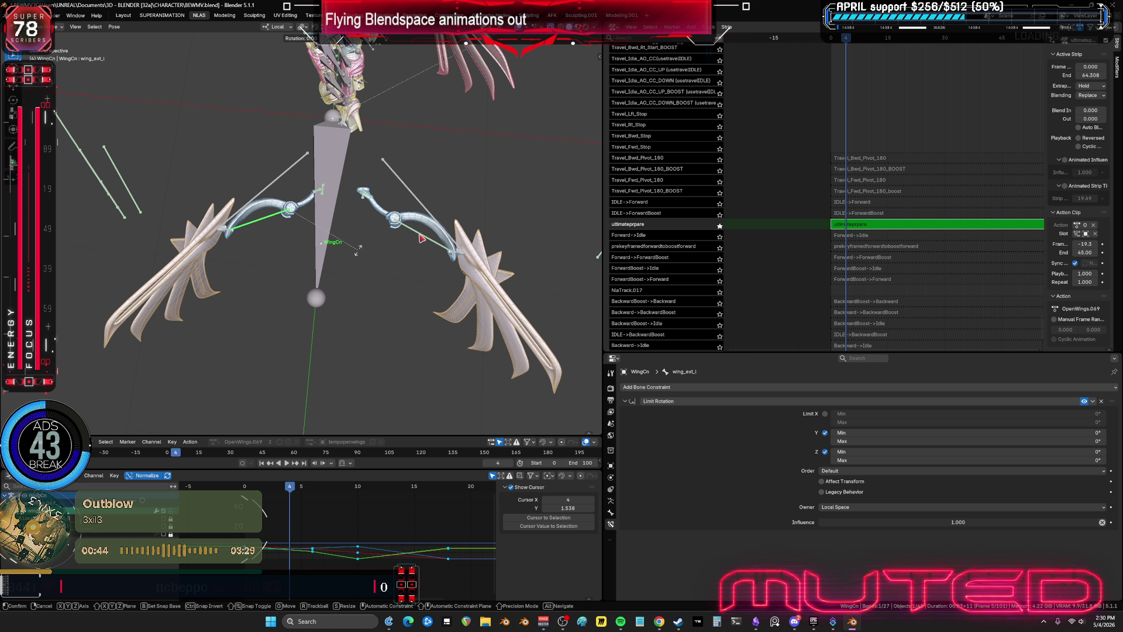
pyautogui.keyDown('shift'); pyautogui.click(421, 238); pyautogui.keyUp('shift')
pyautogui.press('k')
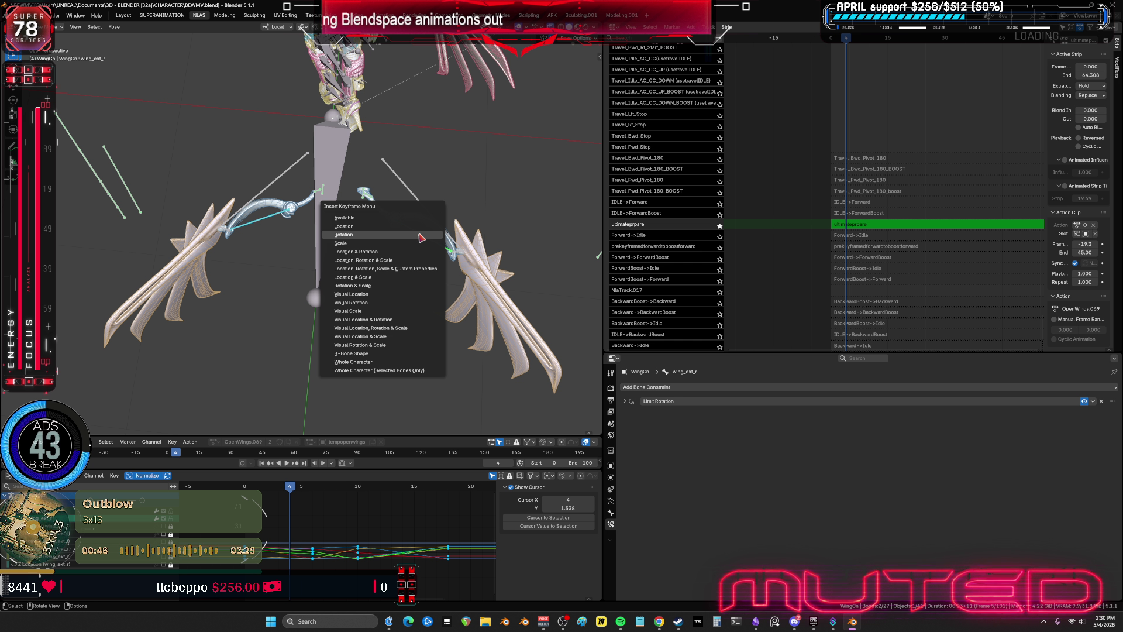
pyautogui.press('space')
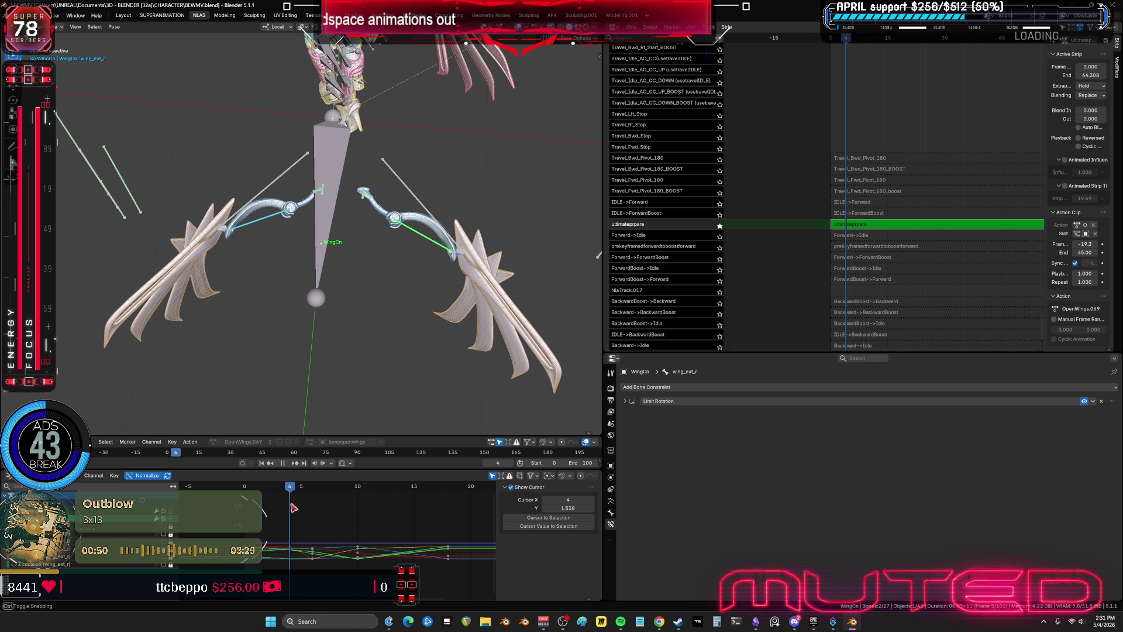
pyautogui.press('space')
pyautogui.press('r')
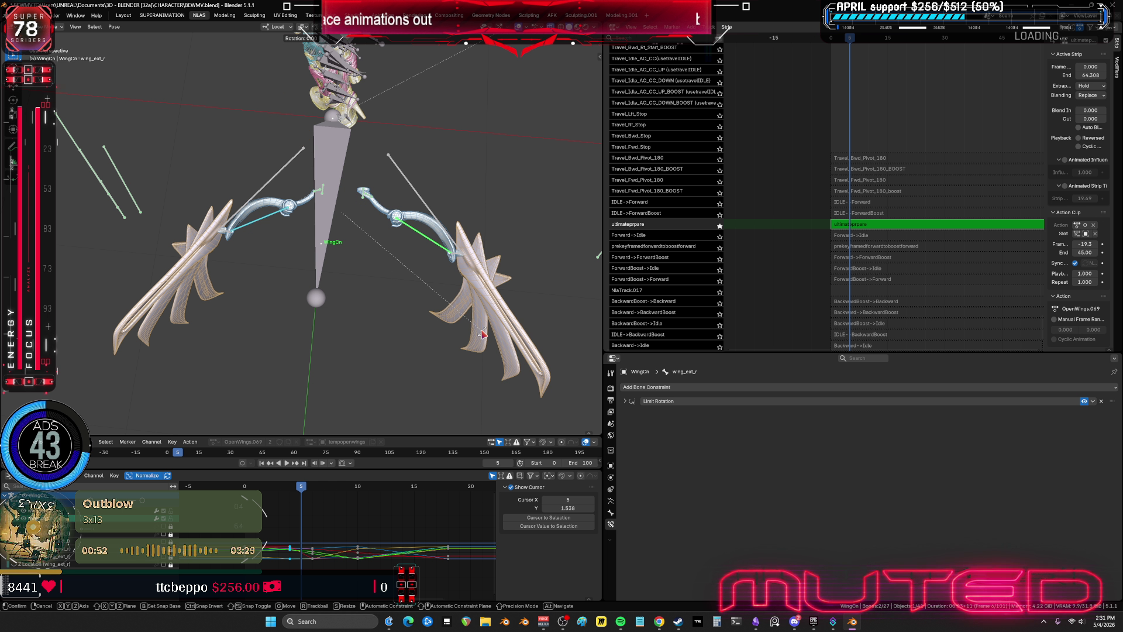
pyautogui.press('Escape')
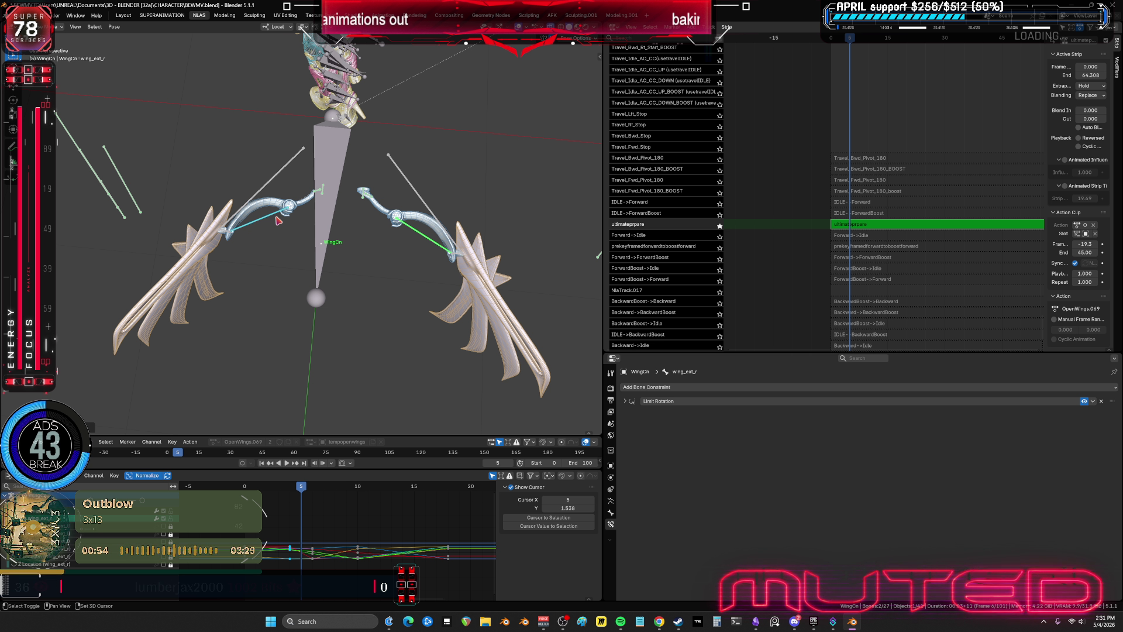
# - Select both wing tip bones and move the playhead forward
pyautogui.click(423, 248)
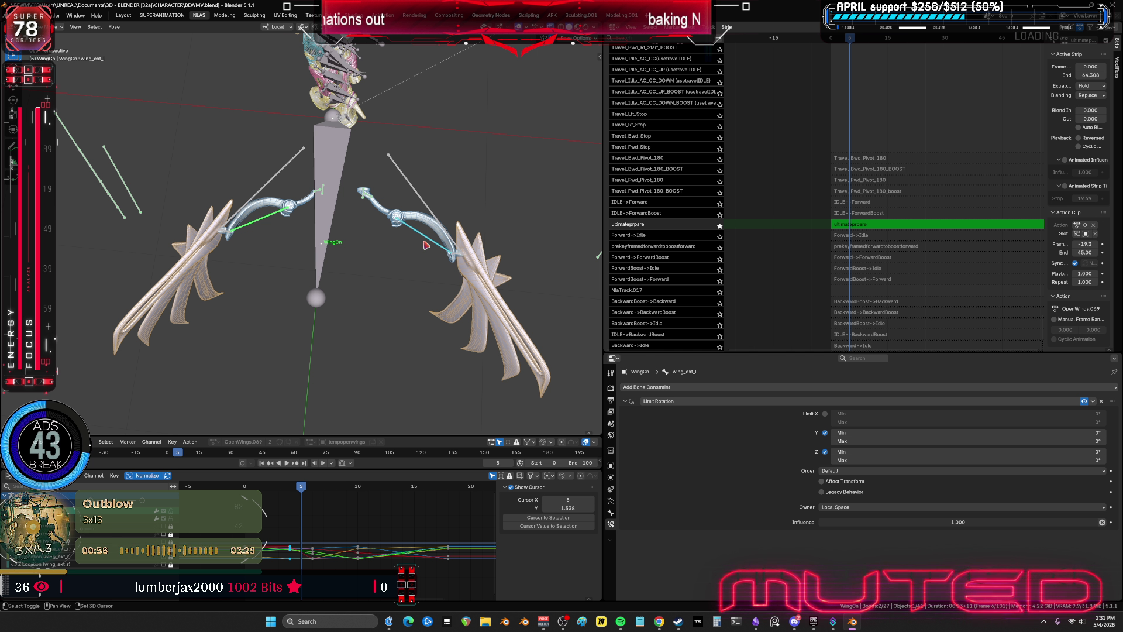
pyautogui.click(426, 245)
pyautogui.press('k')
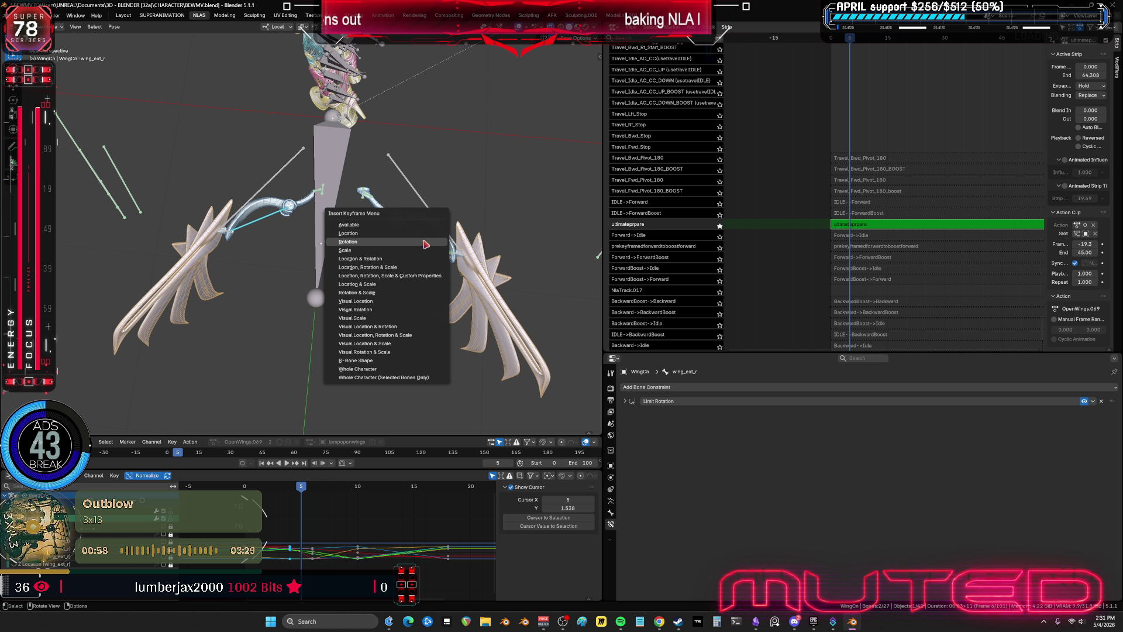
pyautogui.moveTo(312, 487); pyautogui.dragTo(391, 486)
pyautogui.scroll(3, 328, 263)
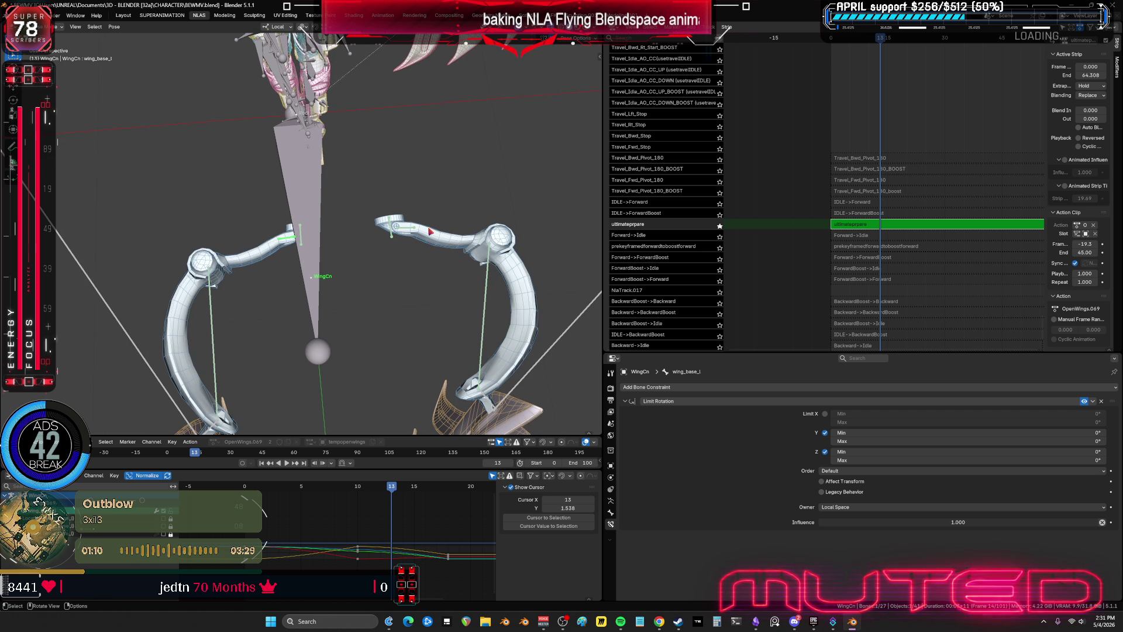
# - Rotate the left wing base and left outer wing bones into a new pose
pyautogui.click(296, 237)
pyautogui.press('r')
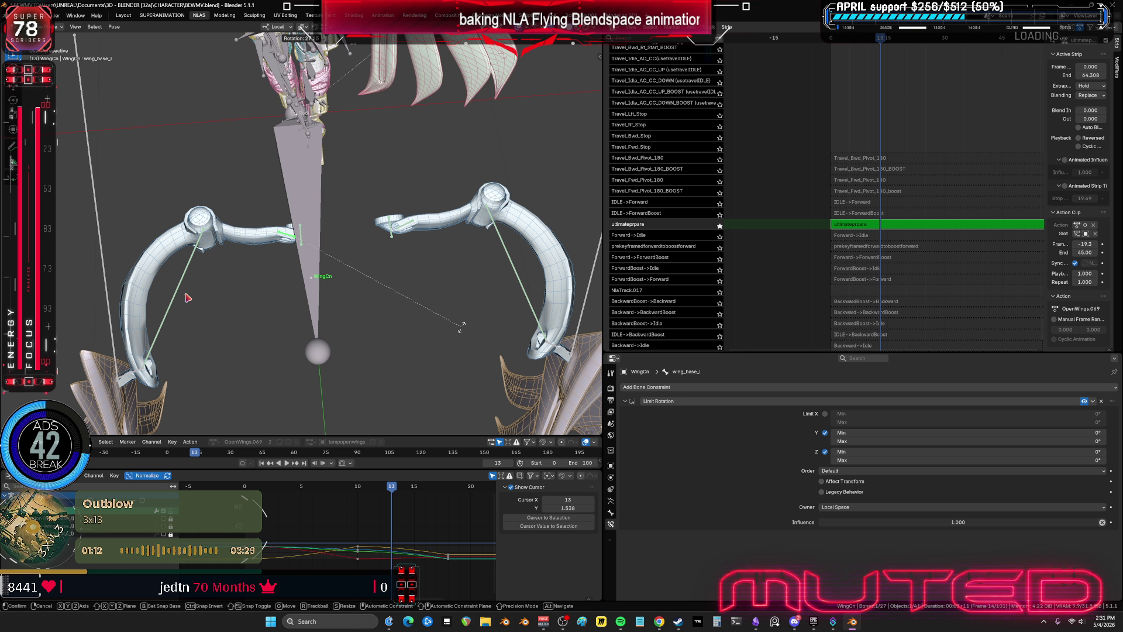
pyautogui.click(187, 298)
pyautogui.click(301, 337)
pyautogui.press('r')
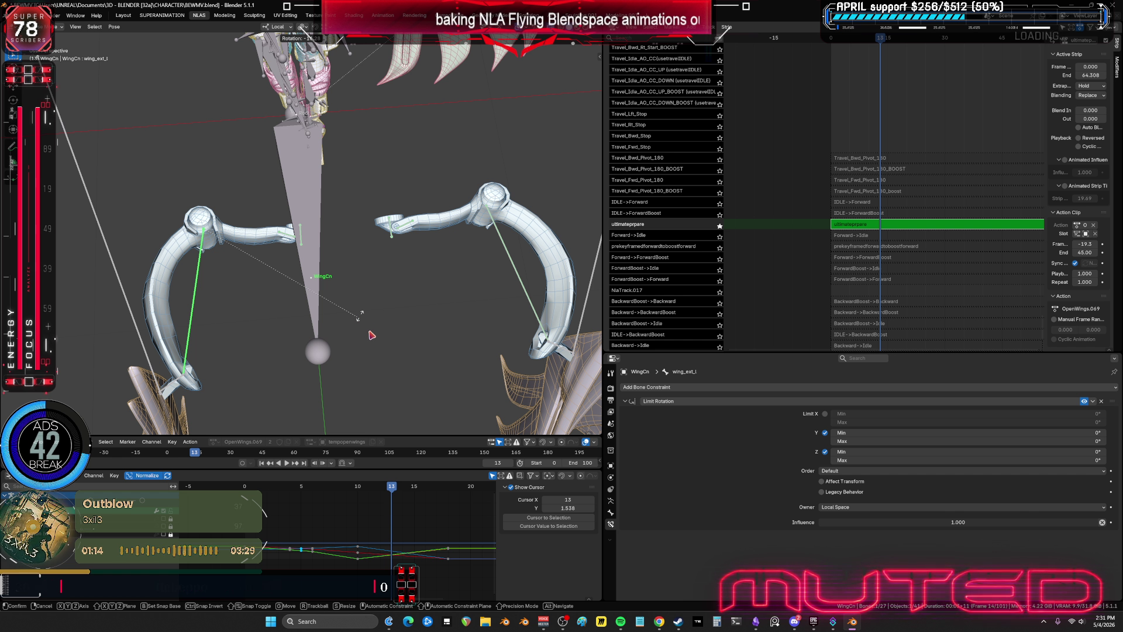
pyautogui.moveTo(360, 315)
pyautogui.mouseDown(button='middle')
pyautogui.moveTo(313, 248)
pyautogui.moveTo(386, 246)
pyautogui.mouseUp(button='middle')
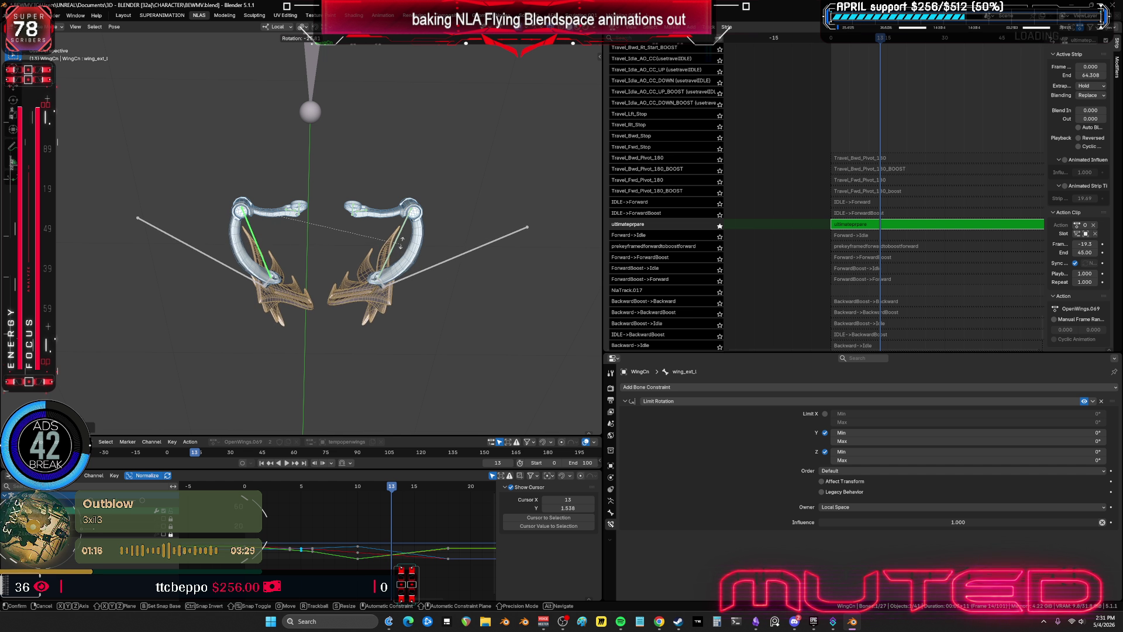
pyautogui.click(372, 288)
# - Key rotation for both outer and both base wing bones at frame 13
pyautogui.moveTo(372, 288)
pyautogui.mouseDown(button='middle')
pyautogui.moveTo(387, 103)
pyautogui.moveTo(374, 233)
pyautogui.mouseUp(button='middle')
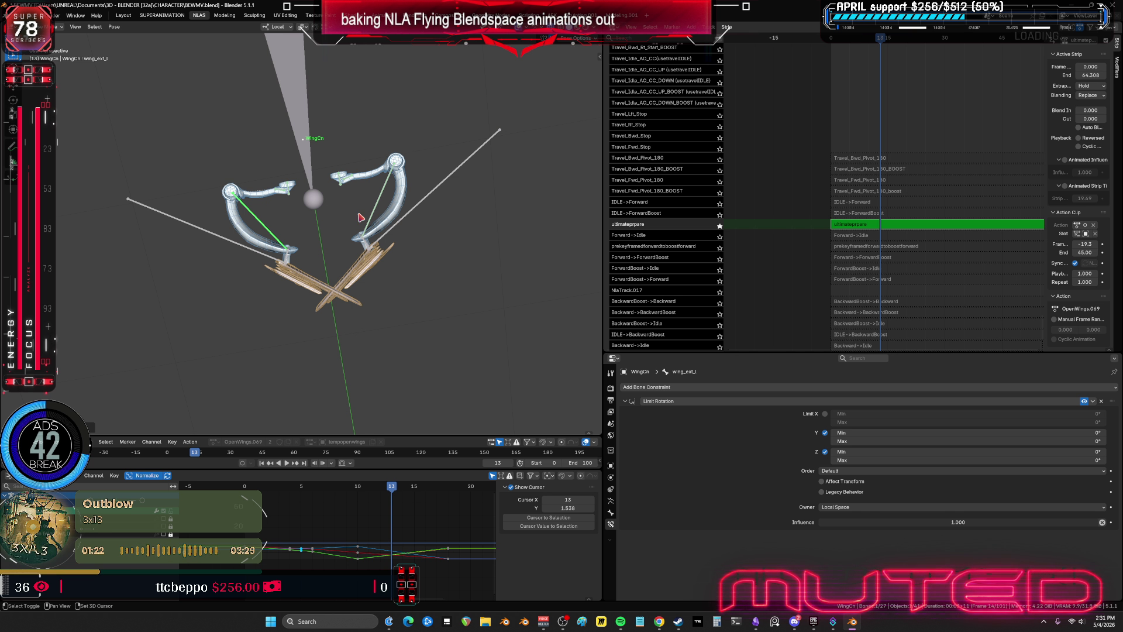
pyautogui.click(360, 218)
pyautogui.scroll(8, 275, 269)
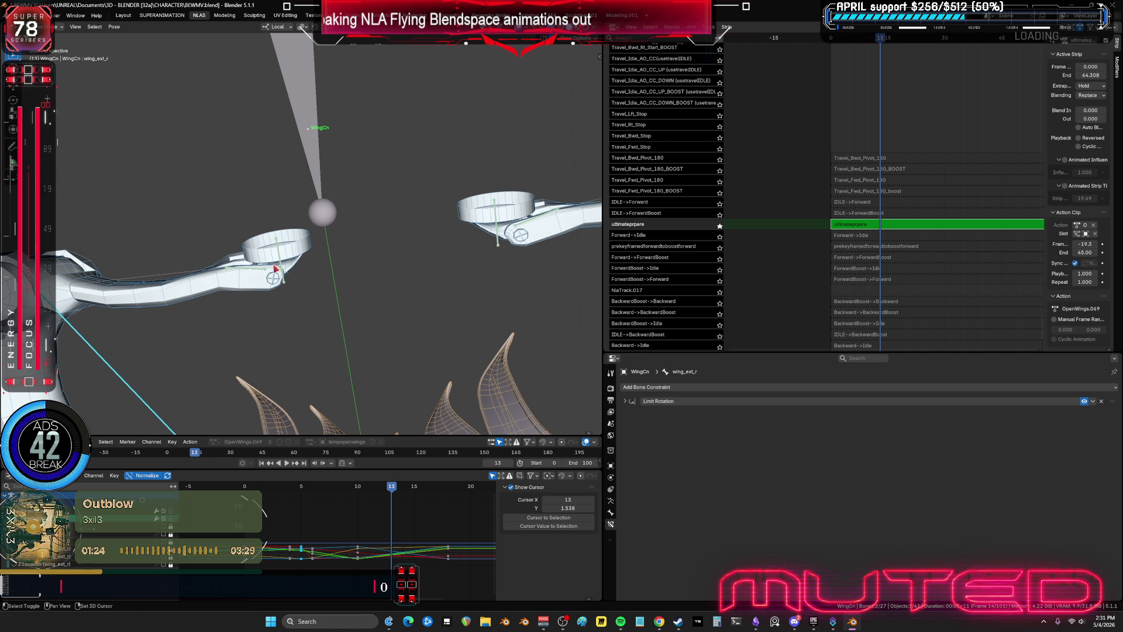
pyautogui.click(549, 232)
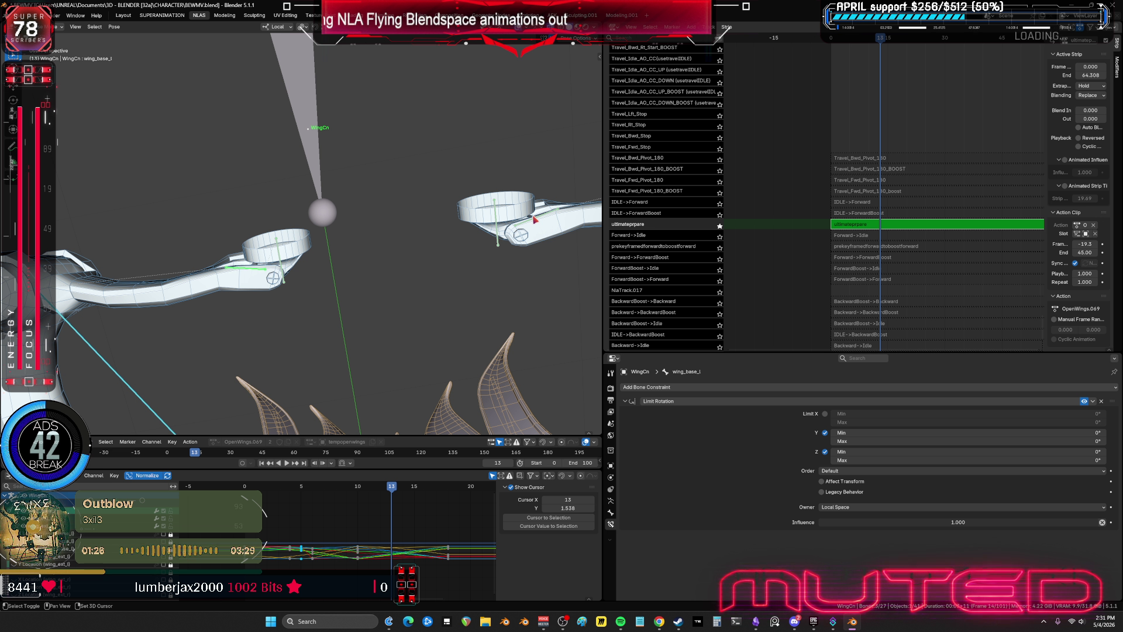
pyautogui.click(523, 250)
pyautogui.press('k')
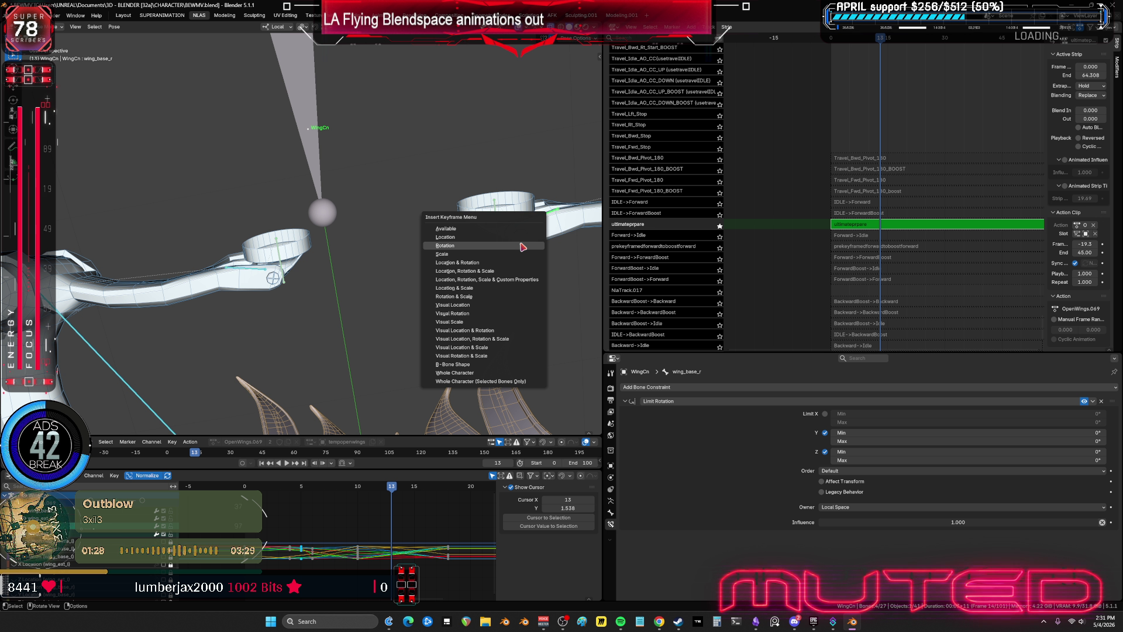
pyautogui.click(521, 248)
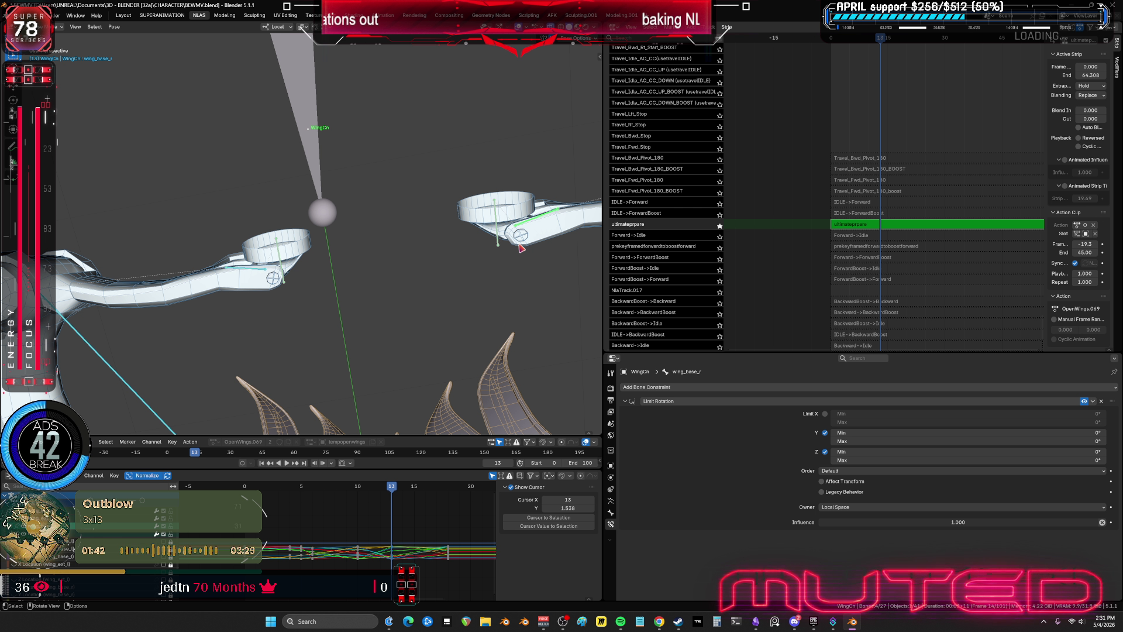
# - At frame 15, rotate the left outer wing bone further and key all four wing bones' rotation
pyautogui.moveTo(520, 248)
pyautogui.mouseDown(button='middle')
pyautogui.moveTo(437, 206)
pyautogui.moveTo(402, 223)
pyautogui.mouseUp(button='middle')
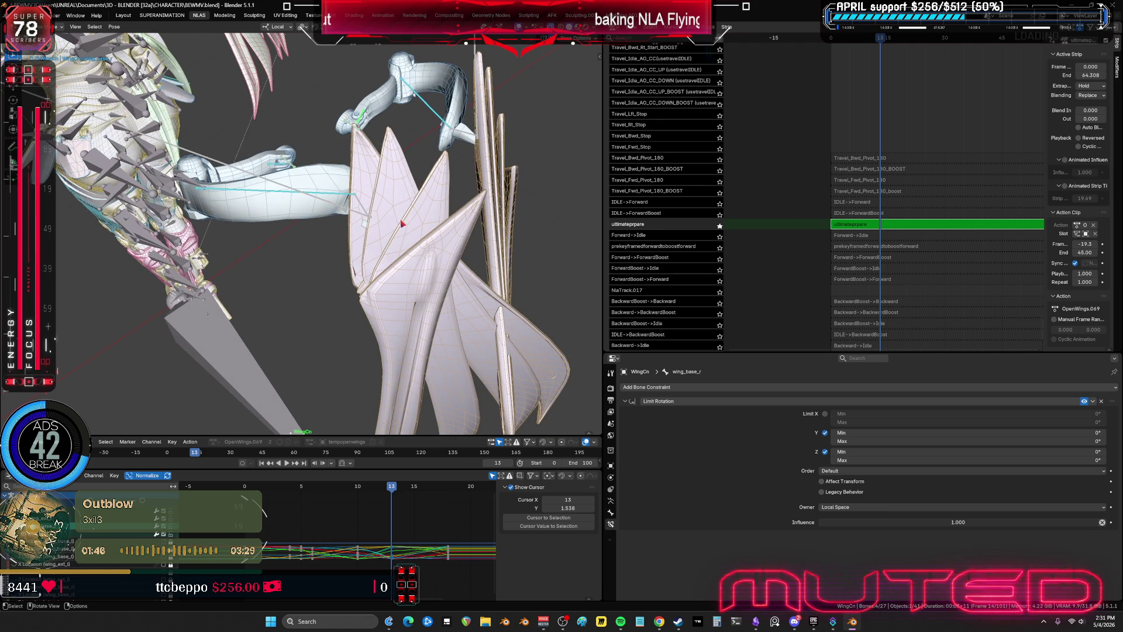
pyautogui.moveTo(392, 494); pyautogui.dragTo(418, 493)
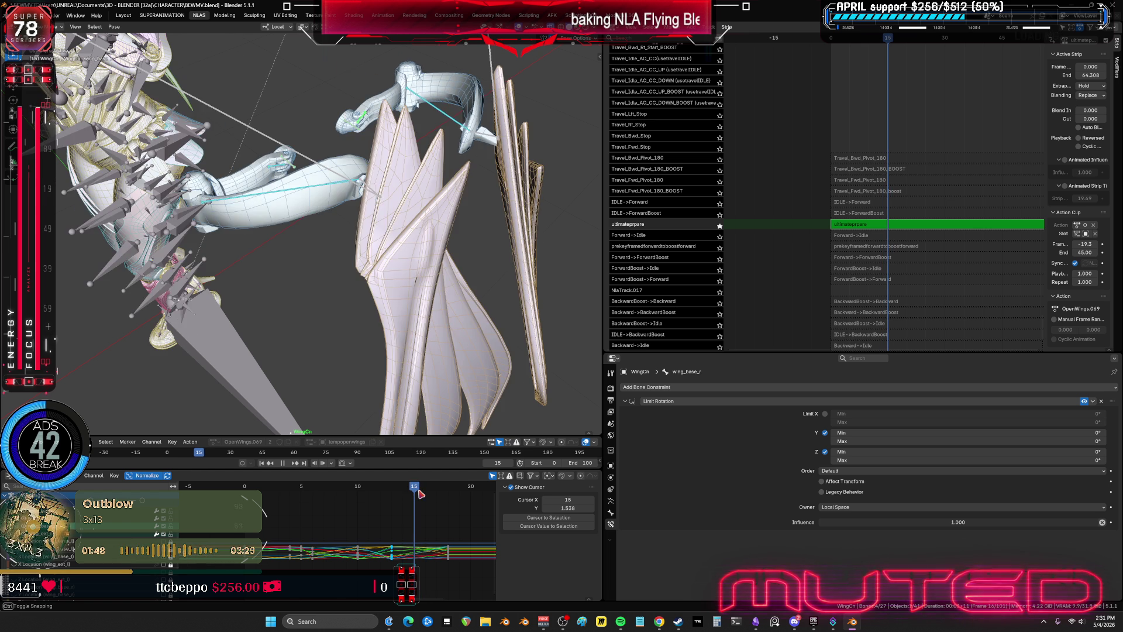
pyautogui.moveTo(468, 274)
pyautogui.mouseDown(button='middle')
pyautogui.moveTo(456, 253)
pyautogui.moveTo(444, 306)
pyautogui.mouseUp(button='middle')
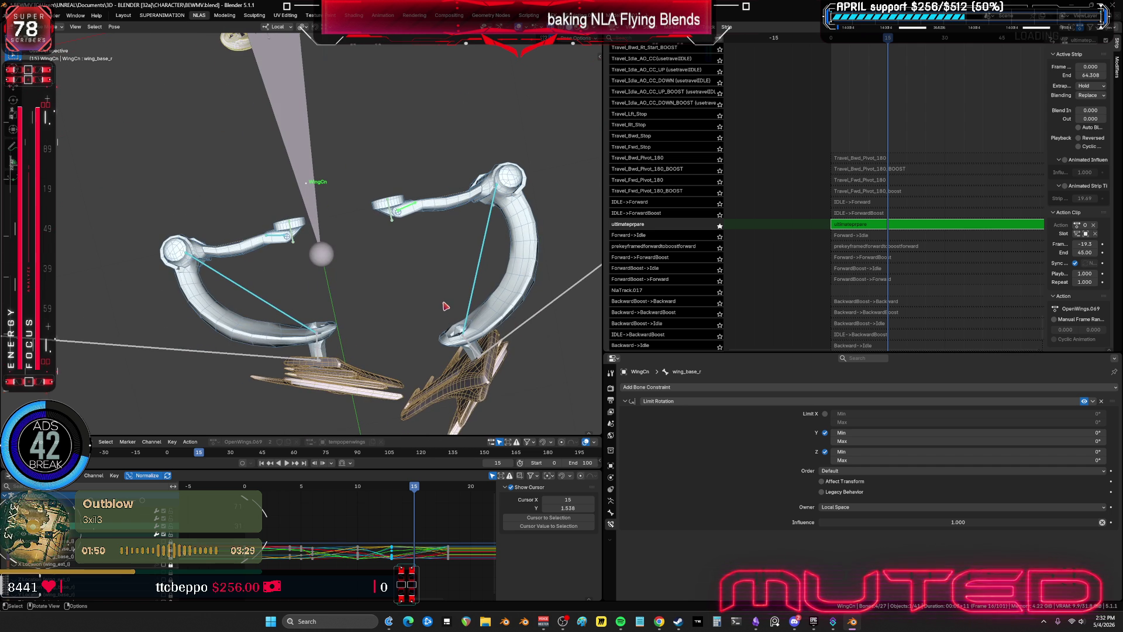
pyautogui.press('r')
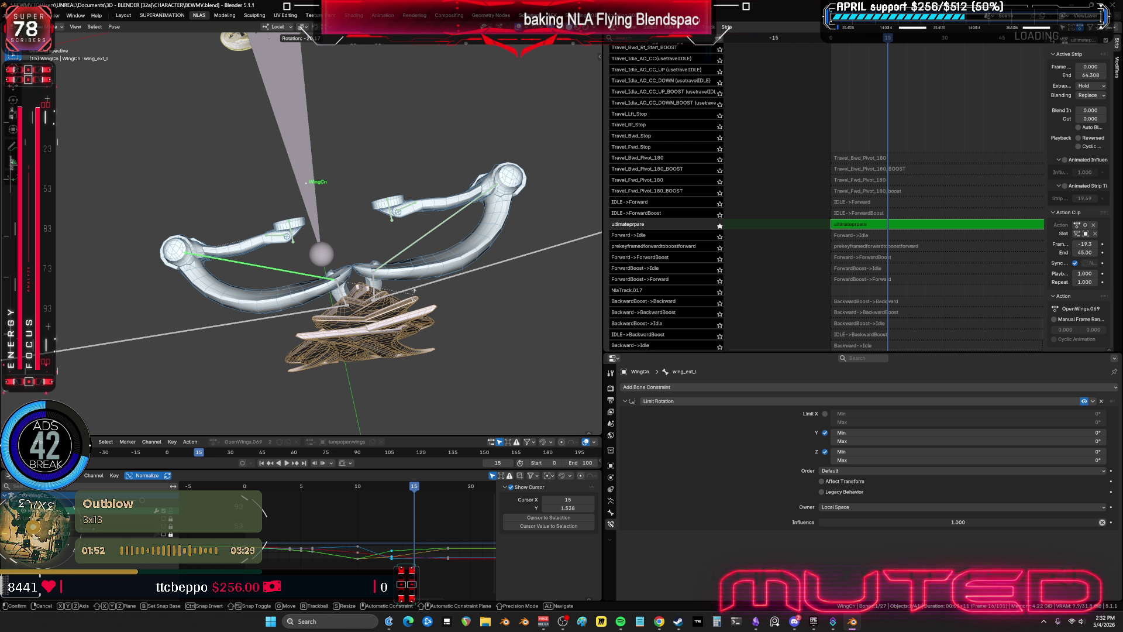
pyautogui.click(390, 292)
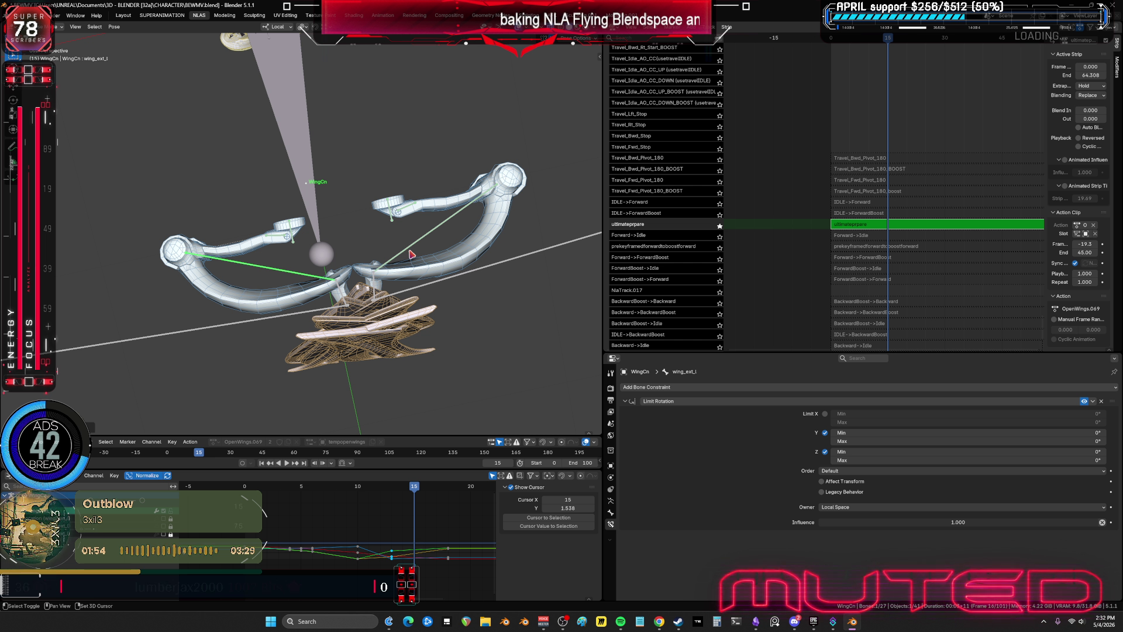
pyautogui.scroll(3, 351, 249)
pyautogui.keyDown('shift'); pyautogui.click(279, 243); pyautogui.keyUp('shift')
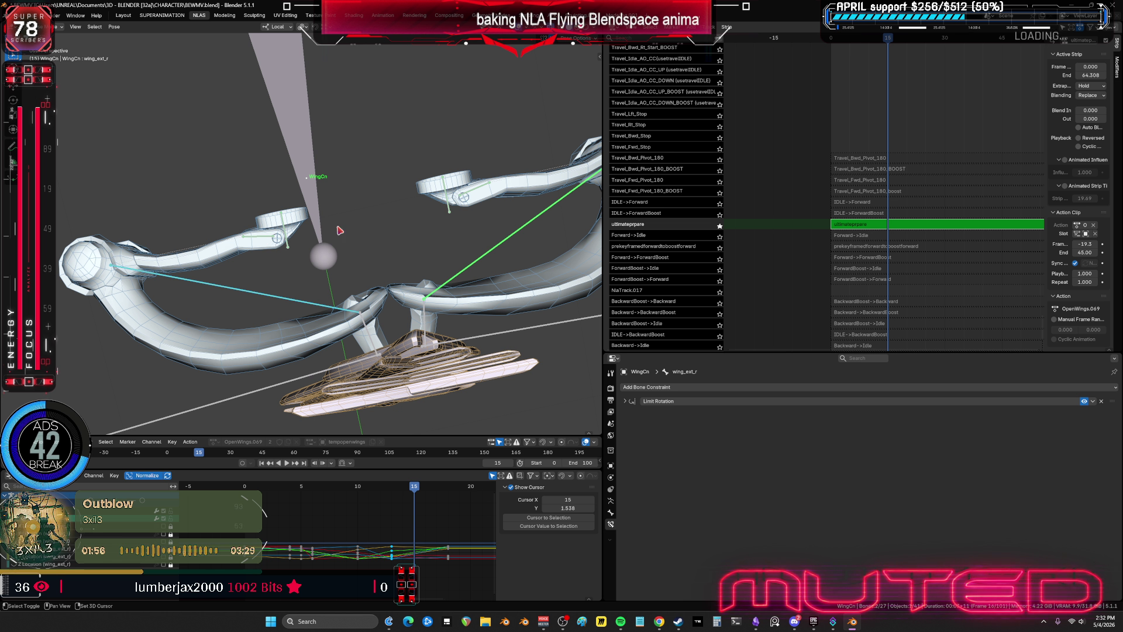
pyautogui.keyDown('shift'); pyautogui.click(460, 205); pyautogui.keyUp('shift')
pyautogui.keyDown('shift'); pyautogui.click(448, 291); pyautogui.keyUp('shift')
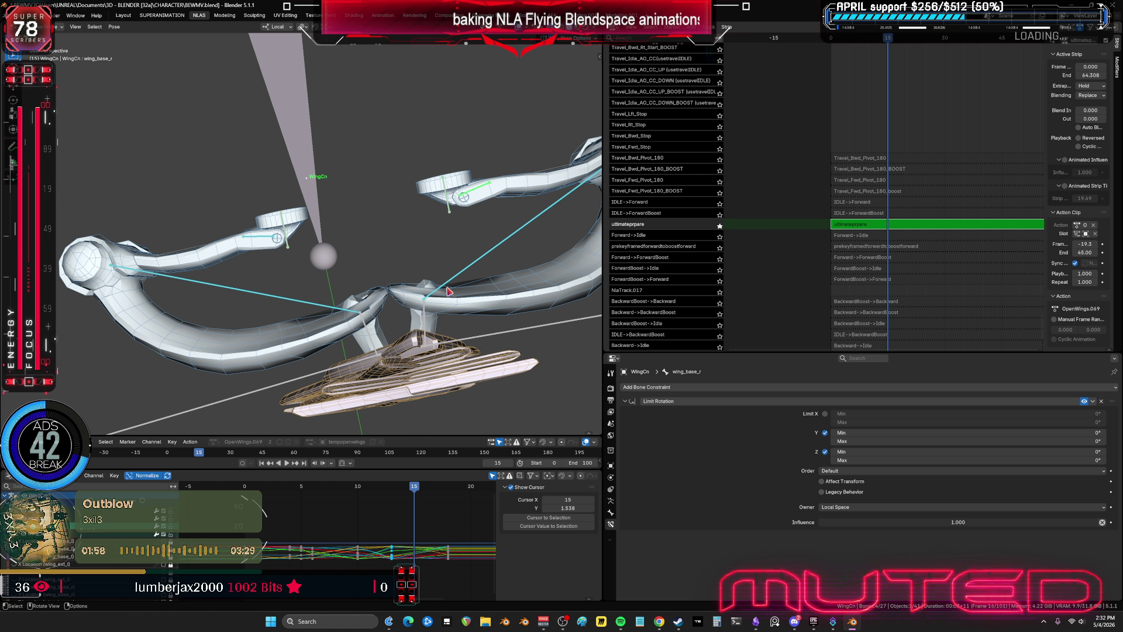
pyautogui.press('k')
pyautogui.click(449, 291)
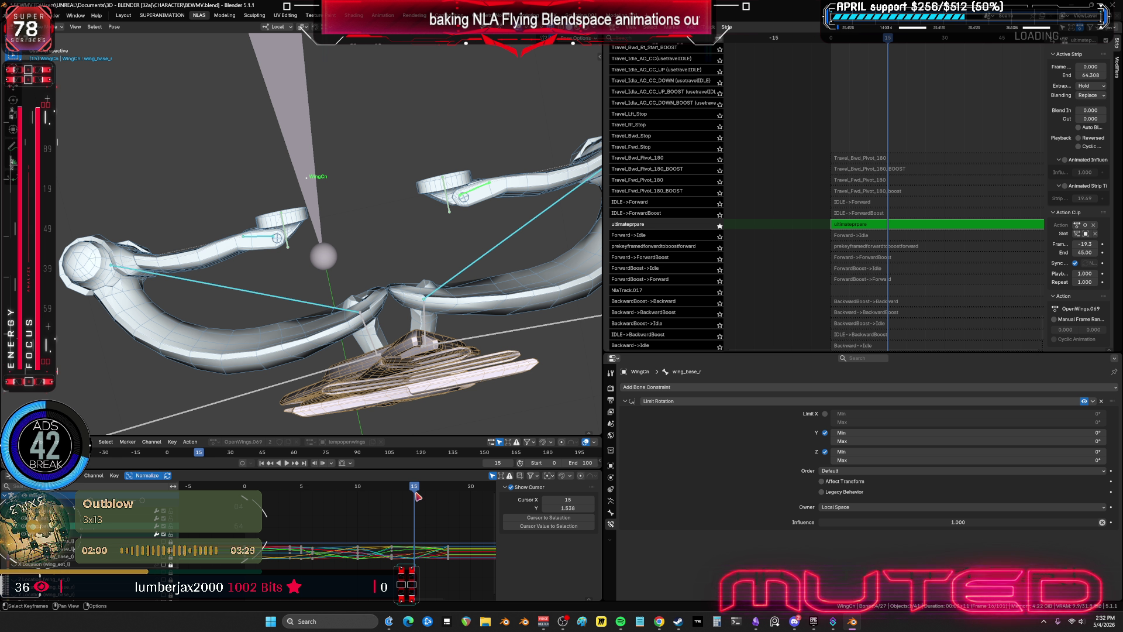
# - Scrub to review the wing motion, return to frame 15 and maximize the Graph Editor
pyautogui.moveTo(416, 493); pyautogui.dragTo(445, 492)
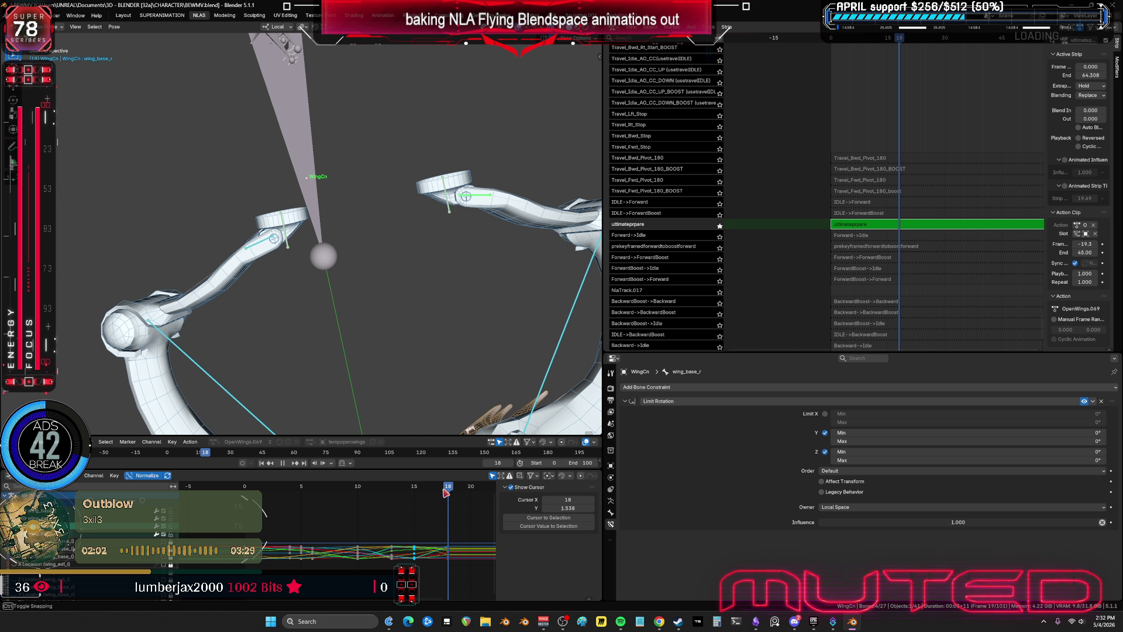
pyautogui.moveTo(478, 337)
pyautogui.mouseDown(button='middle')
pyautogui.moveTo(414, 199)
pyautogui.moveTo(265, 201)
pyautogui.mouseUp(button='middle')
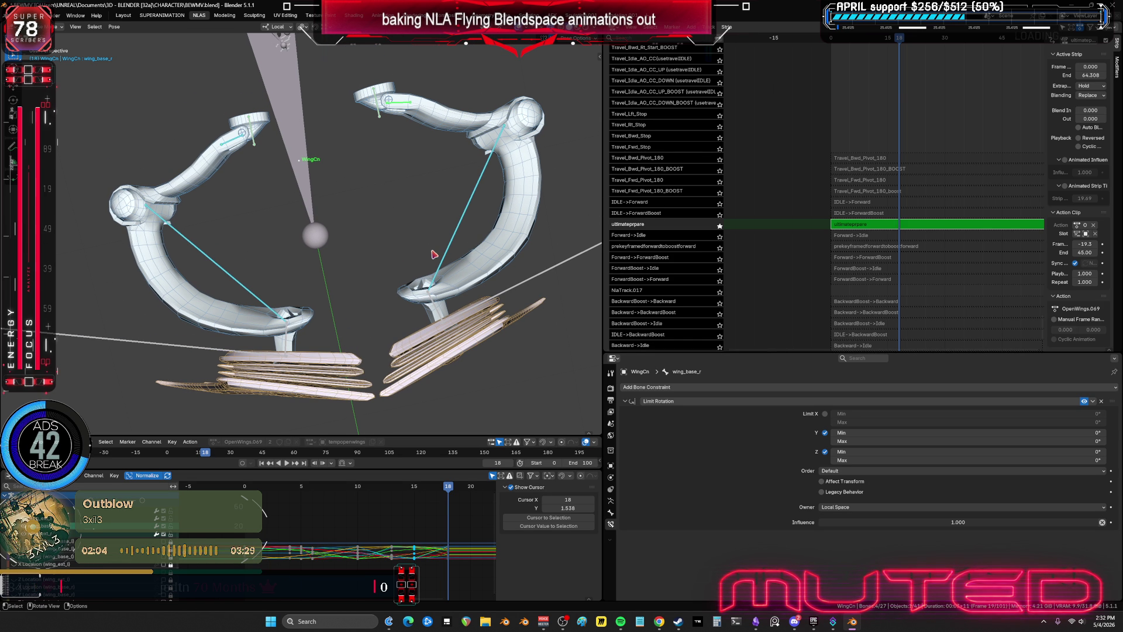
pyautogui.click(415, 490)
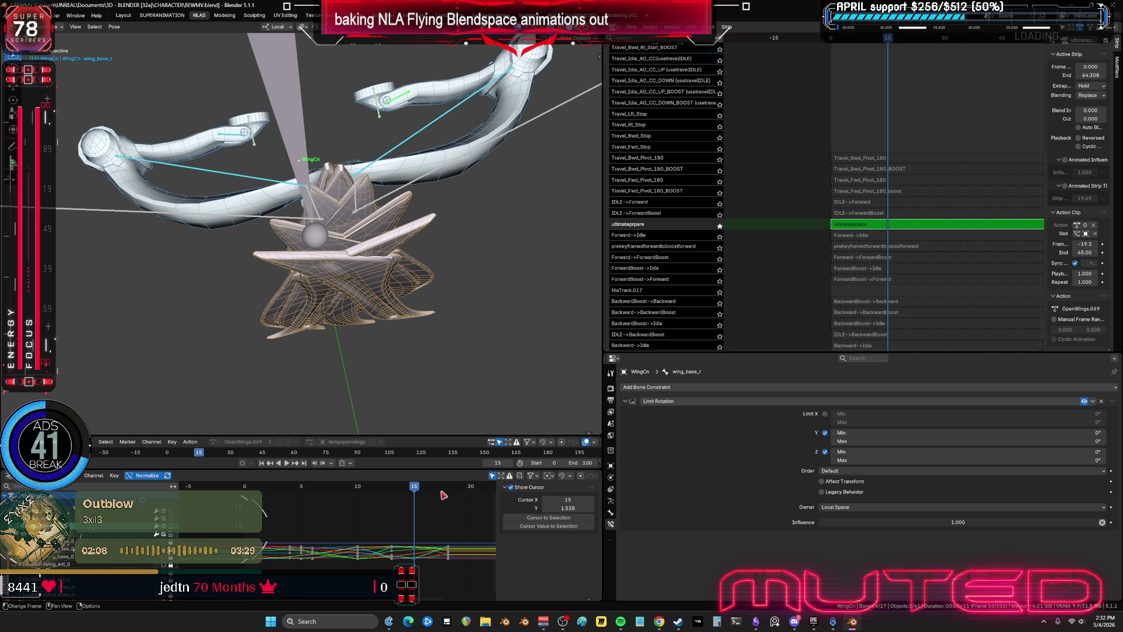
pyautogui.hotkey('ctrl', 'space')
pyautogui.hscroll(5, 463, 573)
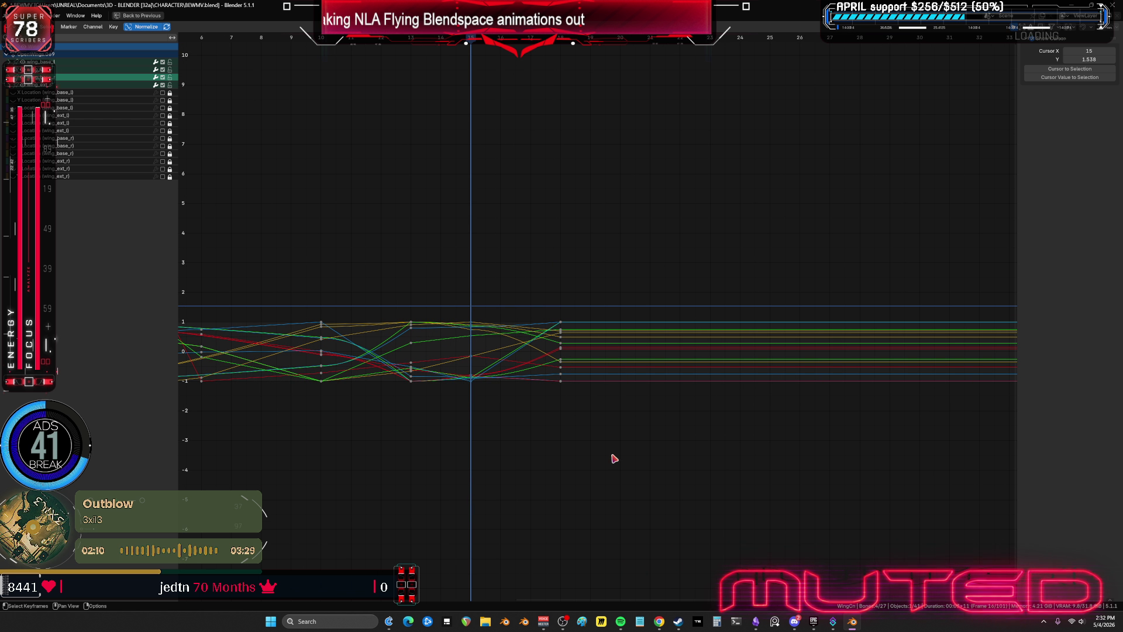
# - Back in the normal layout, key rotation for both outer wing bones at frame 16
pyautogui.moveTo(613, 461); pyautogui.dragTo(552, 241)
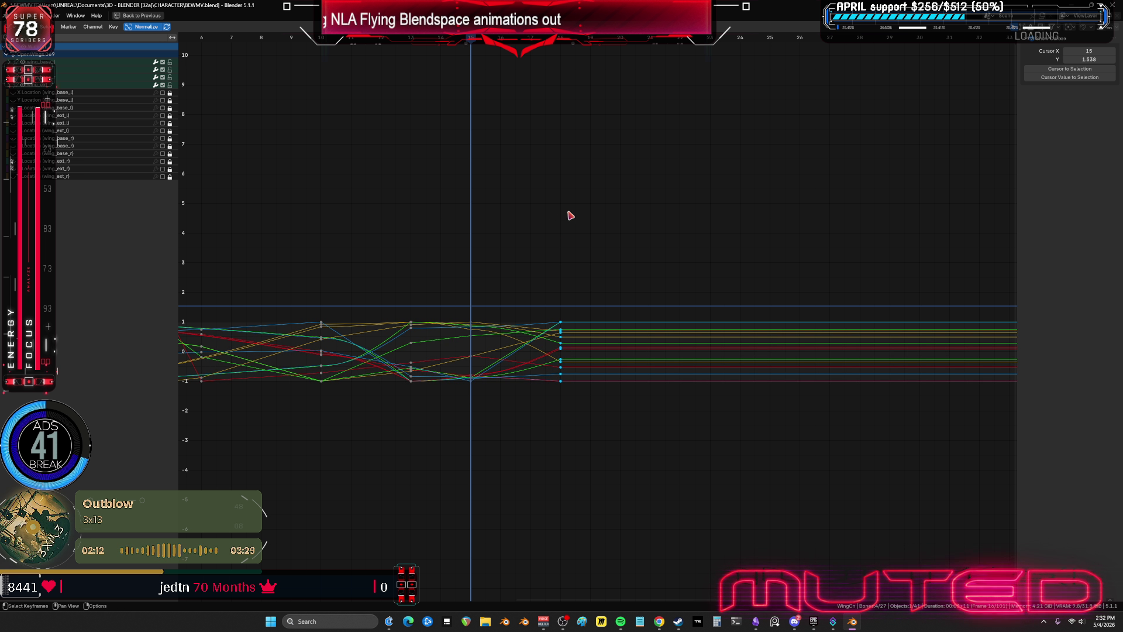
pyautogui.hotkey('ctrl', 'space')
pyautogui.moveTo(539, 235)
pyautogui.mouseDown(button='middle')
pyautogui.moveTo(454, 253)
pyautogui.moveTo(408, 238)
pyautogui.moveTo(430, 192)
pyautogui.moveTo(414, 255)
pyautogui.moveTo(395, 254)
pyautogui.mouseUp(button='middle')
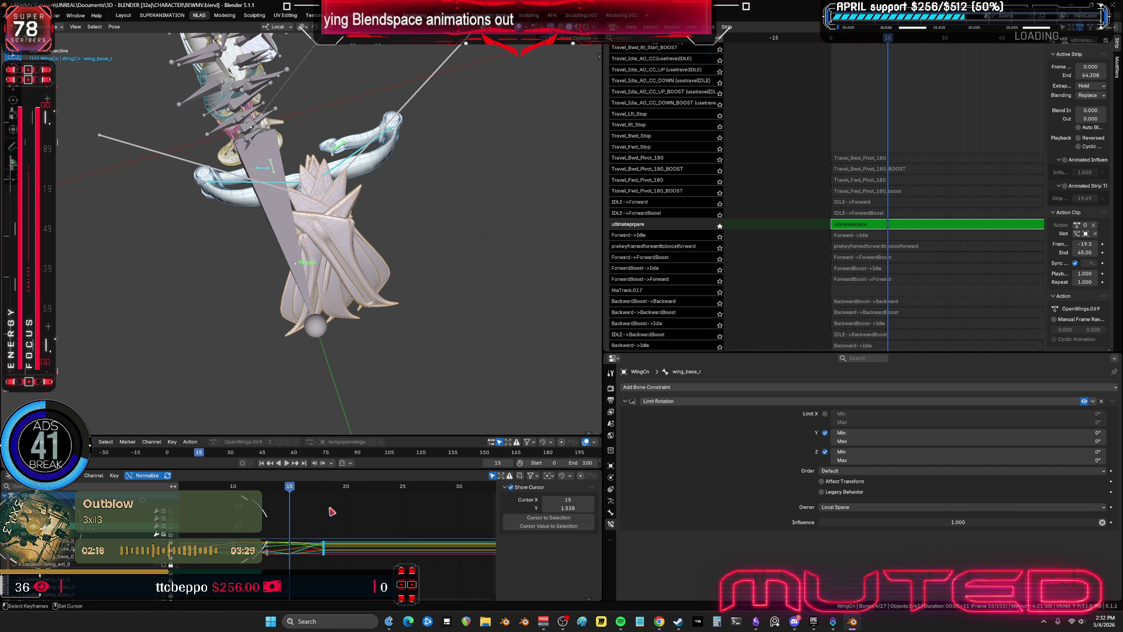
pyautogui.keyDown('alt'); pyautogui.scroll(1, 427, 334); pyautogui.keyUp('alt')
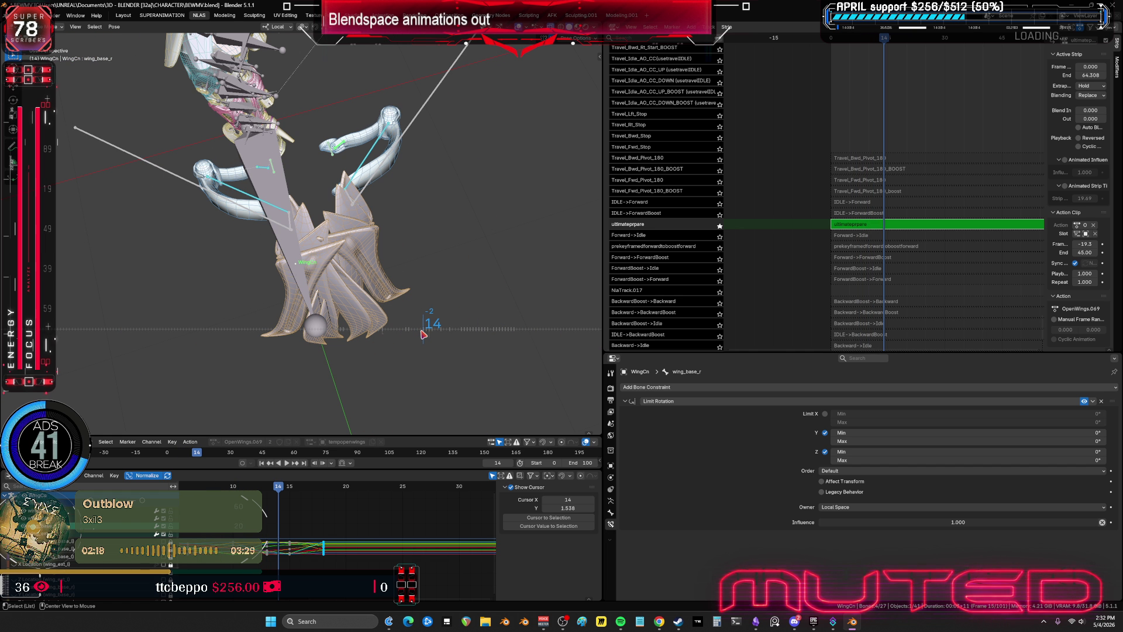
pyautogui.keyDown('alt'); pyautogui.scroll(-2, 426, 334); pyautogui.keyUp('alt')
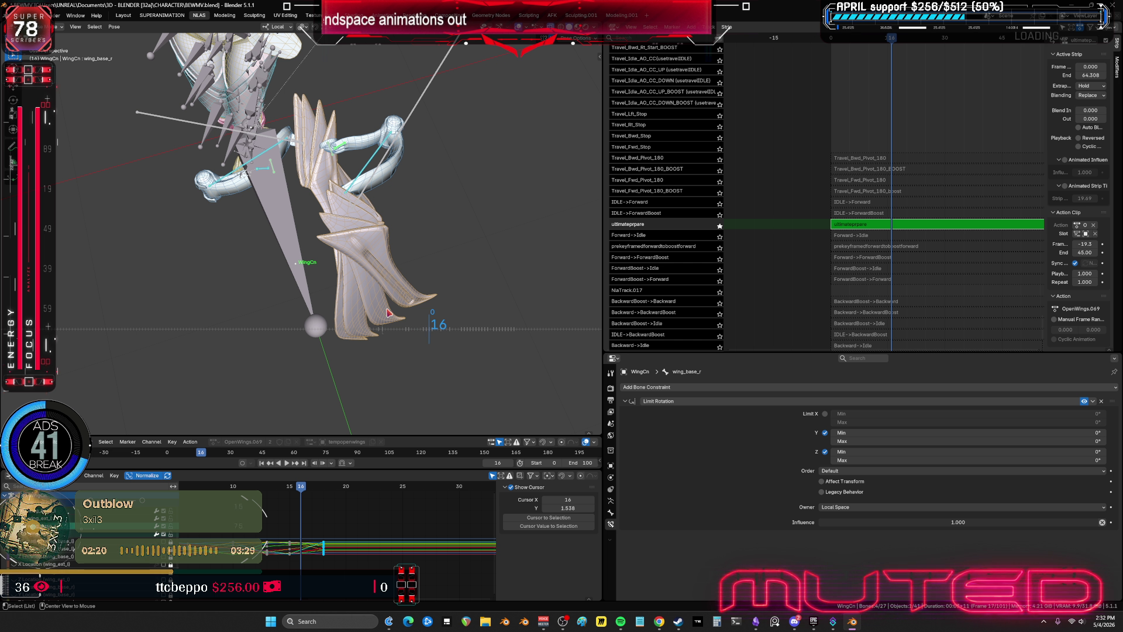
pyautogui.moveTo(389, 312)
pyautogui.mouseDown(button='middle')
pyautogui.moveTo(325, 208)
pyautogui.moveTo(446, 188)
pyautogui.moveTo(271, 255)
pyautogui.mouseUp(button='middle')
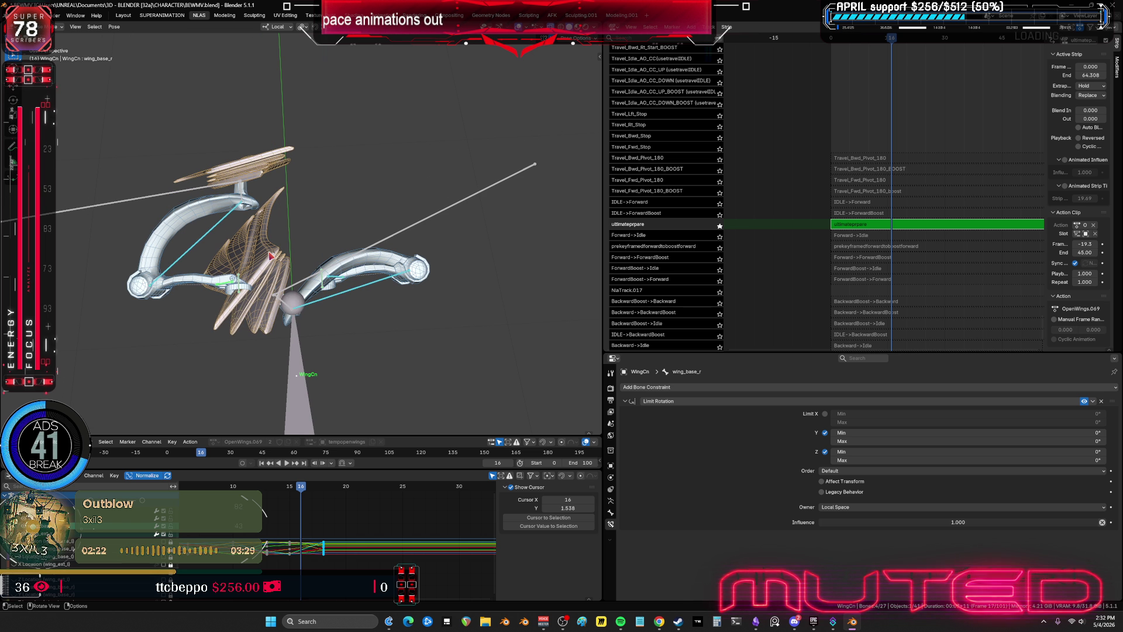
pyautogui.click(215, 229)
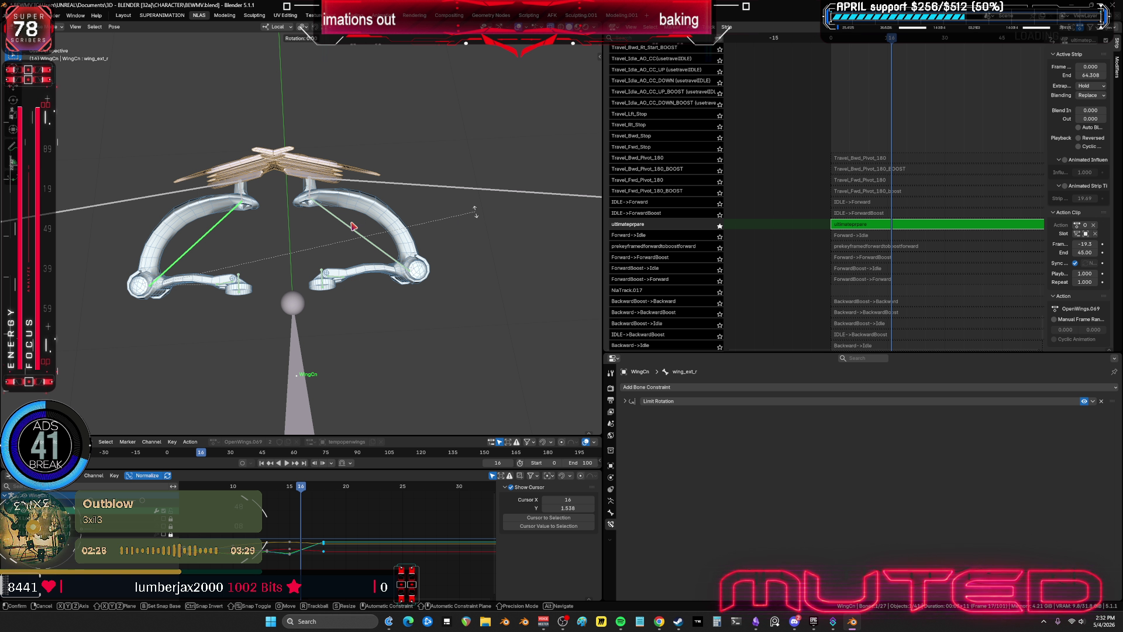
pyautogui.hotkey('ctrl', 'shift', 'm')
pyautogui.press('k')
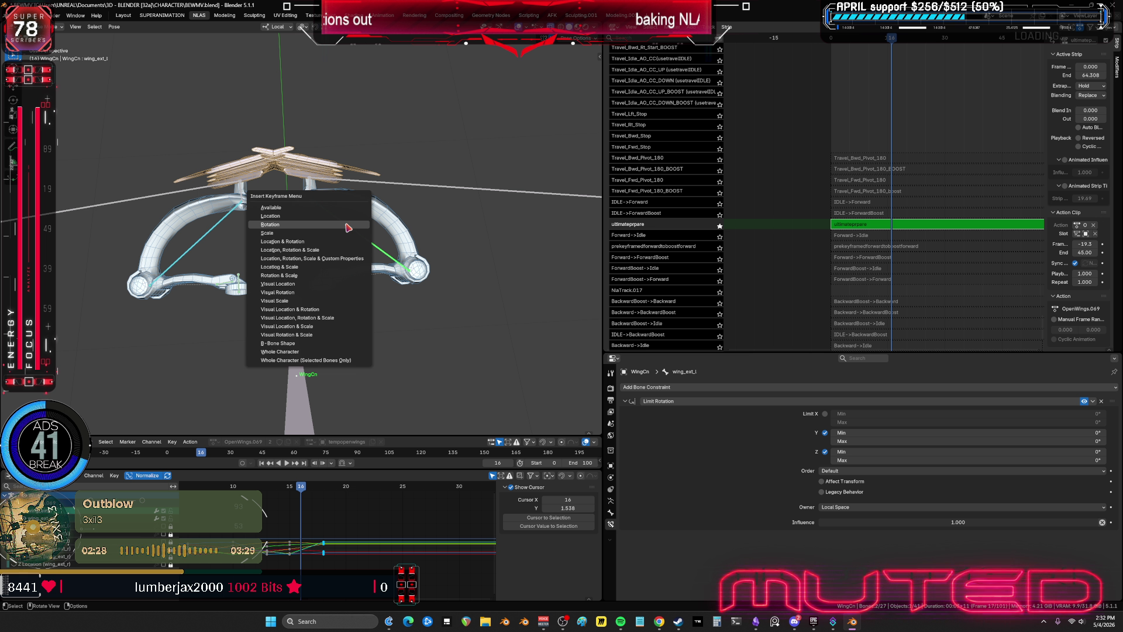
pyautogui.click(340, 270)
# - Scrub back to frame 12 to review the motion and expand the 3D view full-screen
pyautogui.moveTo(302, 490)
pyautogui.mouseDown()
pyautogui.moveTo(200, 488)
pyautogui.moveTo(300, 495)
pyautogui.moveTo(290, 497)
pyautogui.mouseUp()
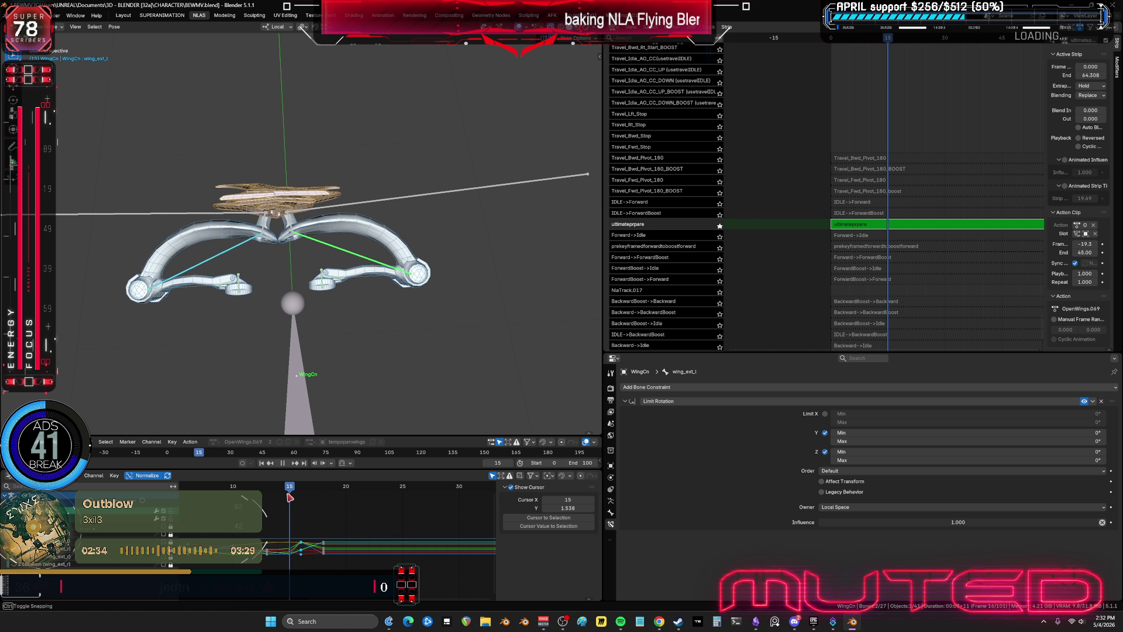
pyautogui.moveTo(385, 344)
pyautogui.mouseDown(button='middle')
pyautogui.moveTo(344, 260)
pyautogui.moveTo(492, 296)
pyautogui.moveTo(466, 253)
pyautogui.moveTo(420, 237)
pyautogui.moveTo(339, 251)
pyautogui.moveTo(205, 228)
pyautogui.moveTo(197, 300)
pyautogui.moveTo(240, 254)
pyautogui.moveTo(223, 226)
pyautogui.moveTo(234, 220)
pyautogui.mouseUp(button='middle')
pyautogui.hotkey('ctrl', 'alt', 'space')
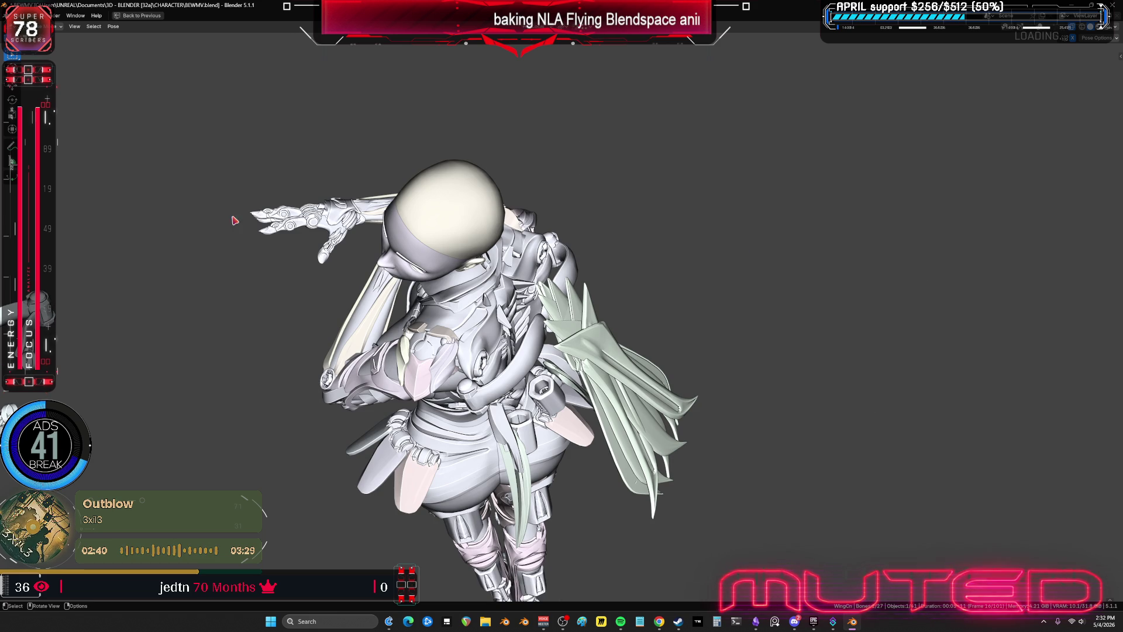
# - Show the bone overlays and rotate the wing bone around its local Y axis to open it
pyautogui.moveTo(431, 244)
pyautogui.mouseDown(button='middle')
pyautogui.moveTo(393, 195)
pyautogui.moveTo(371, 226)
pyautogui.moveTo(420, 216)
pyautogui.moveTo(293, 244)
pyautogui.moveTo(351, 275)
pyautogui.moveTo(338, 291)
pyautogui.moveTo(444, 310)
pyautogui.mouseUp(button='middle')
pyautogui.hotkey('shift', 'alt', 'z')
pyautogui.scroll(3, 526, 328)
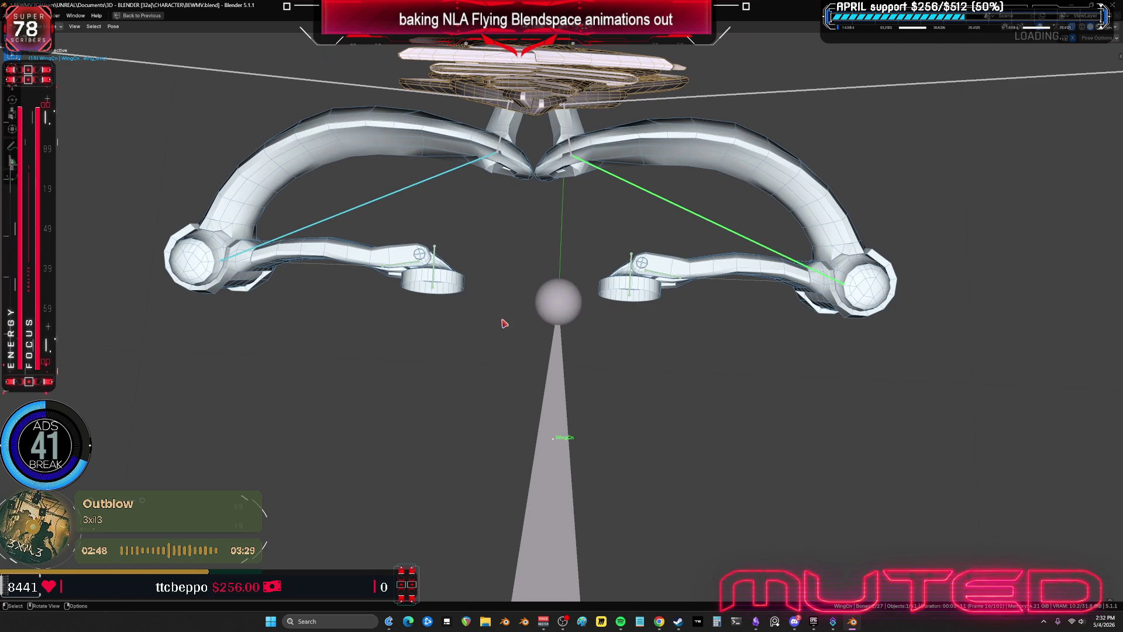
pyautogui.moveTo(558, 301); pyautogui.dragTo(609, 171, button='middle')
pyautogui.press('r')
pyautogui.press('y')
pyautogui.press('y')
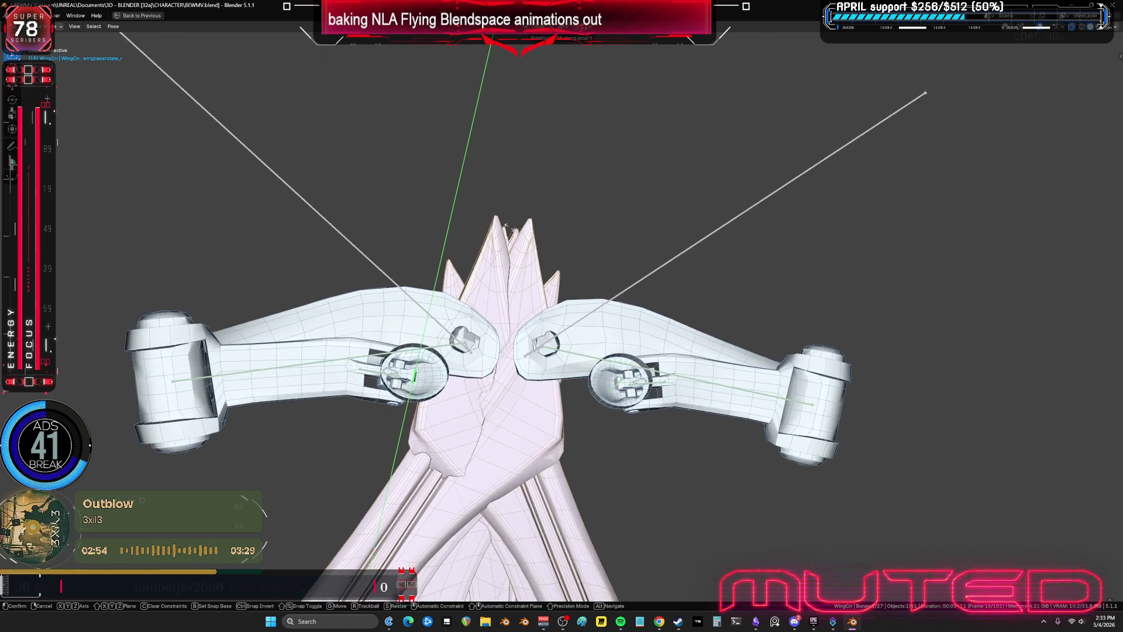
pyautogui.click(468, 261)
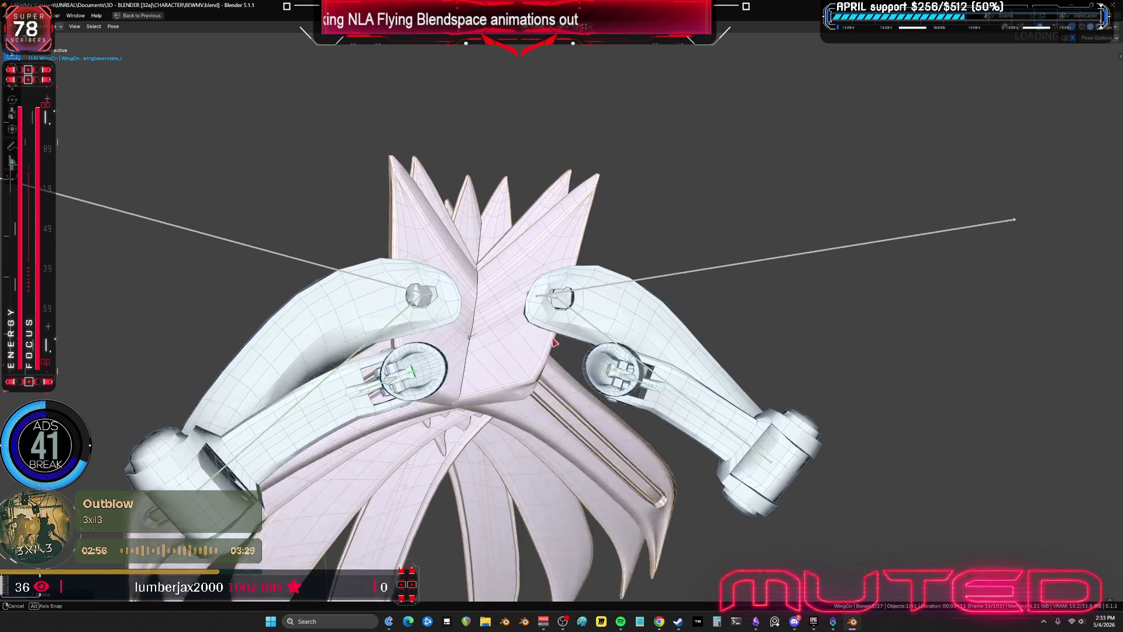
# - Scrub through the frames to preview the opening wing motion from below and front
pyautogui.moveTo(503, 345); pyautogui.dragTo(542, 426, button='middle')
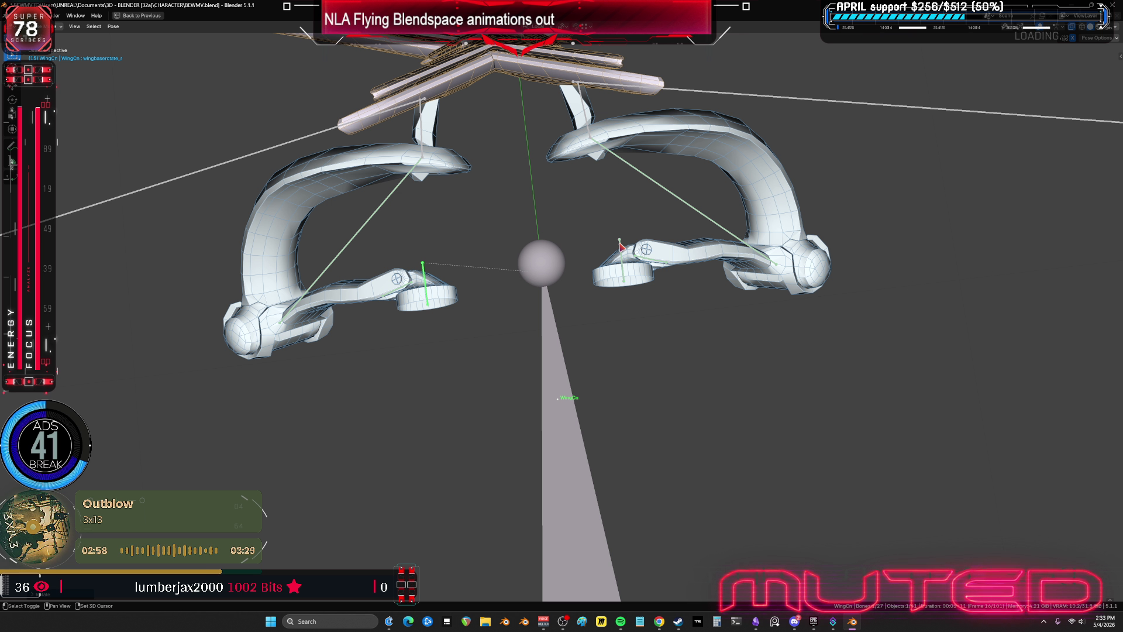
pyautogui.moveTo(592, 277)
pyautogui.mouseDown(button='middle')
pyautogui.moveTo(573, 339)
pyautogui.moveTo(526, 346)
pyautogui.mouseUp(button='middle')
pyautogui.moveTo(526, 346); pyautogui.dragTo(602, 363)
pyautogui.moveTo(602, 363)
pyautogui.mouseDown(button='middle')
pyautogui.moveTo(629, 341)
pyautogui.moveTo(504, 361)
pyautogui.moveTo(349, 318)
pyautogui.moveTo(439, 345)
pyautogui.mouseUp(button='middle')
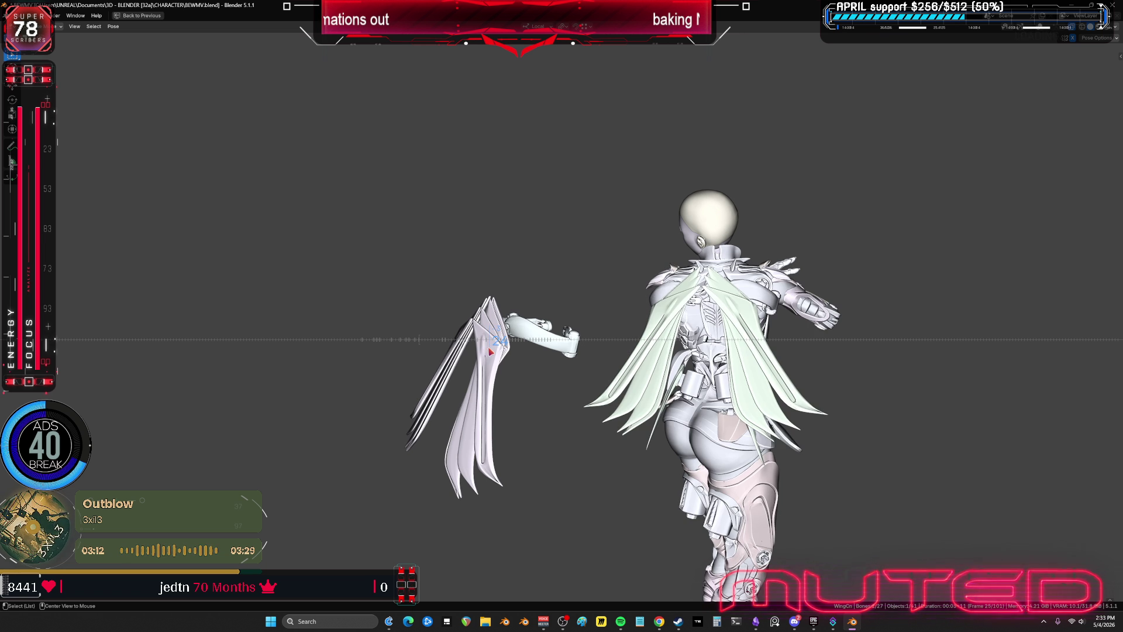
# - Turn the bone and wireframe overlays back on and bring the animation curves full-screen
pyautogui.moveTo(550, 311)
pyautogui.mouseDown(button='middle')
pyautogui.moveTo(724, 314)
pyautogui.moveTo(558, 314)
pyautogui.mouseUp(button='middle')
pyautogui.hotkey('shift', 'alt', 'z')
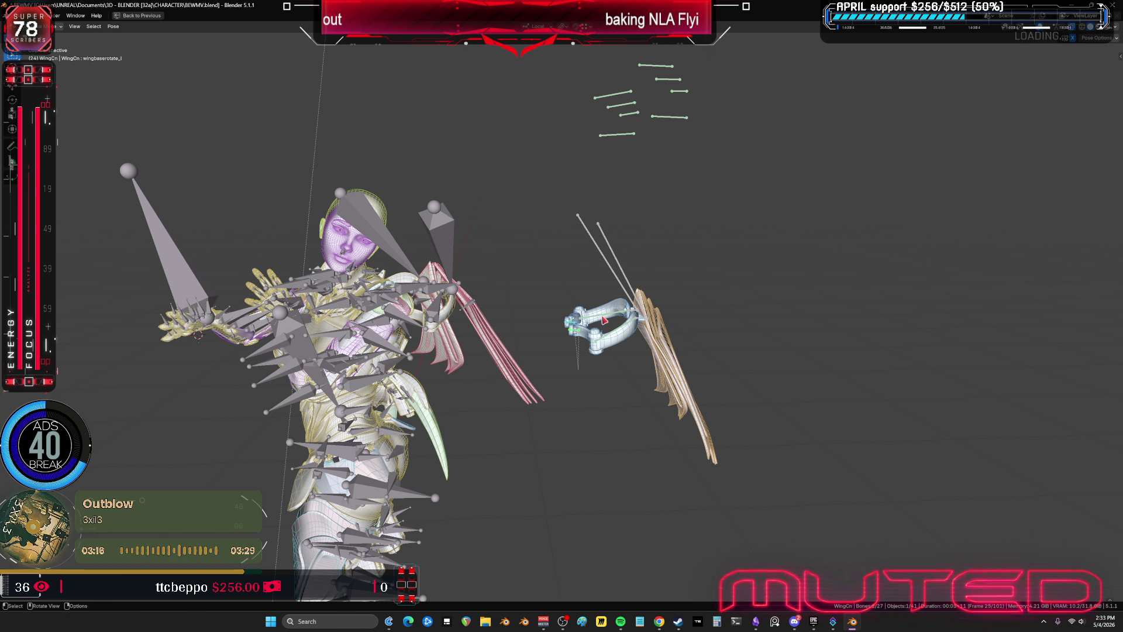
pyautogui.hotkey('ctrl', 'space')
pyautogui.hotkey('ctrl', 'space')
pyautogui.moveTo(386, 398)
pyautogui.mouseDown(button='middle')
pyautogui.moveTo(541, 301)
pyautogui.moveTo(583, 330)
pyautogui.mouseUp(button='middle')
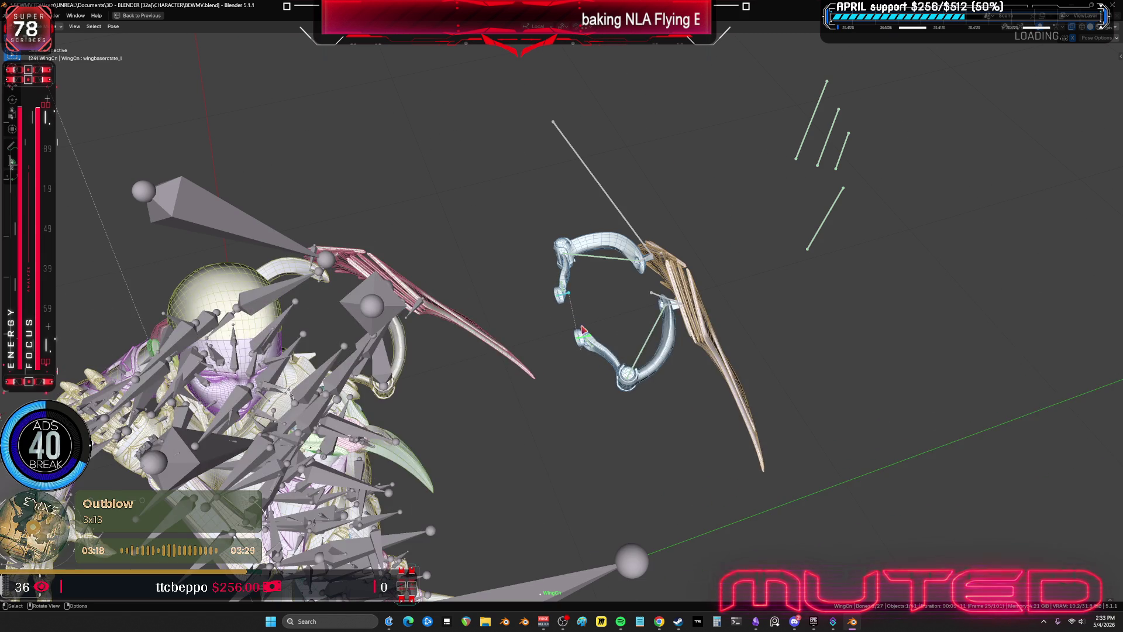
pyautogui.scroll(3, 583, 331)
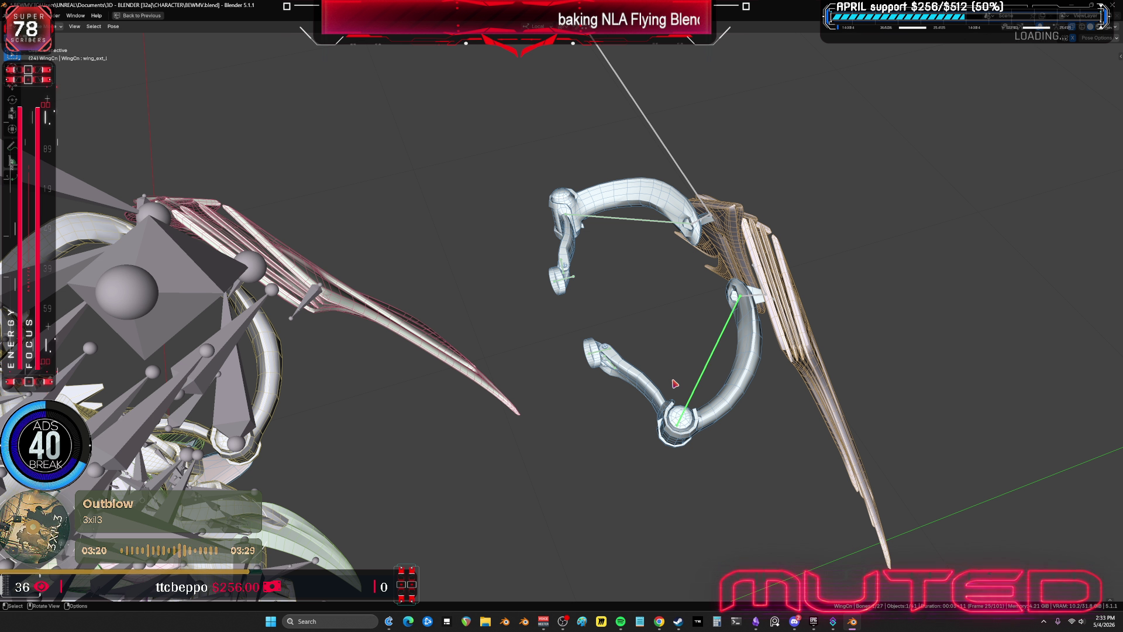
pyautogui.hotkey('ctrl', 'space')
pyautogui.hotkey('ctrl', 'space')
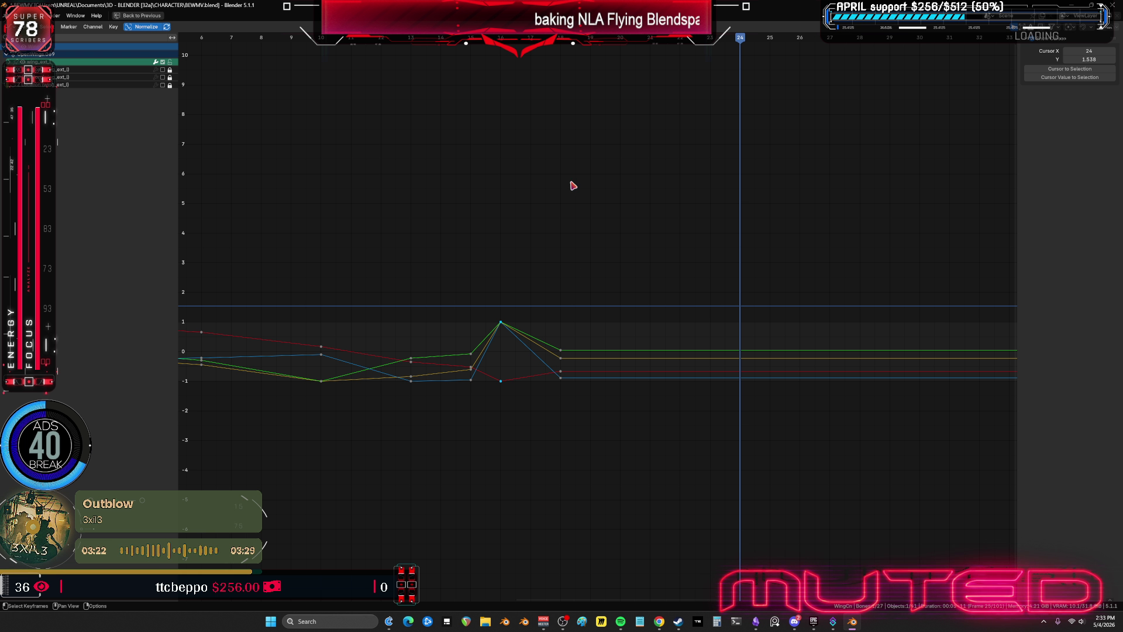
pyautogui.hotkey('ctrl', 'space')
# - Rotate the wing_base_l bone along its local X and then Z axes, fine-tuning the amount
pyautogui.moveTo(473, 212)
pyautogui.mouseDown(button='middle')
pyautogui.moveTo(491, 243)
pyautogui.moveTo(532, 252)
pyautogui.moveTo(489, 175)
pyautogui.moveTo(389, 167)
pyautogui.moveTo(220, 118)
pyautogui.moveTo(453, 316)
pyautogui.moveTo(464, 276)
pyautogui.moveTo(501, 275)
pyautogui.moveTo(507, 313)
pyautogui.moveTo(406, 290)
pyautogui.mouseUp(button='middle')
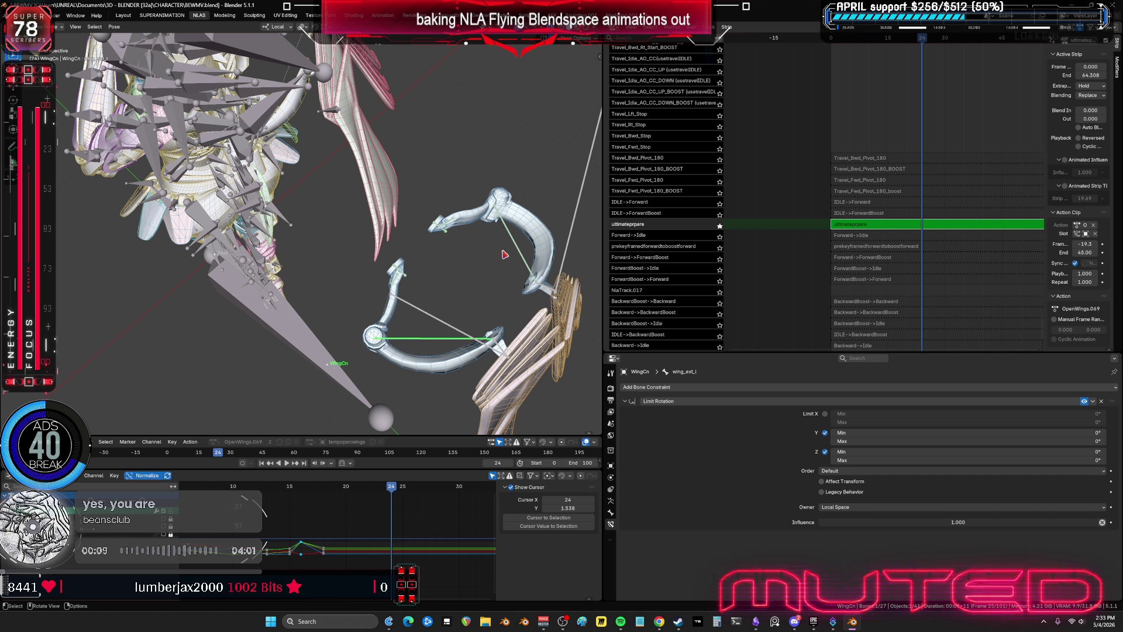
pyautogui.hotkey('ctrl', 'z')
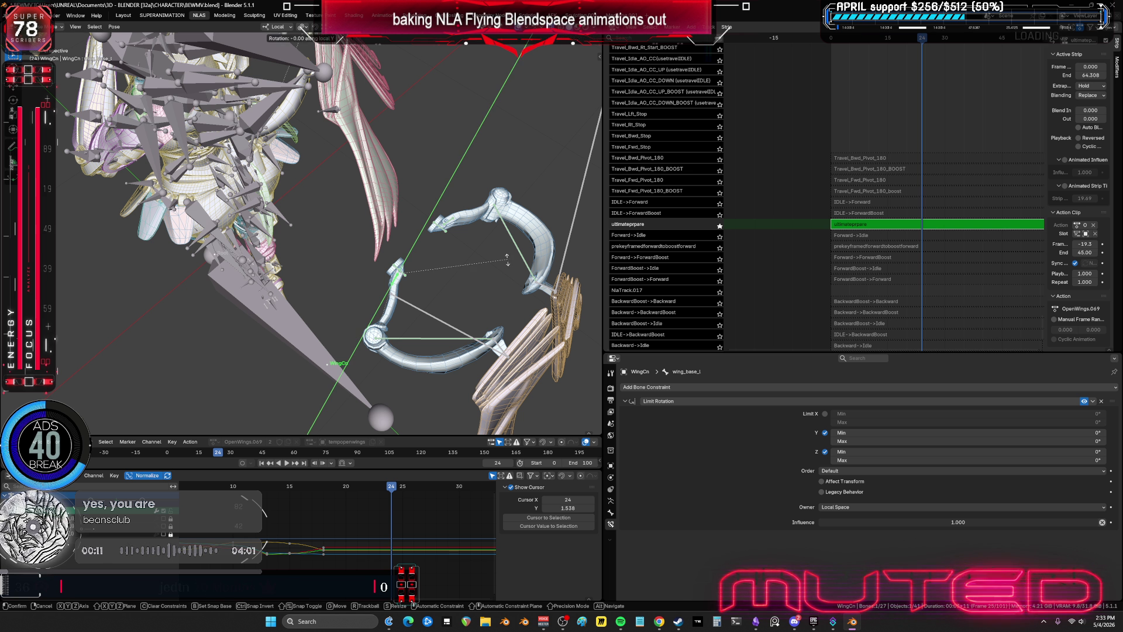
pyautogui.press('x')
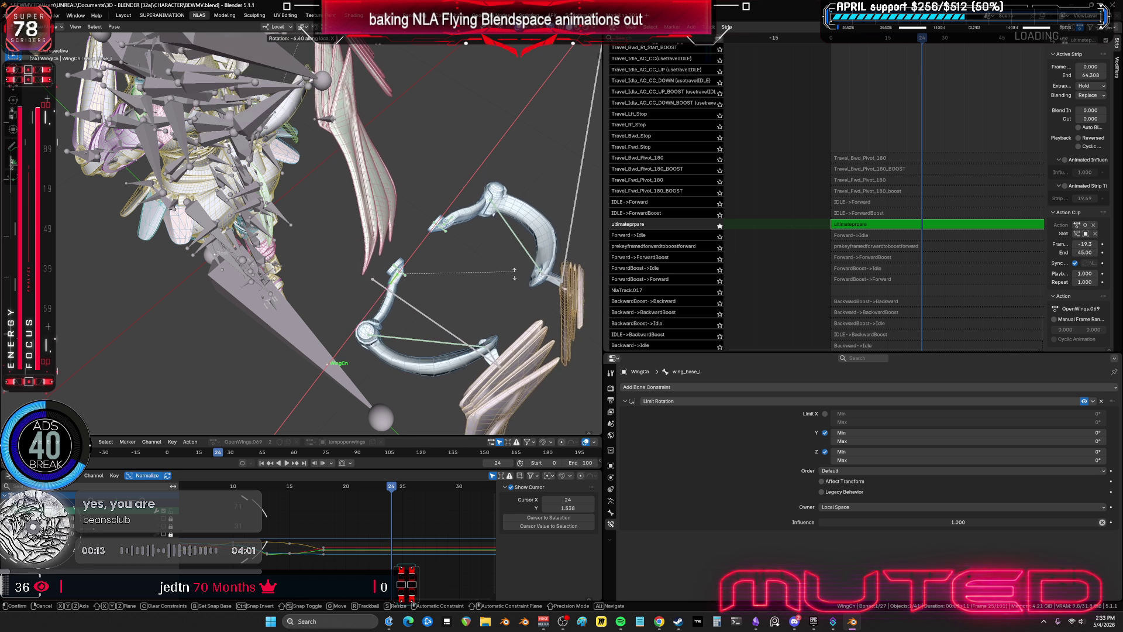
pyautogui.moveTo(508, 308)
pyautogui.keyDown('alt'); pyautogui.mouseDown(button='middle')
pyautogui.moveTo(526, 316)
pyautogui.moveTo(530, 302)
pyautogui.moveTo(439, 228)
pyautogui.moveTo(441, 296)
pyautogui.moveTo(426, 261)
pyautogui.moveTo(340, 276)
pyautogui.mouseUp(button='middle'); pyautogui.keyUp('alt')
pyautogui.press('z')
pyautogui.press('z')
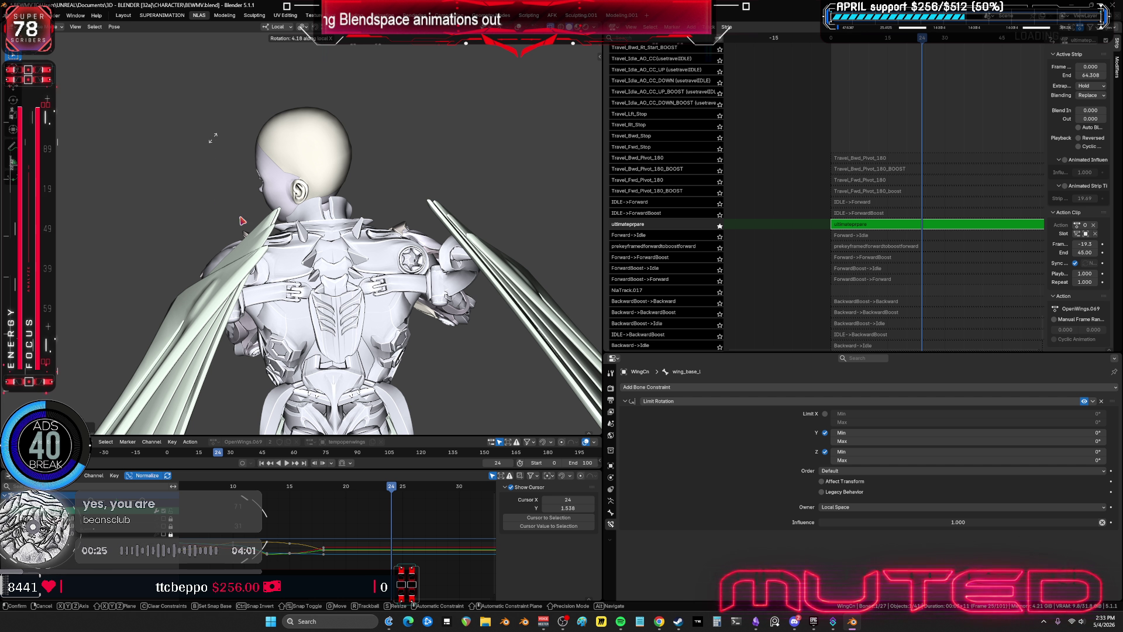
pyautogui.keyDown('alt'); pyautogui.moveTo(212, 138); pyautogui.dragTo(444, 240, button='middle'); pyautogui.keyUp('alt')
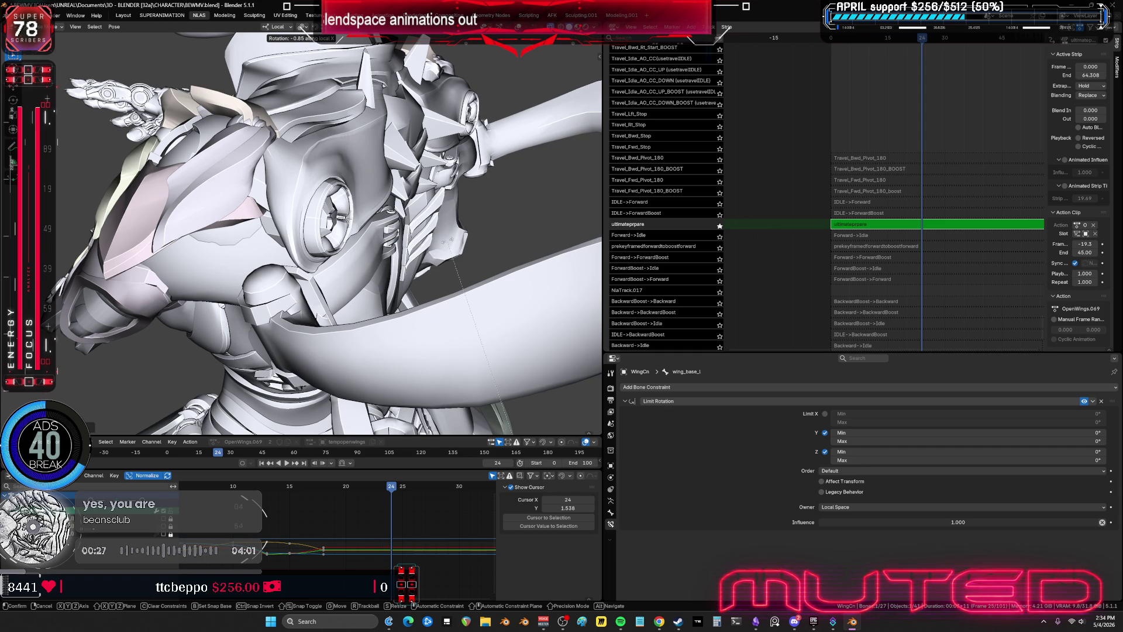
pyautogui.moveTo(403, 285)
pyautogui.keyDown('alt'); pyautogui.mouseDown(button='middle')
pyautogui.moveTo(463, 216)
pyautogui.moveTo(450, 275)
pyautogui.moveTo(376, 195)
pyautogui.moveTo(412, 227)
pyautogui.moveTo(364, 275)
pyautogui.mouseUp(button='middle'); pyautogui.keyUp('alt')
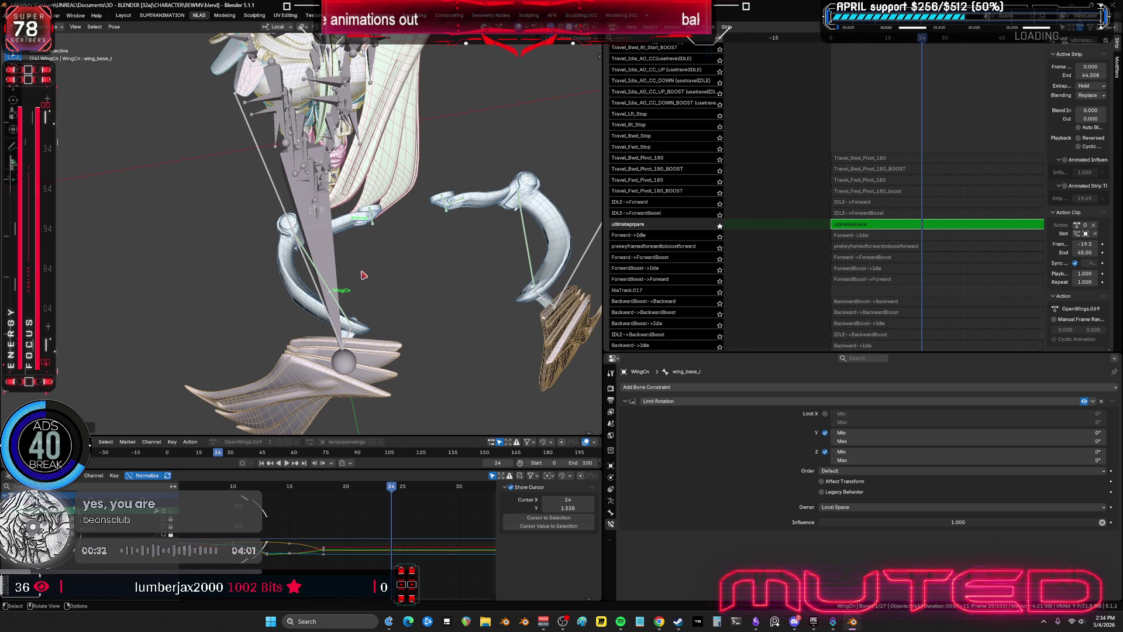
# - Select the wing_ext_L bone and rotate it around its local Z axis
pyautogui.click(393, 218)
pyautogui.moveTo(393, 219); pyautogui.dragTo(391, 235, button='middle')
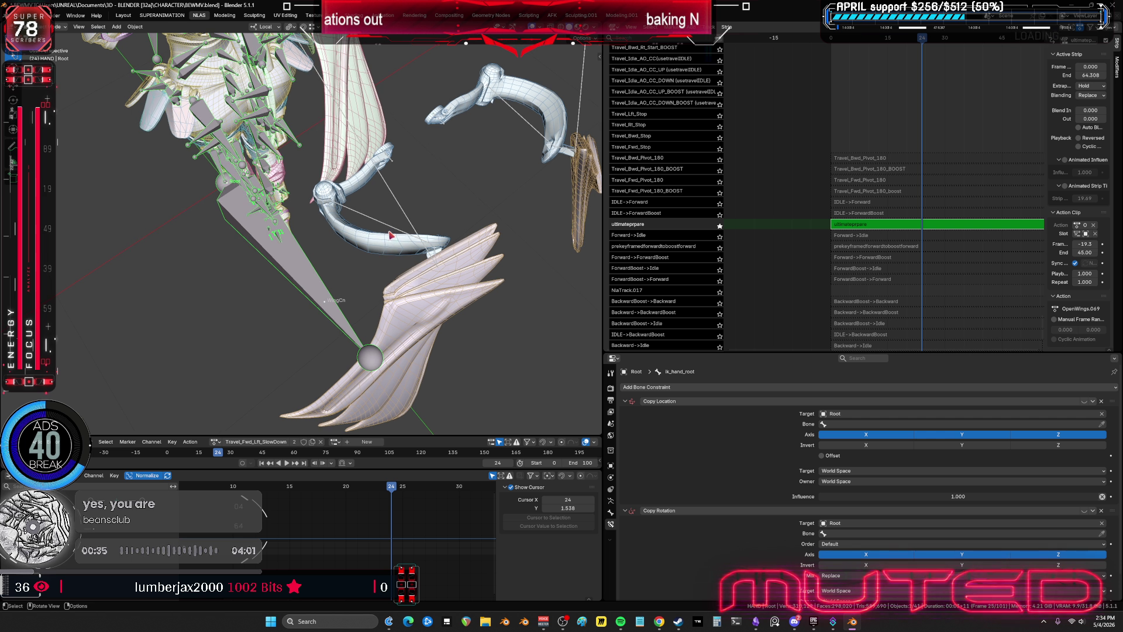
pyautogui.click(411, 177)
pyautogui.moveTo(411, 177); pyautogui.dragTo(451, 257, button='middle')
pyautogui.press('r')
pyautogui.press('z')
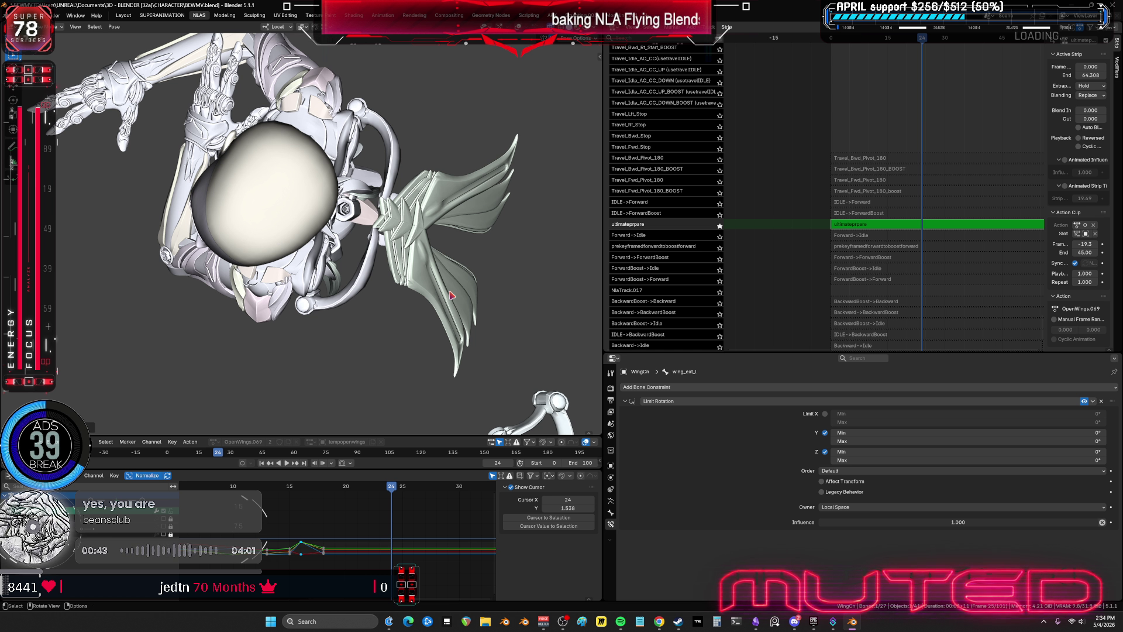
pyautogui.moveTo(452, 295)
pyautogui.mouseDown(button='middle')
pyautogui.moveTo(340, 211)
pyautogui.moveTo(386, 216)
pyautogui.moveTo(328, 168)
pyautogui.moveTo(466, 146)
pyautogui.moveTo(555, 185)
pyautogui.mouseUp(button='middle')
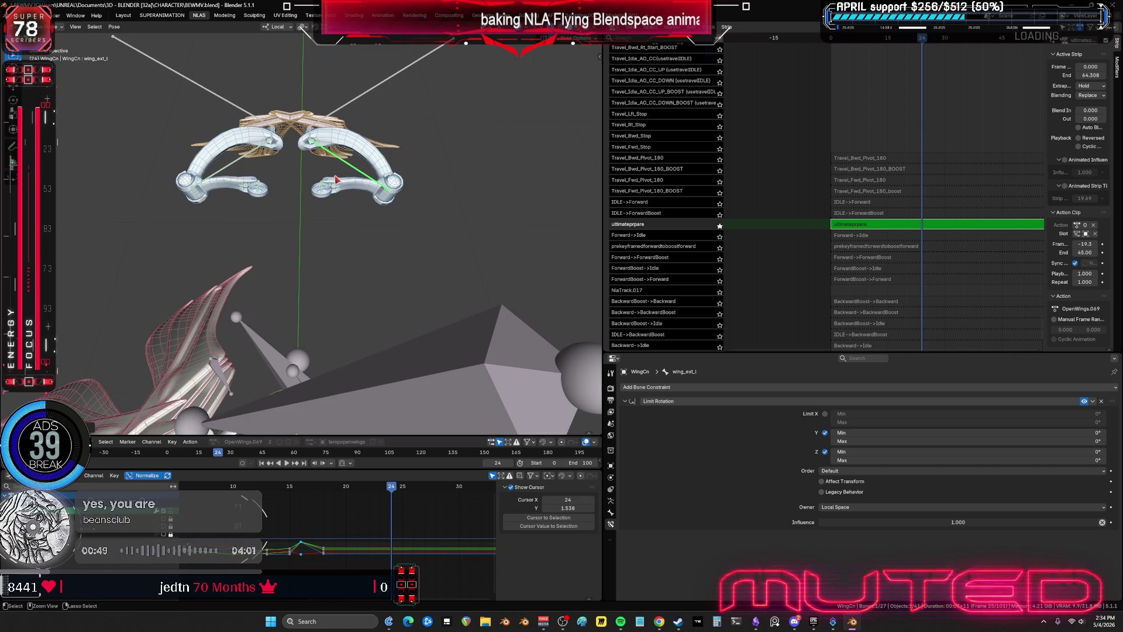
# - In a full-screen 3D view, key rotation for the selected wing bones at frame 24
pyautogui.hotkey('ctrl', 'space')
pyautogui.scroll(5, 463, 313)
pyautogui.keyDown('shift'); pyautogui.moveTo(476, 329); pyautogui.dragTo(541, 302, button='middle'); pyautogui.keyUp('shift')
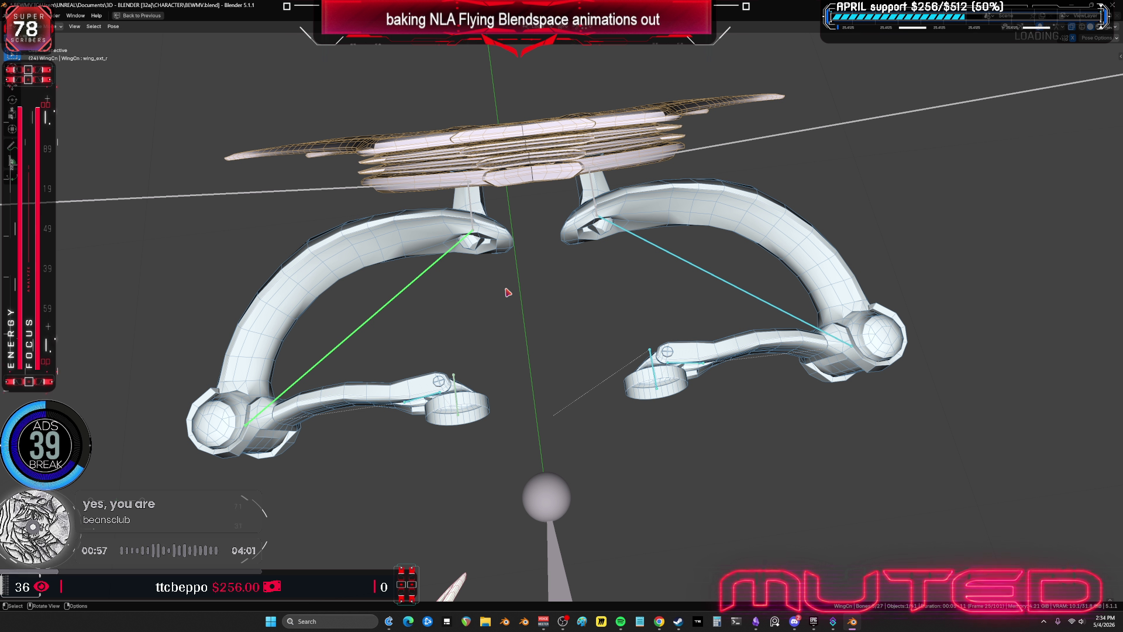
pyautogui.press('k')
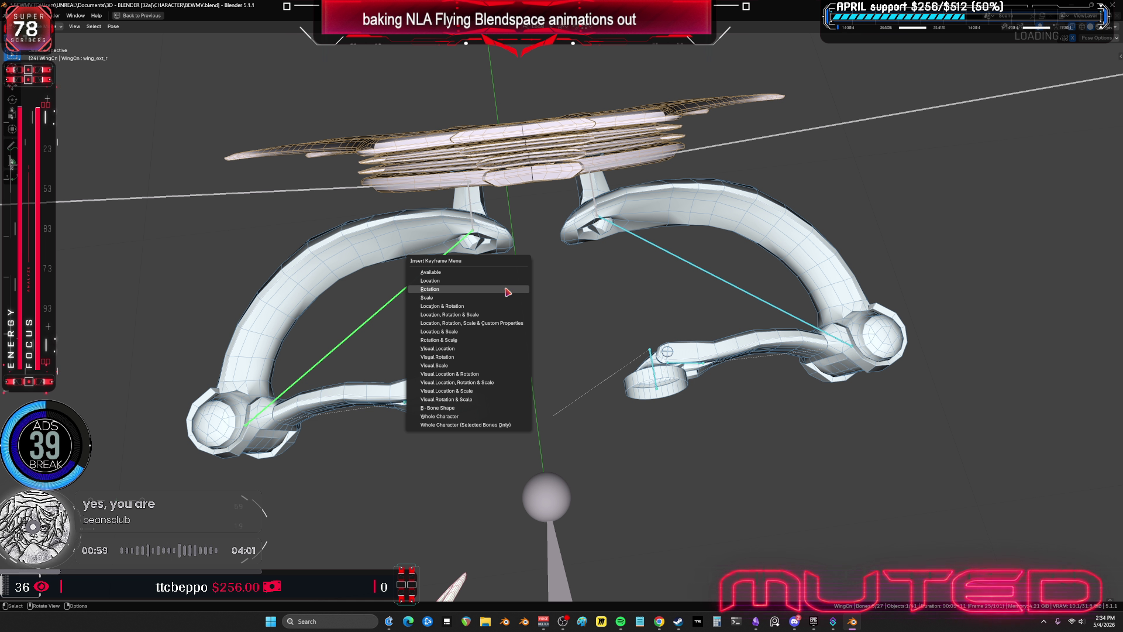
pyautogui.click(507, 291)
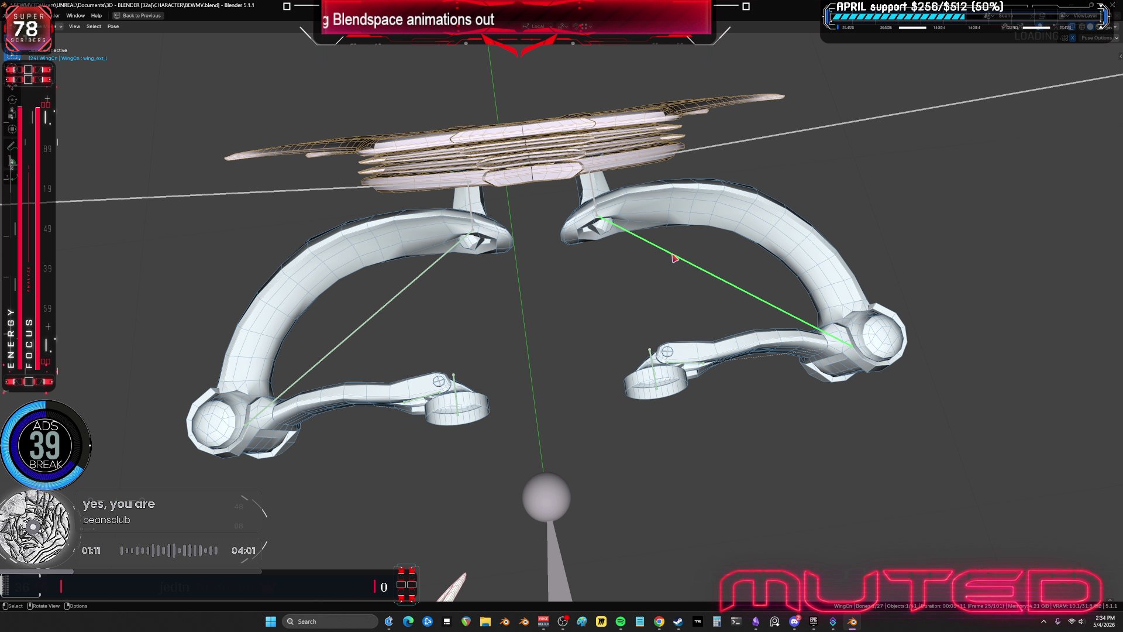
pyautogui.moveTo(673, 258)
pyautogui.mouseDown(button='middle')
pyautogui.moveTo(685, 258)
pyautogui.moveTo(672, 208)
pyautogui.moveTo(524, 243)
pyautogui.moveTo(560, 345)
pyautogui.moveTo(511, 243)
pyautogui.moveTo(585, 280)
pyautogui.moveTo(563, 345)
pyautogui.mouseUp(button='middle')
# - From a low close-up angle, rotate the wing bone around its local Z axis
pyautogui.scroll(2, 632, 375)
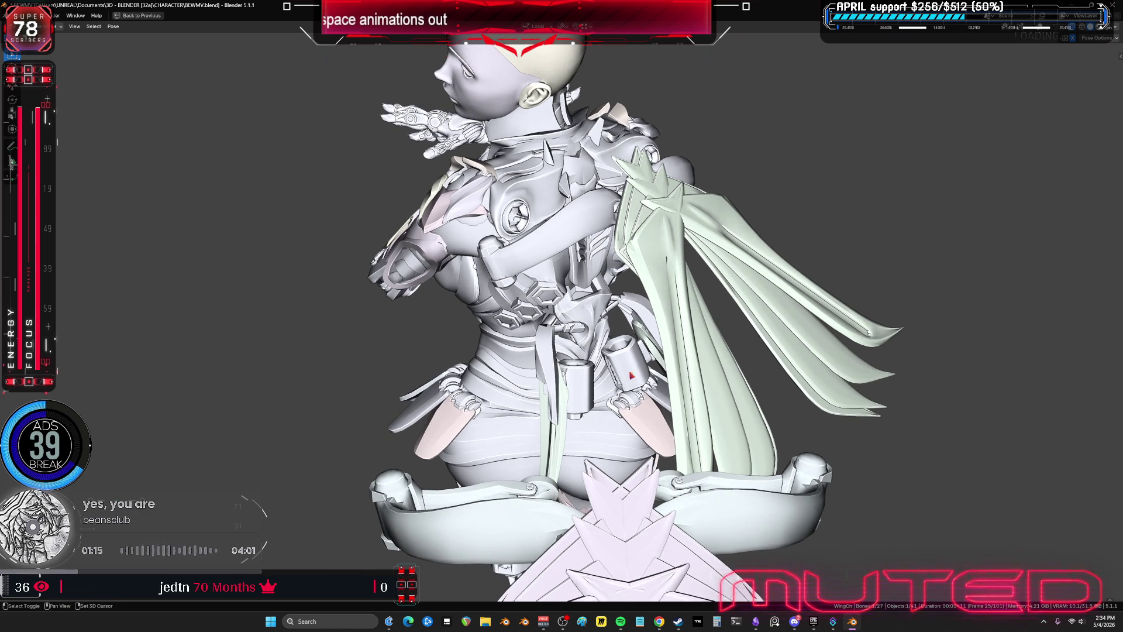
pyautogui.scroll(3, 631, 376)
pyautogui.moveTo(632, 375)
pyautogui.mouseDown(button='middle')
pyautogui.moveTo(647, 275)
pyautogui.moveTo(720, 275)
pyautogui.moveTo(619, 416)
pyautogui.moveTo(648, 358)
pyautogui.mouseUp(button='middle')
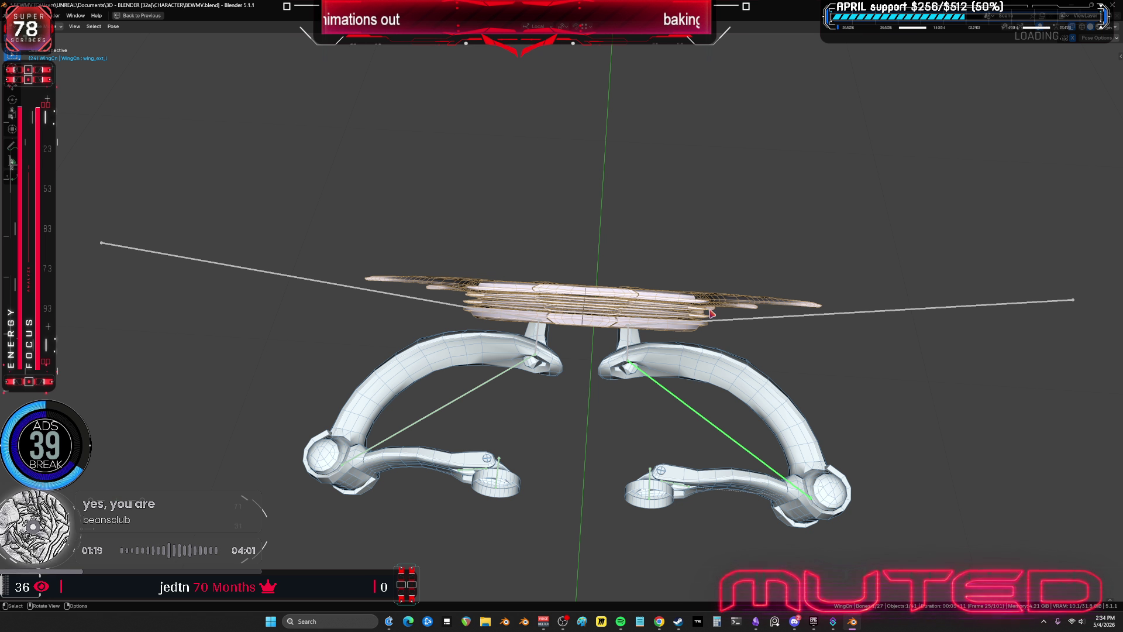
pyautogui.moveTo(712, 314)
pyautogui.mouseDown(button='middle')
pyautogui.moveTo(709, 243)
pyautogui.moveTo(794, 244)
pyautogui.mouseUp(button='middle')
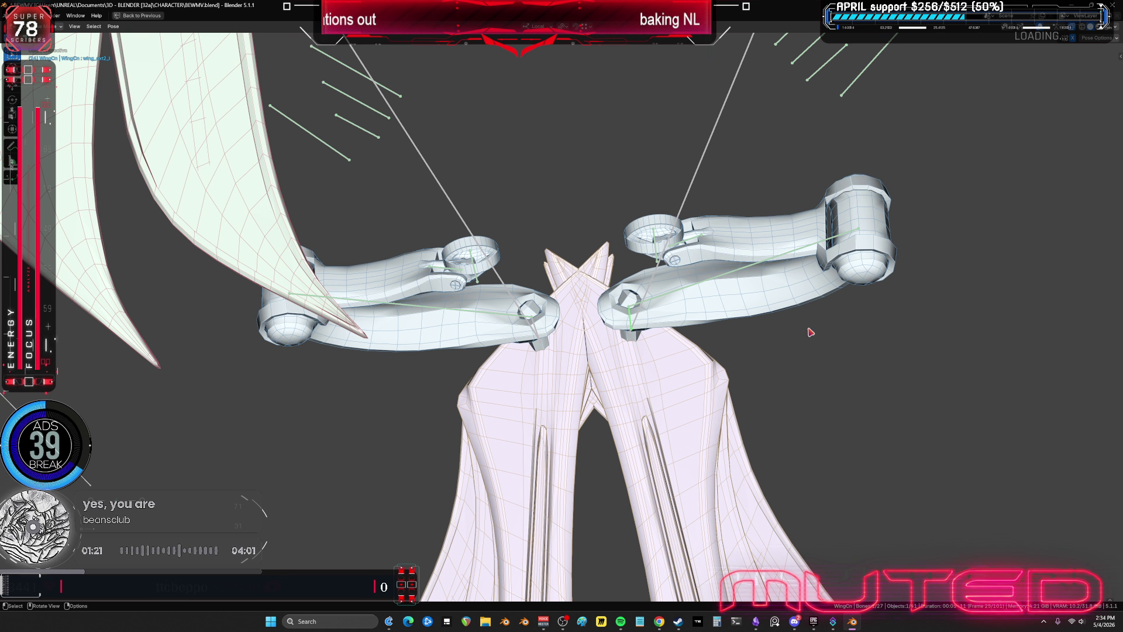
pyautogui.press('r')
pyautogui.press('z')
pyautogui.press('z')
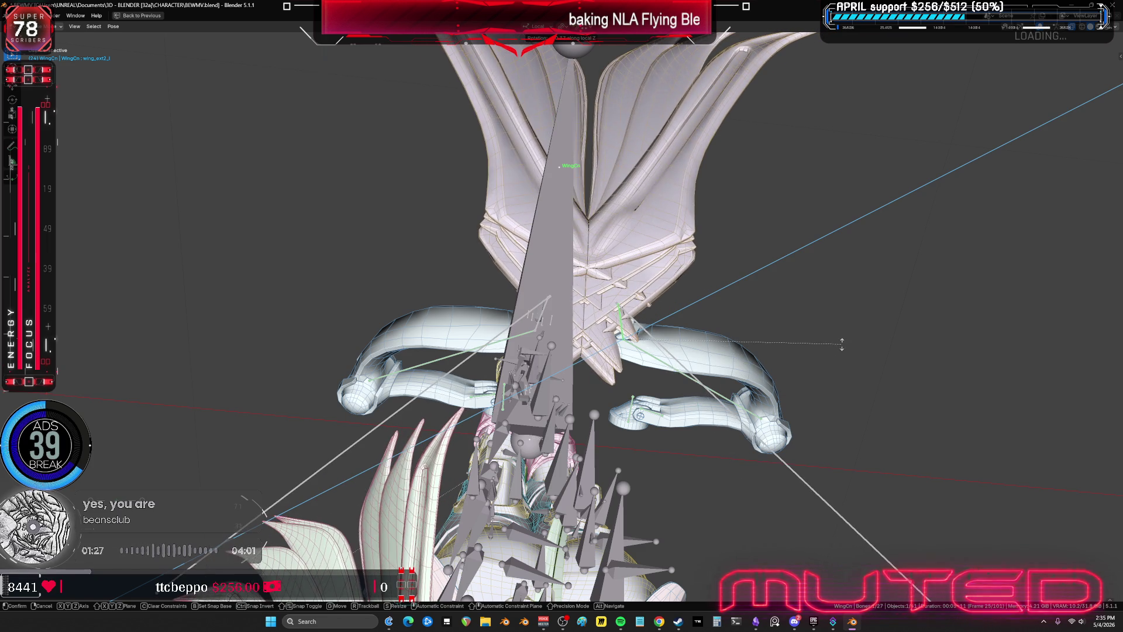
pyautogui.click(892, 366)
# - Rotate the wing bones again with Y-axis then trackball rotation, and hide overlays to check the pose
pyautogui.moveTo(892, 366); pyautogui.dragTo(798, 412, button='middle')
pyautogui.press('r')
pyautogui.press('y')
pyautogui.press('y')
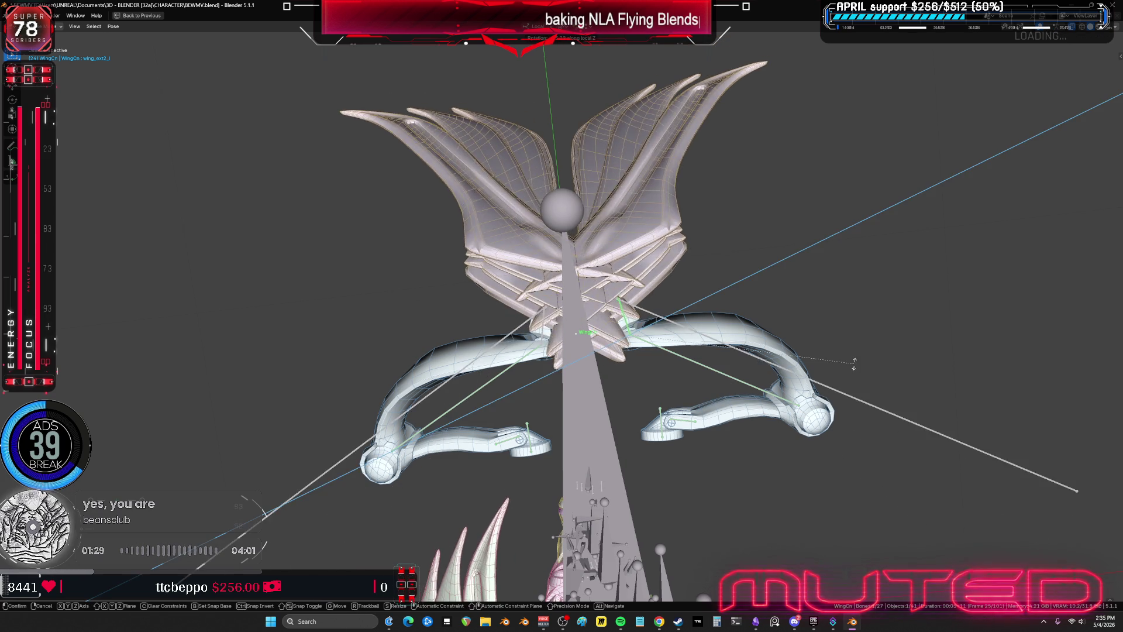
pyautogui.press('r')
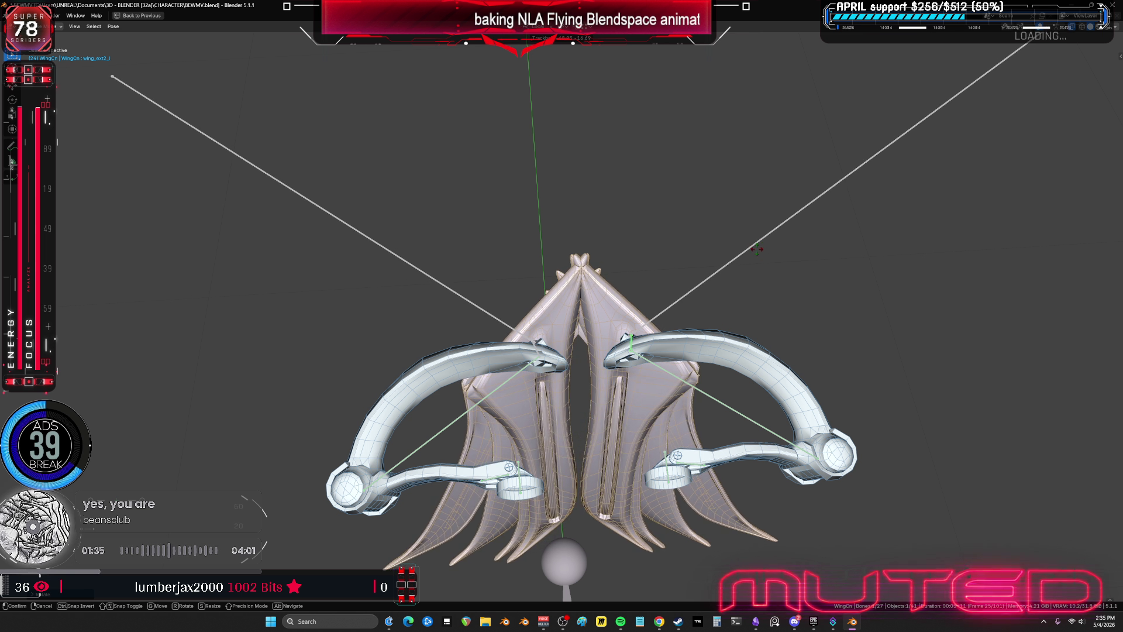
pyautogui.click(774, 274)
pyautogui.moveTo(775, 274)
pyautogui.mouseDown(button='middle')
pyautogui.moveTo(754, 304)
pyautogui.moveTo(712, 316)
pyautogui.moveTo(575, 203)
pyautogui.moveTo(593, 348)
pyautogui.moveTo(702, 418)
pyautogui.moveTo(721, 298)
pyautogui.moveTo(702, 288)
pyautogui.moveTo(644, 380)
pyautogui.mouseUp(button='middle')
pyautogui.hotkey('shift', 'alt', 'z')
pyautogui.click(726, 386)
pyautogui.click(706, 264)
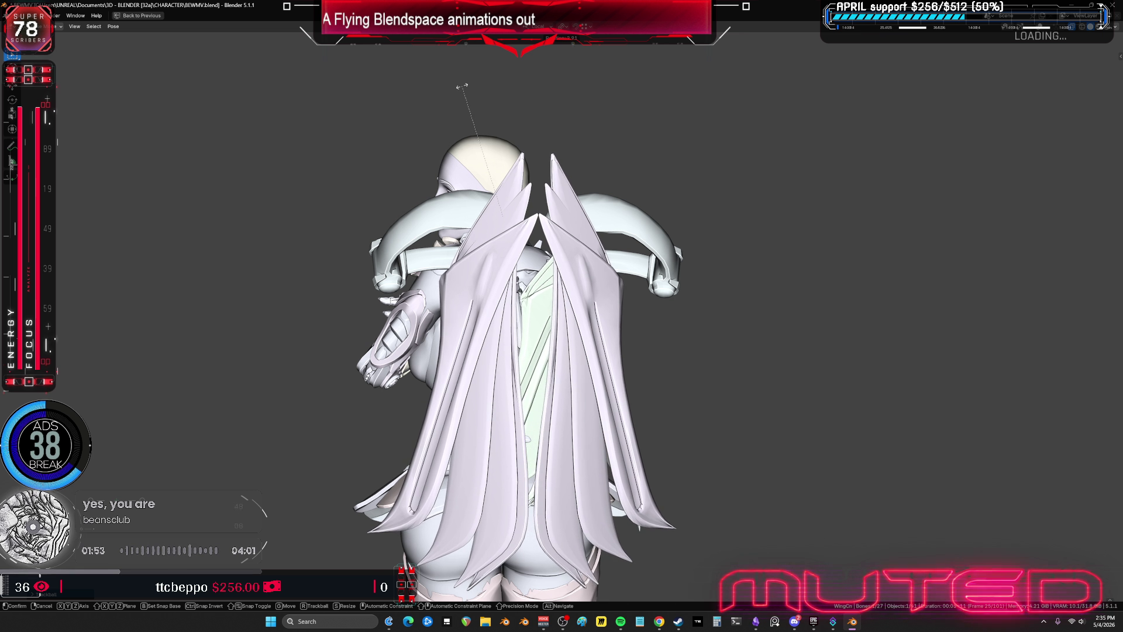
pyautogui.click(431, 196)
pyautogui.moveTo(431, 196)
pyautogui.mouseDown(button='middle')
pyautogui.moveTo(499, 275)
pyautogui.moveTo(455, 318)
pyautogui.moveTo(427, 314)
pyautogui.moveTo(406, 271)
pyautogui.mouseUp(button='middle')
pyautogui.hotkey('alt', 'z')
pyautogui.hotkey('alt', 'z')
pyautogui.moveTo(807, 292)
pyautogui.mouseDown(button='middle')
pyautogui.moveTo(749, 306)
pyautogui.moveTo(504, 245)
pyautogui.moveTo(593, 294)
pyautogui.moveTo(649, 287)
pyautogui.moveTo(604, 279)
pyautogui.moveTo(669, 332)
pyautogui.mouseUp(button='middle')
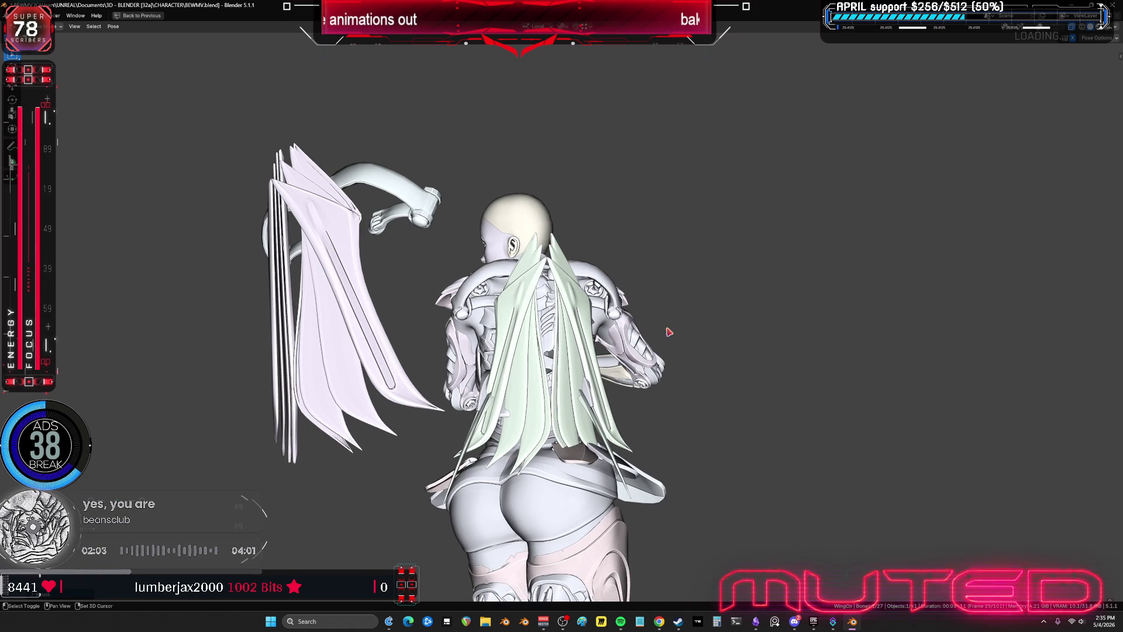
pyautogui.moveTo(463, 374)
pyautogui.mouseDown(button='middle')
pyautogui.moveTo(626, 396)
pyautogui.moveTo(524, 357)
pyautogui.moveTo(454, 386)
pyautogui.mouseUp(button='middle')
pyautogui.hotkey('alt', 'z')
pyautogui.hotkey('alt', 'z')
pyautogui.moveTo(729, 310)
pyautogui.mouseDown(button='middle')
pyautogui.moveTo(637, 313)
pyautogui.moveTo(649, 277)
pyautogui.mouseUp(button='middle')
pyautogui.hotkey('alt', 'z')
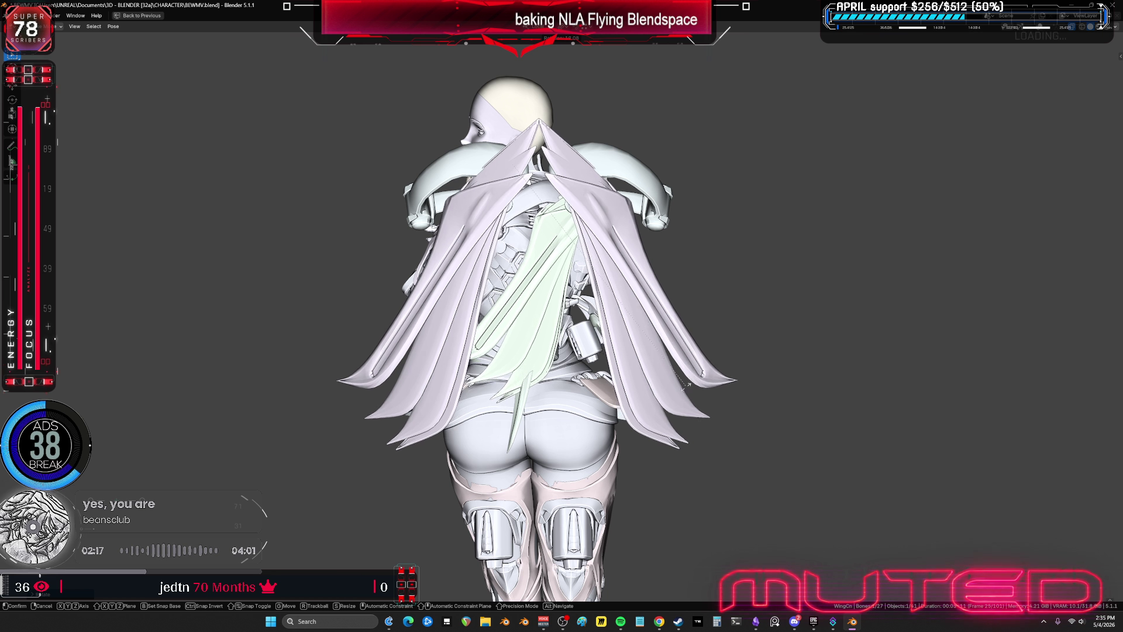
pyautogui.moveTo(518, 357)
pyautogui.mouseDown(button='middle')
pyautogui.moveTo(573, 384)
pyautogui.moveTo(469, 381)
pyautogui.moveTo(400, 358)
pyautogui.moveTo(571, 389)
pyautogui.mouseUp(button='middle')
pyautogui.moveTo(568, 342); pyautogui.dragTo(643, 358, button='middle')
pyautogui.press('r')
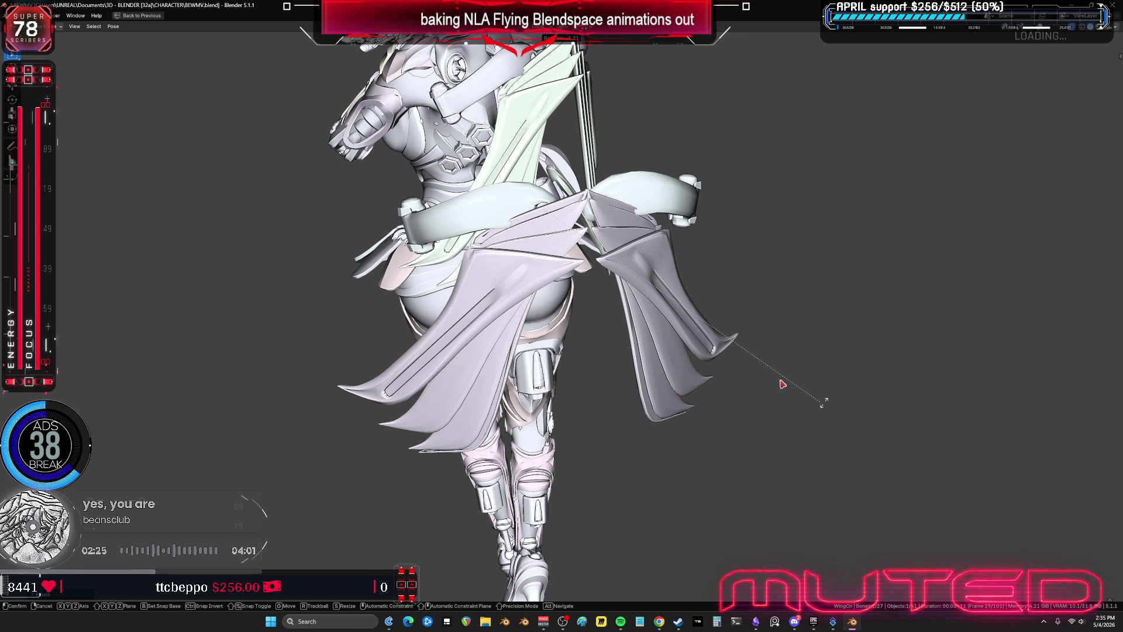
pyautogui.press('r')
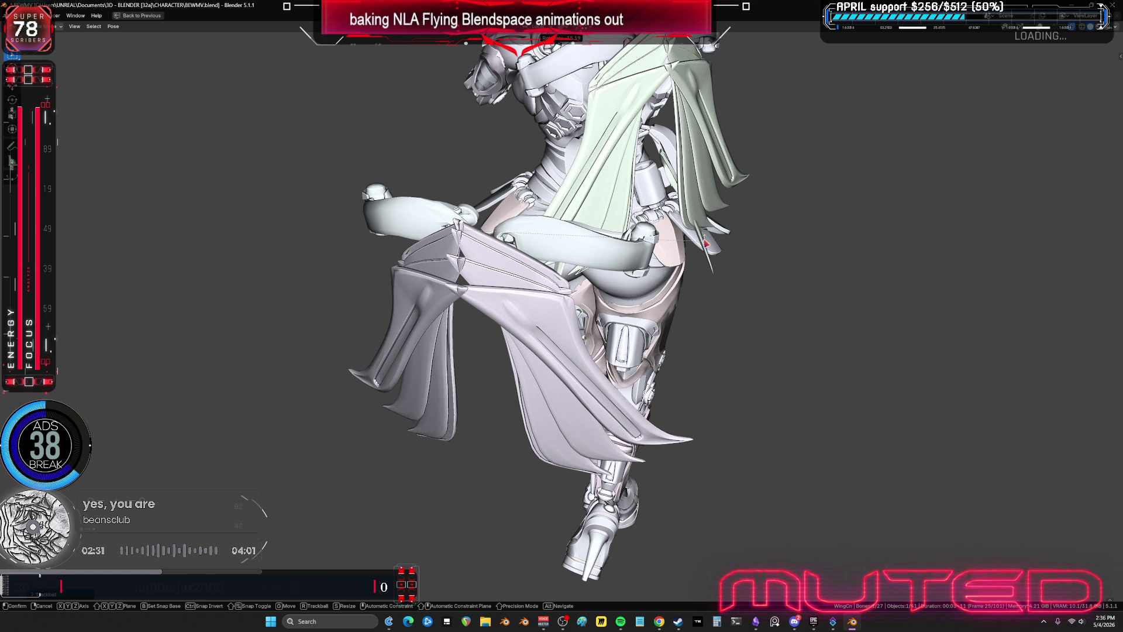
pyautogui.press('r')
pyautogui.press('r')
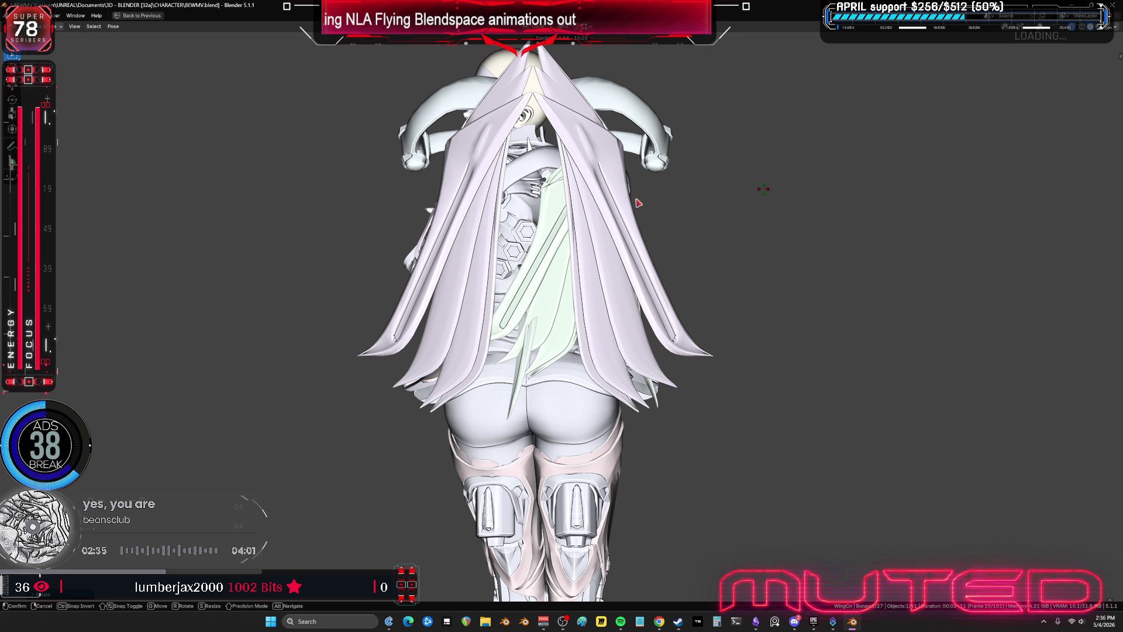
pyautogui.moveTo(638, 202)
pyautogui.mouseDown(button='middle')
pyautogui.moveTo(549, 256)
pyautogui.moveTo(437, 248)
pyautogui.moveTo(527, 248)
pyautogui.moveTo(524, 276)
pyautogui.moveTo(610, 267)
pyautogui.moveTo(541, 342)
pyautogui.moveTo(564, 319)
pyautogui.mouseUp(button='middle')
pyautogui.hotkey('shift', 'alt', 'z')
# - Orbit to a side view and pan to frame the left wing bones, cancelling a trial move
pyautogui.click(571, 321)
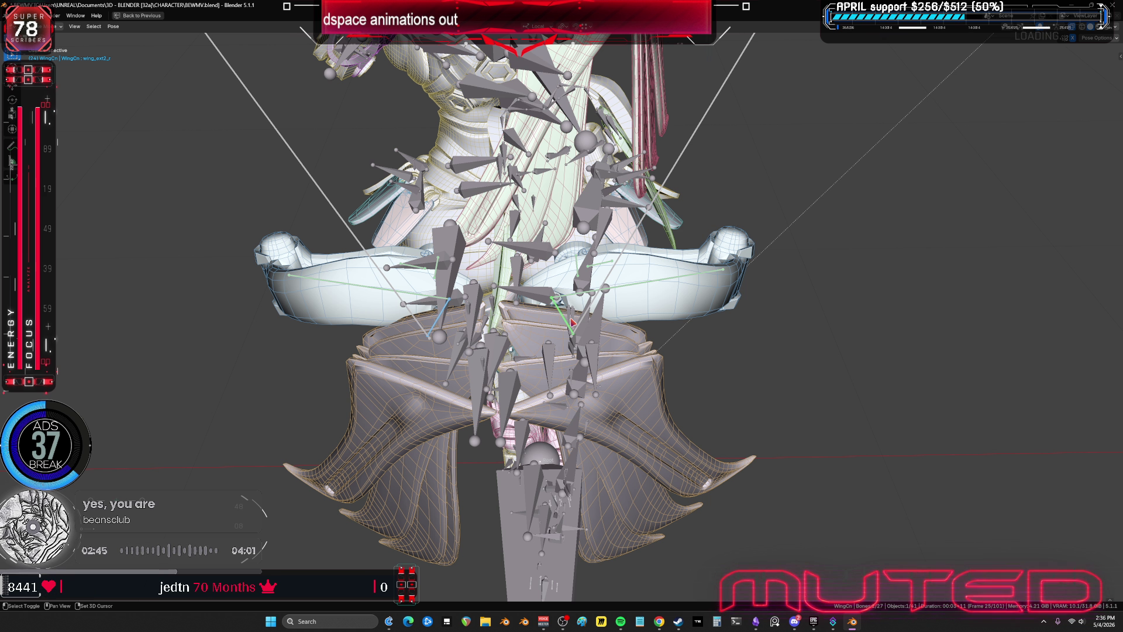
pyautogui.rightClick(571, 321)
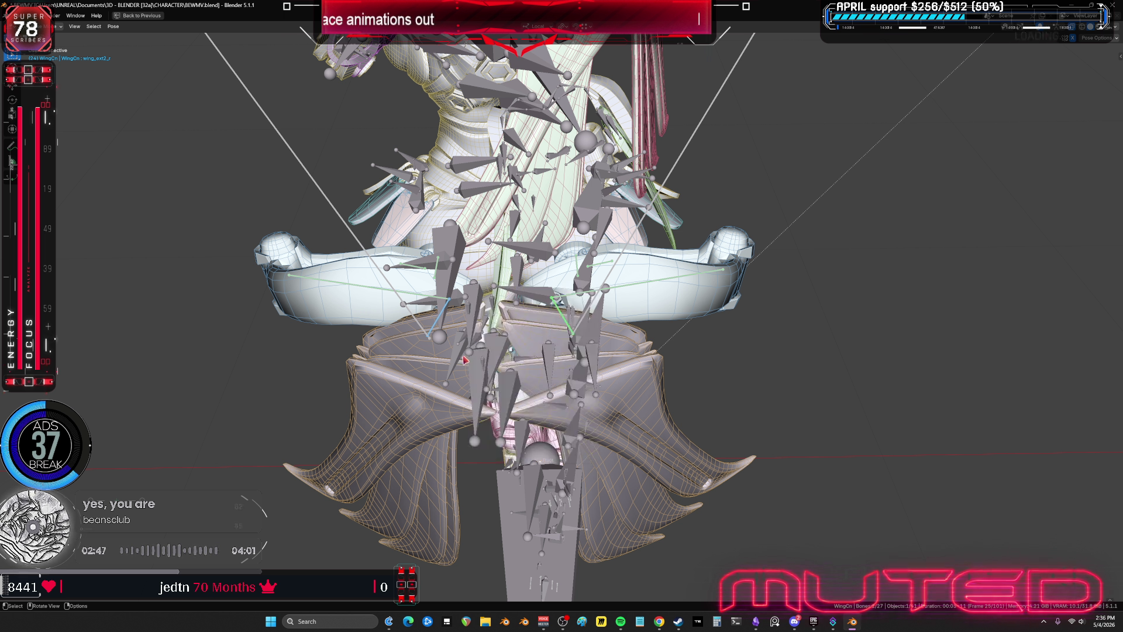
pyautogui.moveTo(472, 359)
pyautogui.mouseDown(button='middle')
pyautogui.moveTo(724, 341)
pyautogui.moveTo(755, 319)
pyautogui.moveTo(710, 380)
pyautogui.mouseUp(button='middle')
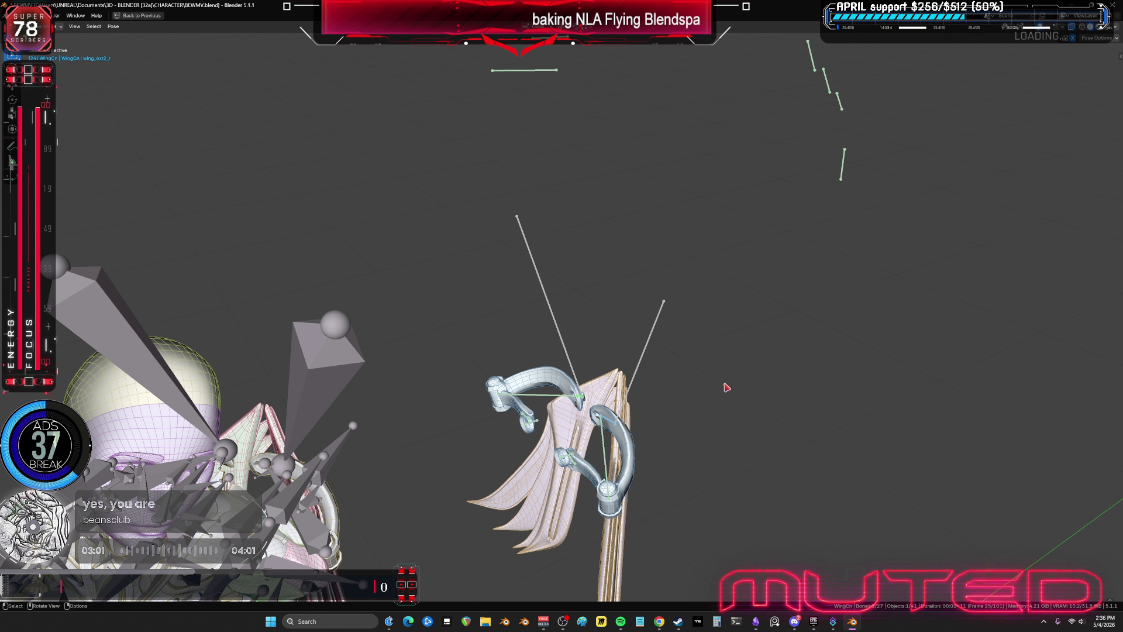
pyautogui.moveTo(659, 463)
pyautogui.keyDown('shift'); pyautogui.mouseDown(button='middle')
pyautogui.moveTo(713, 241)
pyautogui.moveTo(792, 195)
pyautogui.mouseUp(button='middle'); pyautogui.keyUp('shift')
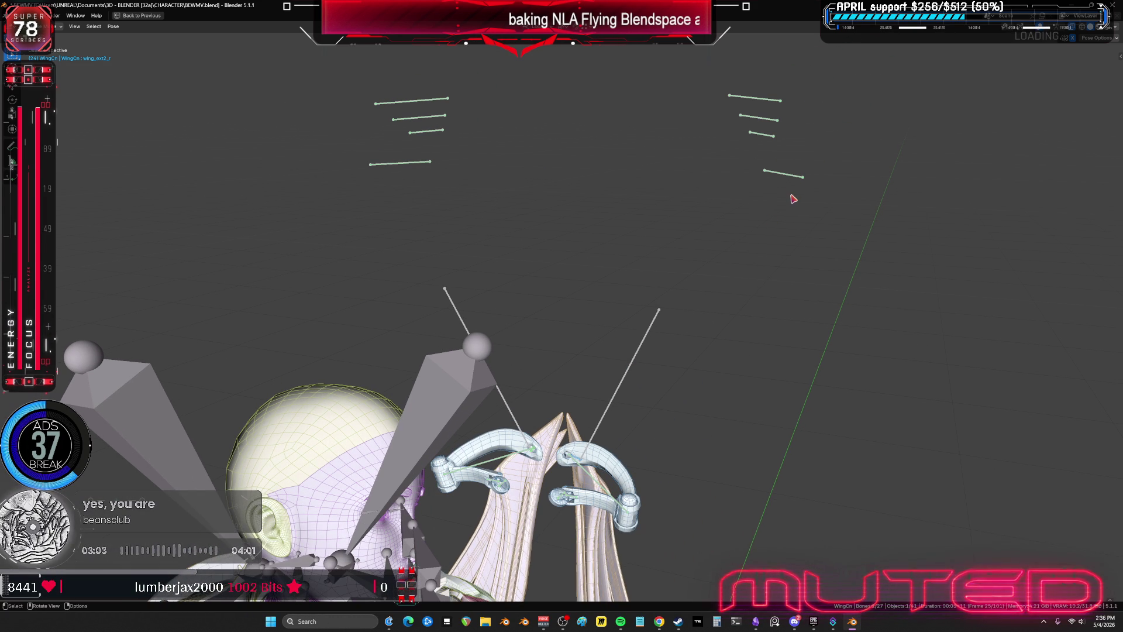
pyautogui.keyDown('shift'); pyautogui.moveTo(901, 210); pyautogui.dragTo(867, 231, button='middle'); pyautogui.keyUp('shift')
pyautogui.press('g')
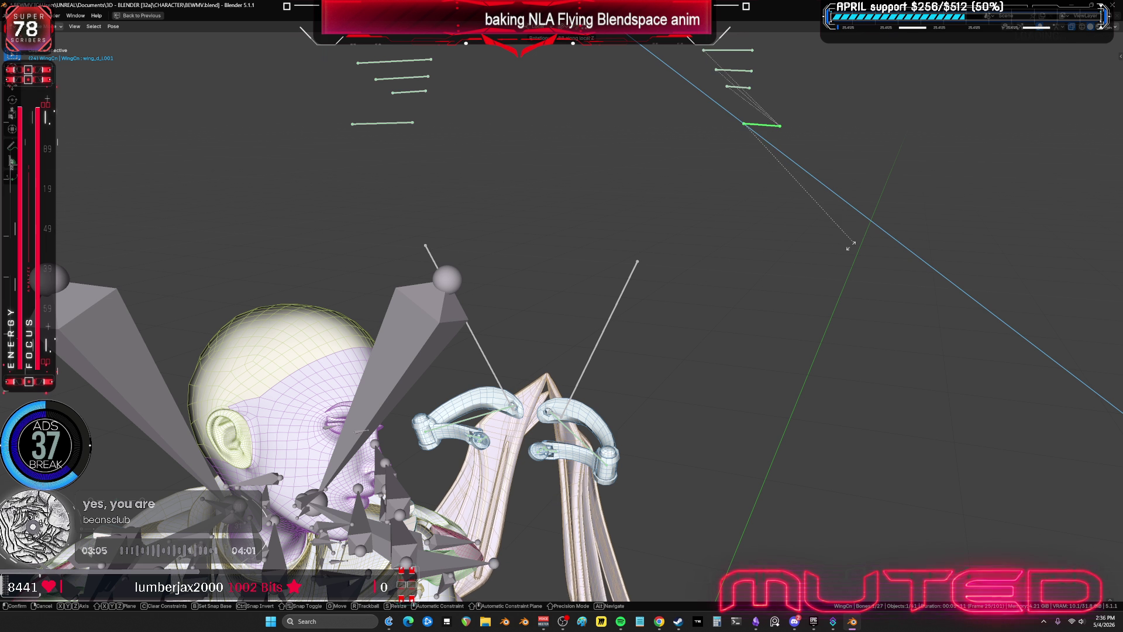
pyautogui.rightClick(857, 159)
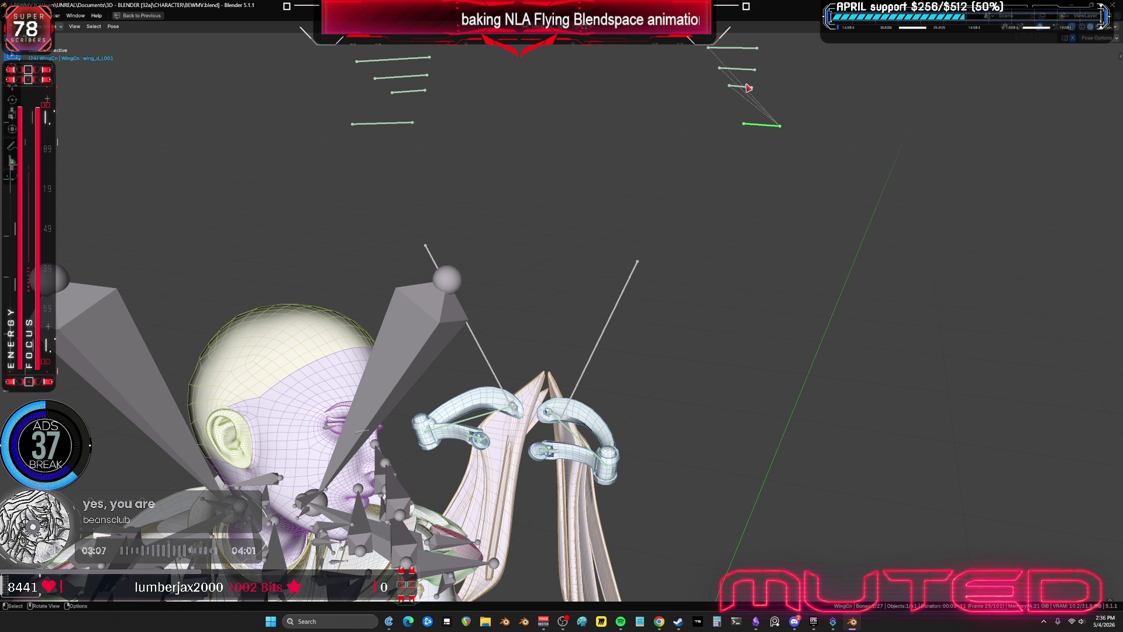
pyautogui.keyDown('shift'); pyautogui.moveTo(739, 265); pyautogui.dragTo(719, 215, button='middle'); pyautogui.keyUp('shift')
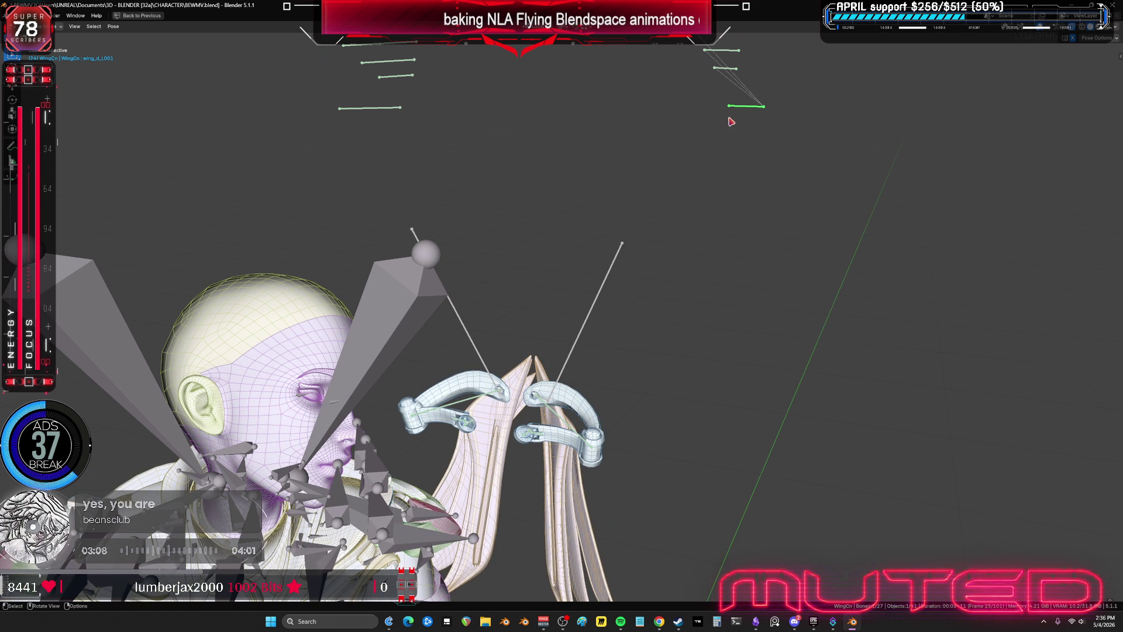
# - Try local Z and Y rotations on wing_c_L001 and wing_a_L001, cancelling both
pyautogui.click(734, 71)
pyautogui.moveTo(830, 188); pyautogui.dragTo(827, 313, button='middle')
pyautogui.press('r')
pyautogui.press('z')
pyautogui.press('z')
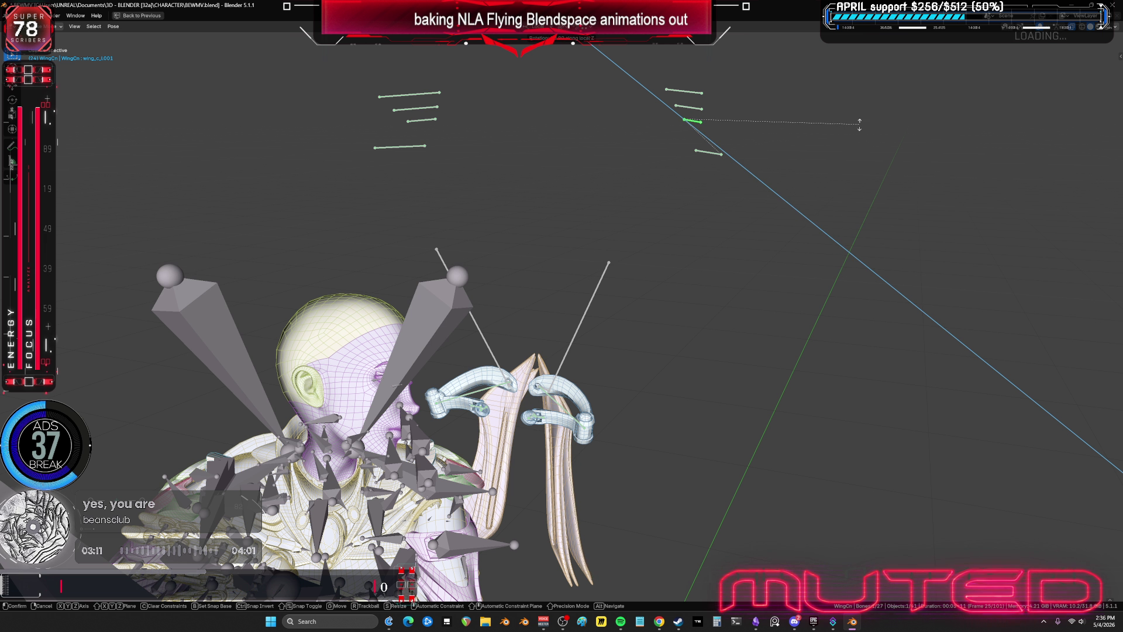
pyautogui.rightClick(842, 155)
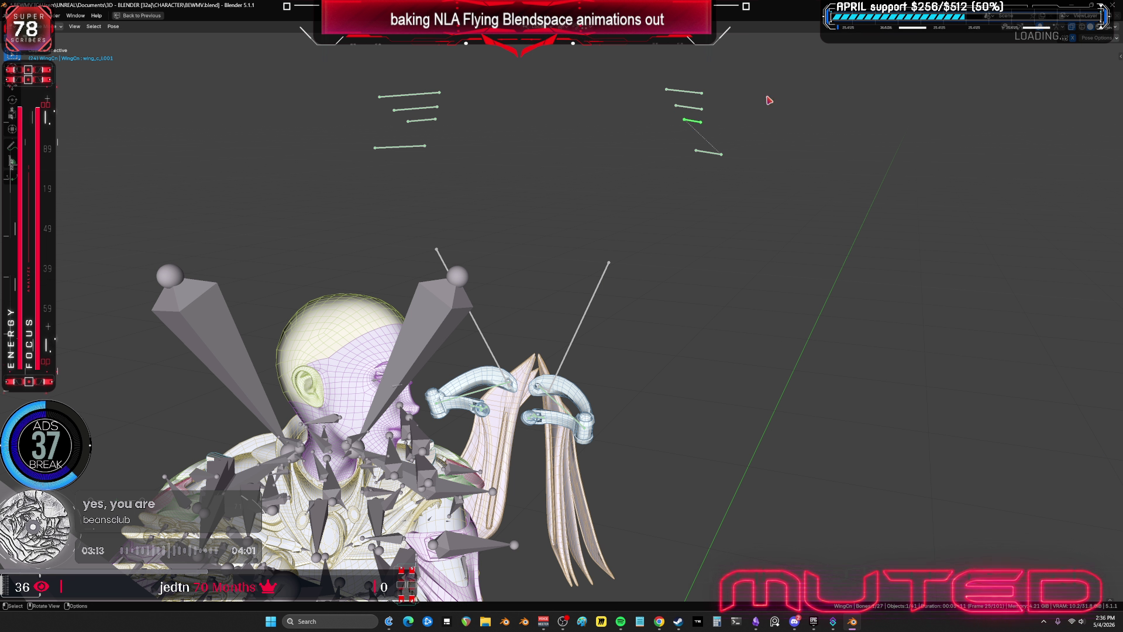
pyautogui.click(704, 95)
pyautogui.press('r')
pyautogui.press('z')
pyautogui.press('z')
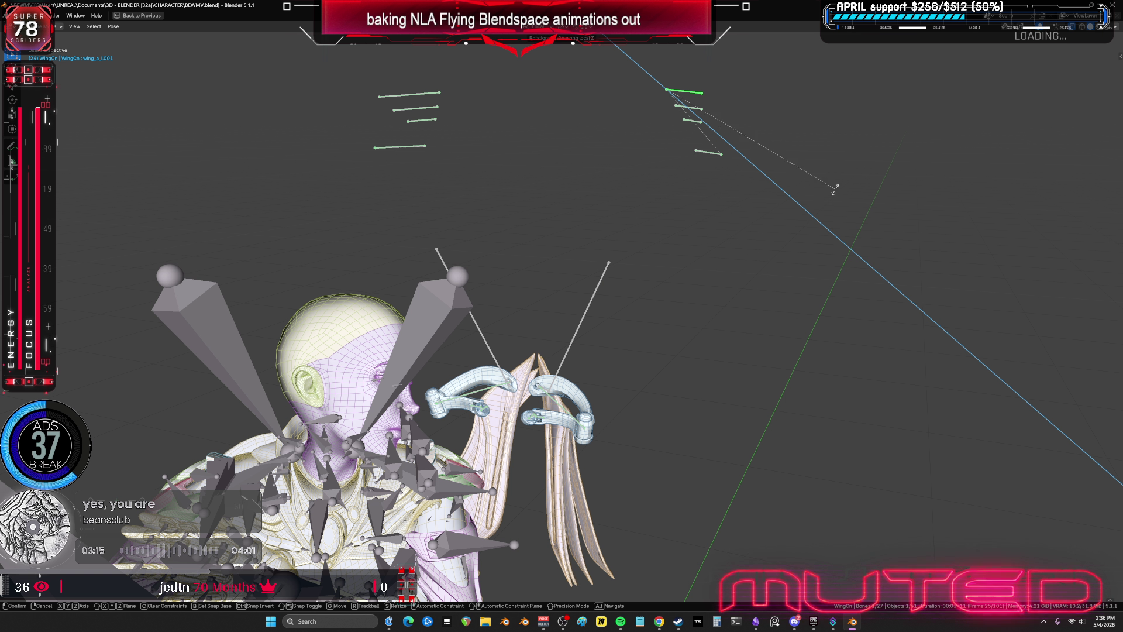
pyautogui.press('y')
pyautogui.press('y')
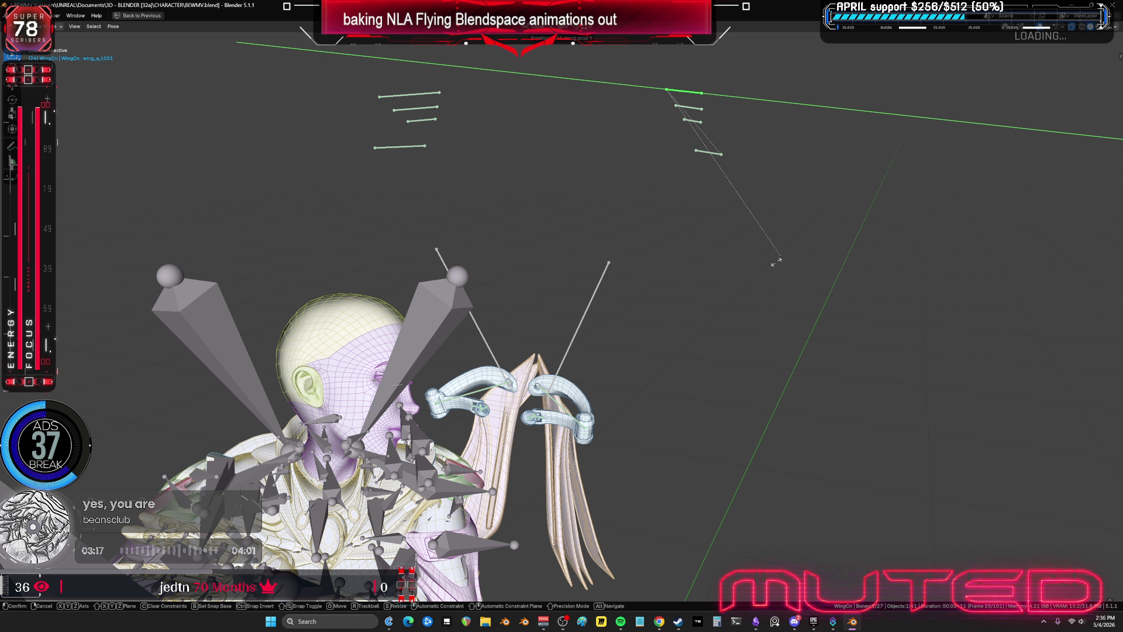
pyautogui.rightClick(702, 112)
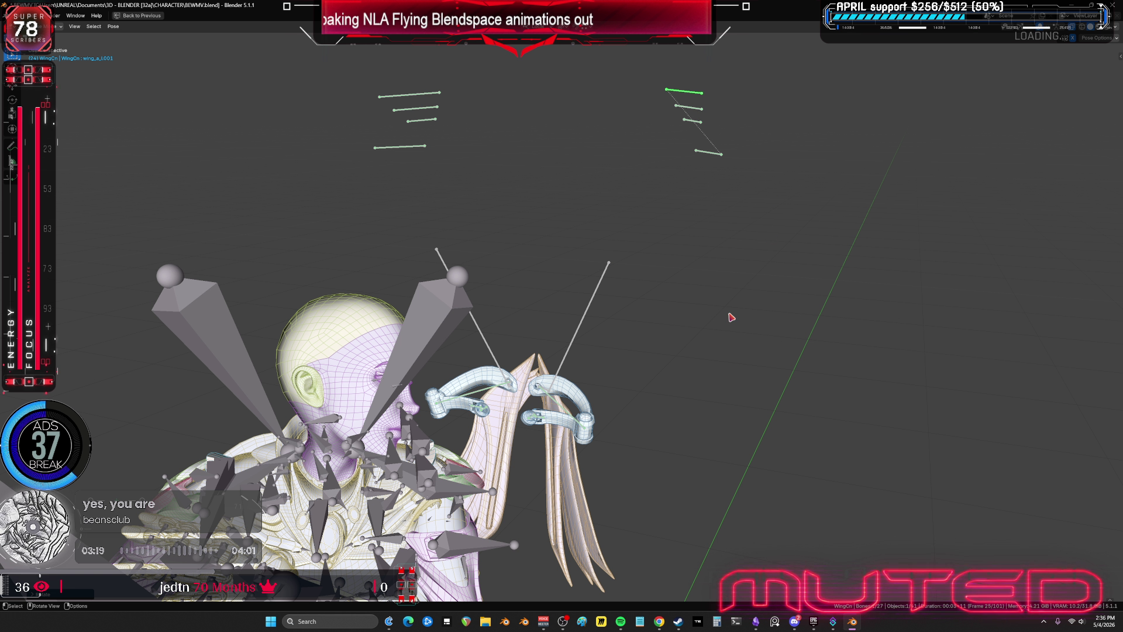
# - Rotate wing_b_L001 around its local Y axis into a new angle
pyautogui.press('r')
pyautogui.press('y')
pyautogui.press('y')
pyautogui.rightClick(758, 325)
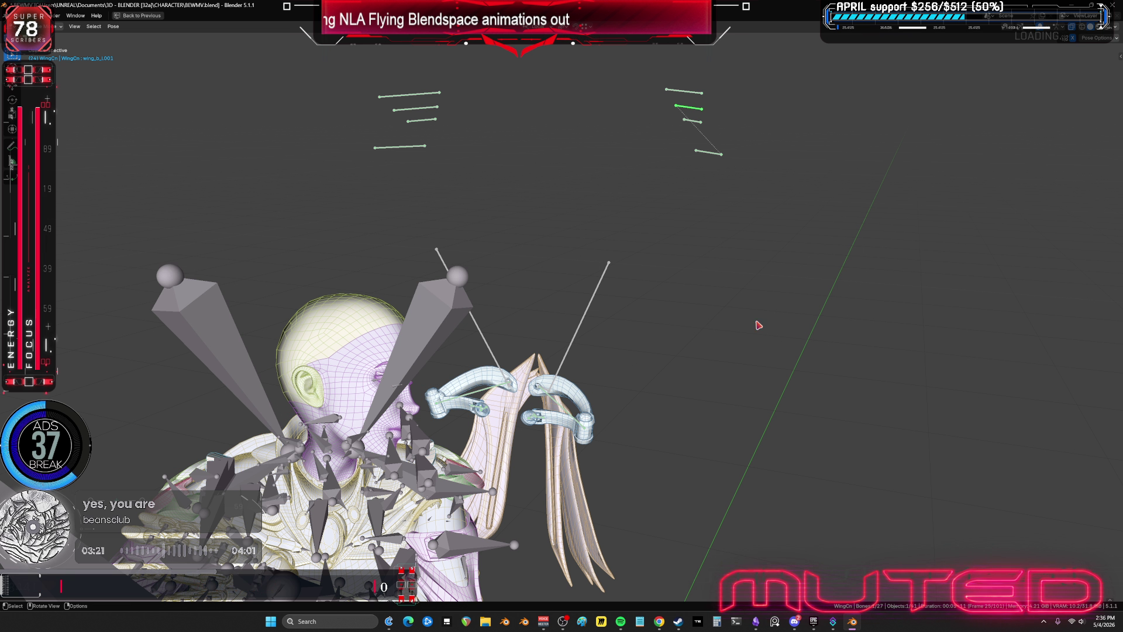
pyautogui.press('r')
pyautogui.press('y')
pyautogui.press('y')
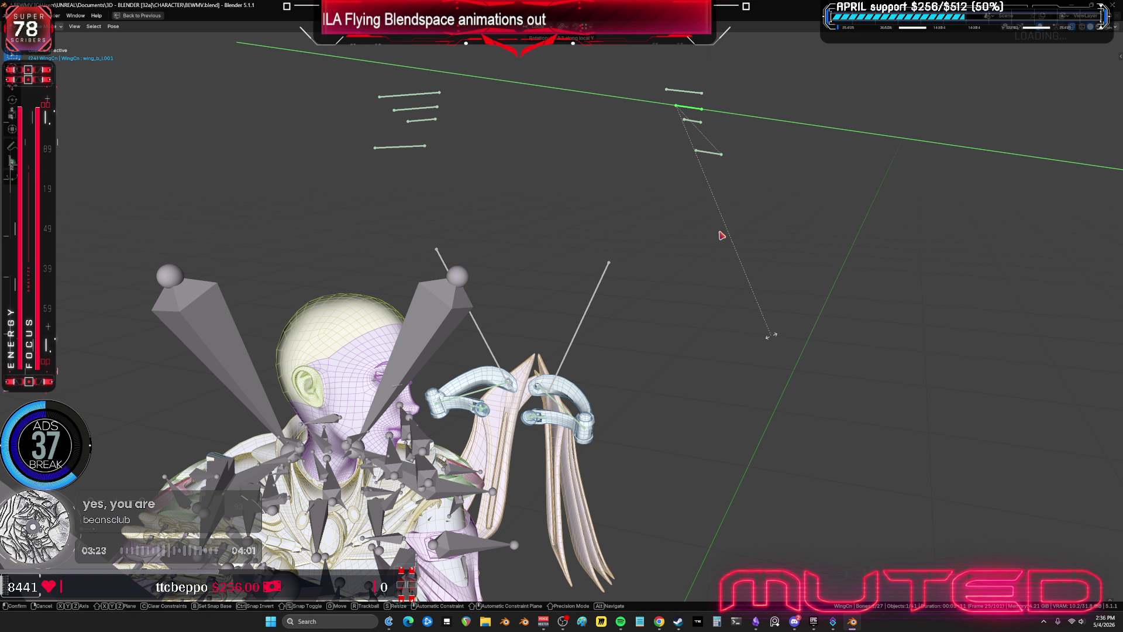
pyautogui.click(714, 160)
# - Make wing_d_L001 active and trackball-rotate it into a more spread pose
pyautogui.press(']')
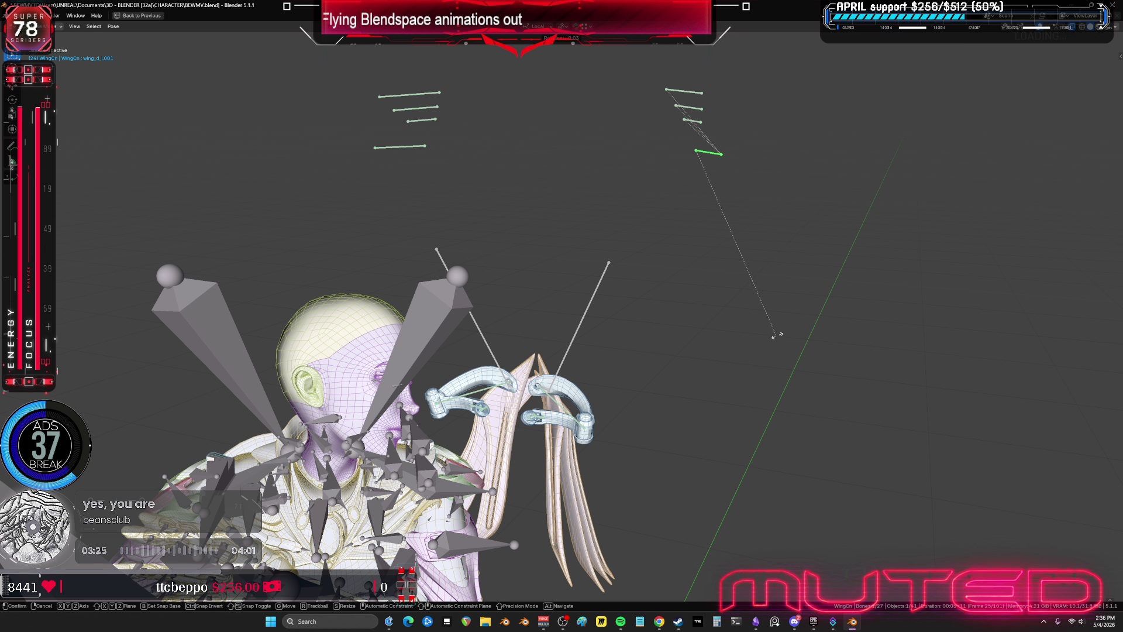
pyautogui.press('r')
pyautogui.press('y')
pyautogui.press('y')
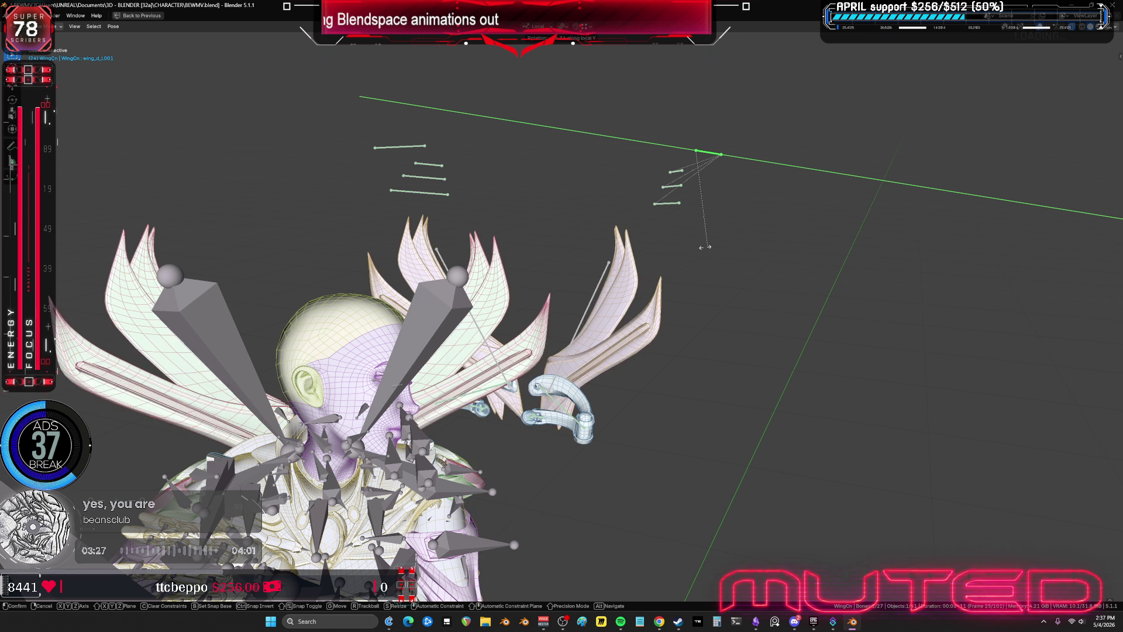
pyautogui.press('y')
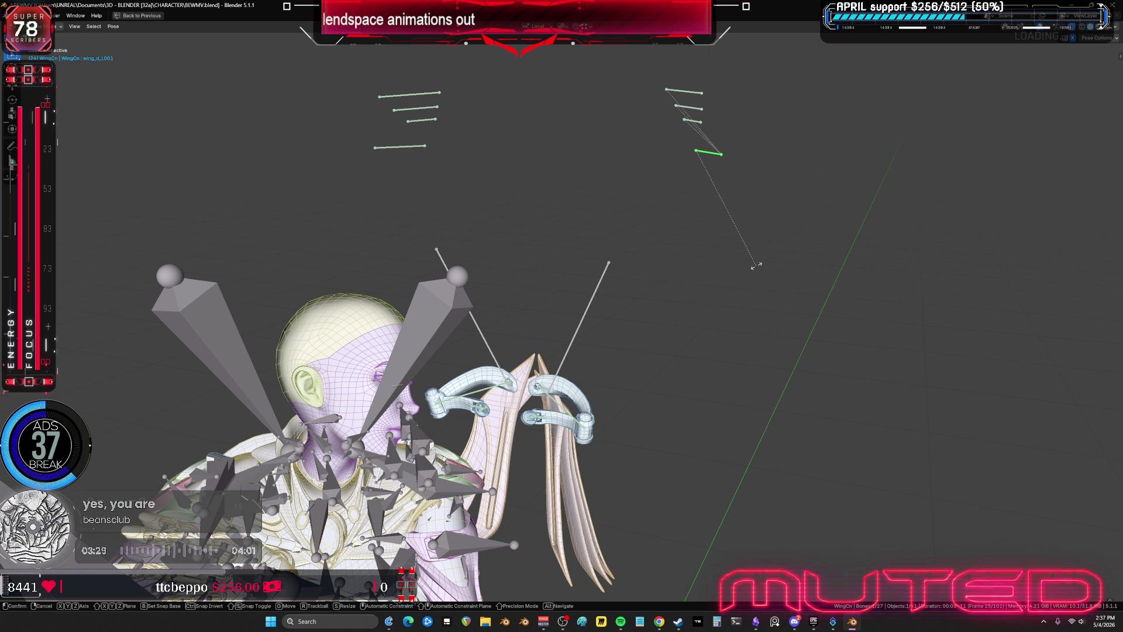
pyautogui.press('r')
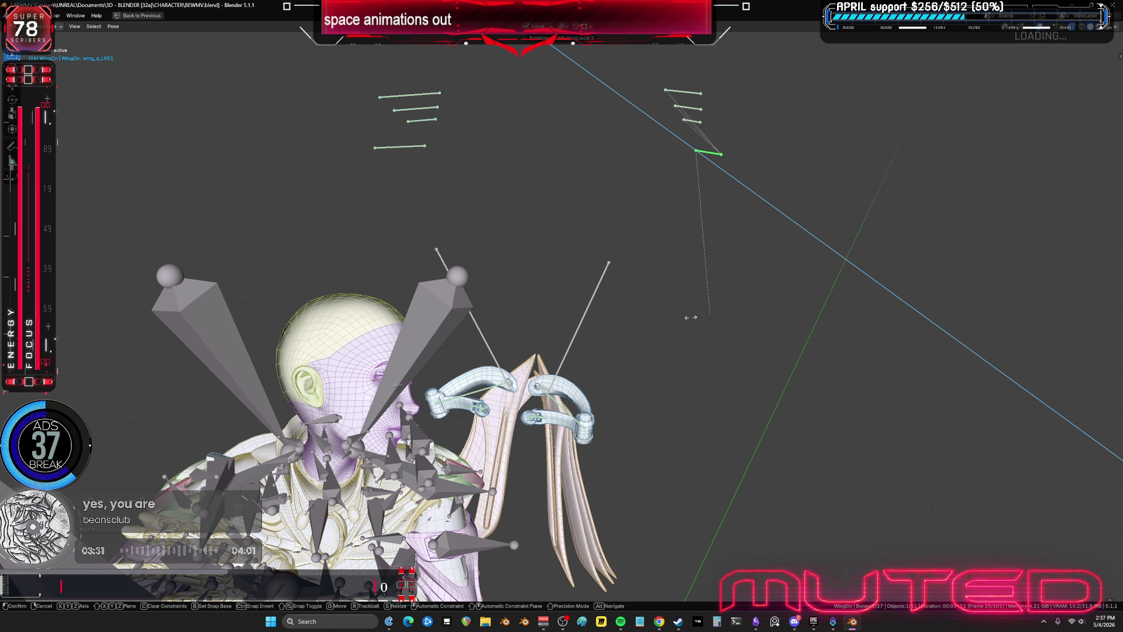
pyautogui.click(677, 338)
# - Rotate wing_d_L001 further on local X, then hide overlays to view the mesh
pyautogui.press('r')
pyautogui.press('x')
pyautogui.press('x')
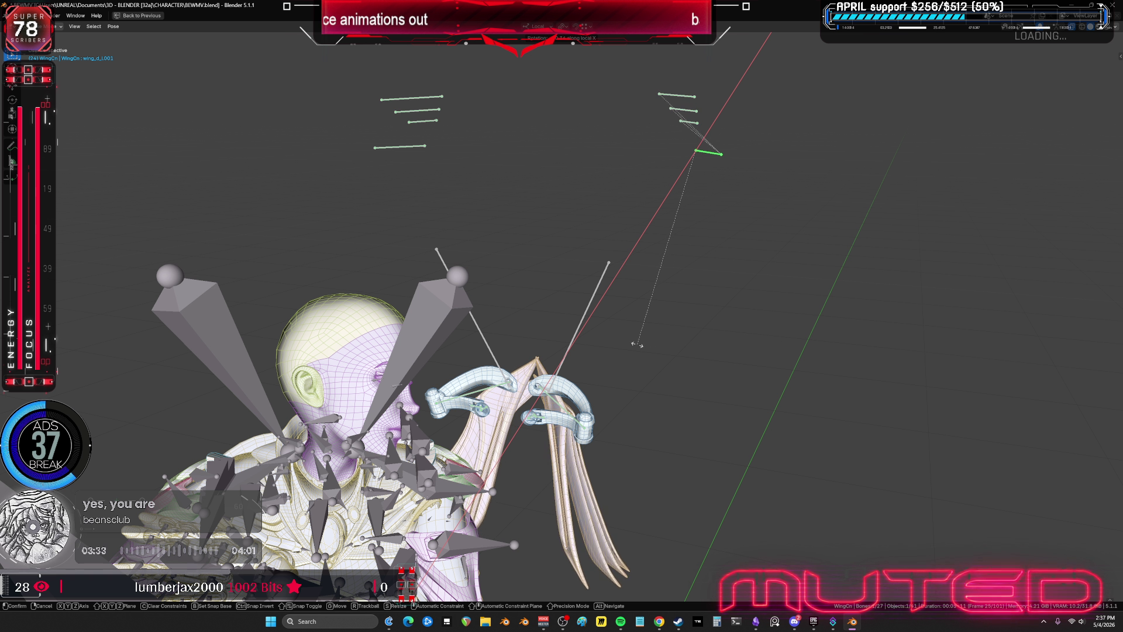
pyautogui.click(667, 279)
pyautogui.moveTo(667, 333); pyautogui.dragTo(566, 321, button='middle')
pyautogui.hotkey('shift', 'alt', 'z')
pyautogui.moveTo(461, 377)
pyautogui.mouseDown(button='middle')
pyautogui.moveTo(542, 351)
pyautogui.moveTo(662, 348)
pyautogui.moveTo(526, 263)
pyautogui.moveTo(327, 111)
pyautogui.mouseUp(button='middle')
# - Freely rotate the wing bone outward, checking it from the front with overlays toggled
pyautogui.press('r')
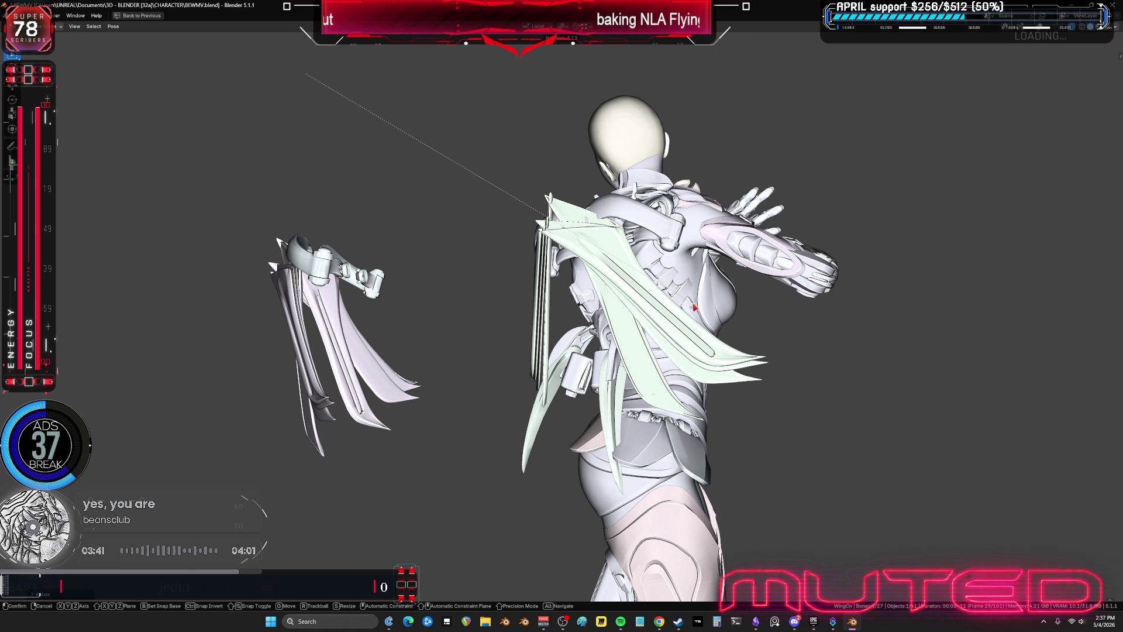
pyautogui.click(300, 75)
pyautogui.moveTo(299, 75)
pyautogui.mouseDown(button='middle')
pyautogui.moveTo(411, 308)
pyautogui.moveTo(613, 328)
pyautogui.moveTo(606, 359)
pyautogui.moveTo(605, 313)
pyautogui.moveTo(704, 305)
pyautogui.mouseUp(button='middle')
pyautogui.hotkey('shift', 'alt', 'z')
pyautogui.moveTo(859, 331)
pyautogui.mouseDown(button='middle')
pyautogui.moveTo(860, 261)
pyautogui.moveTo(840, 216)
pyautogui.moveTo(682, 193)
pyautogui.mouseUp(button='middle')
pyautogui.hotkey('shift', 'alt', 'z')
# - Rotate the wing bone on local Z and bring the bone overlays back
pyautogui.press('r')
pyautogui.press('z')
pyautogui.press('z')
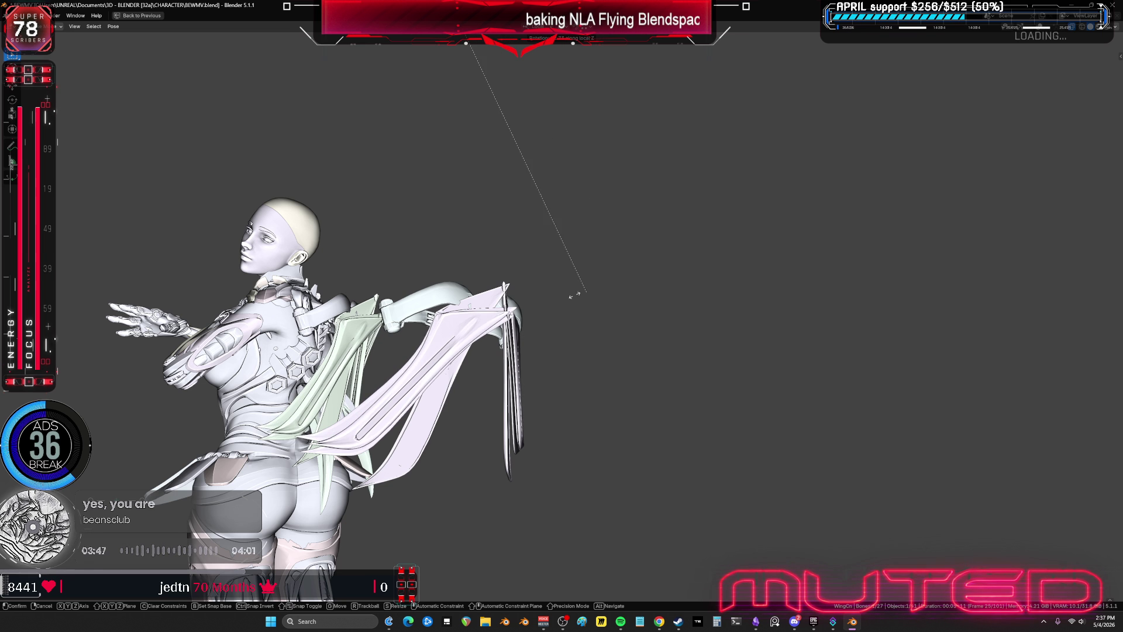
pyautogui.press('Return')
pyautogui.scroll(-5, 551, 286)
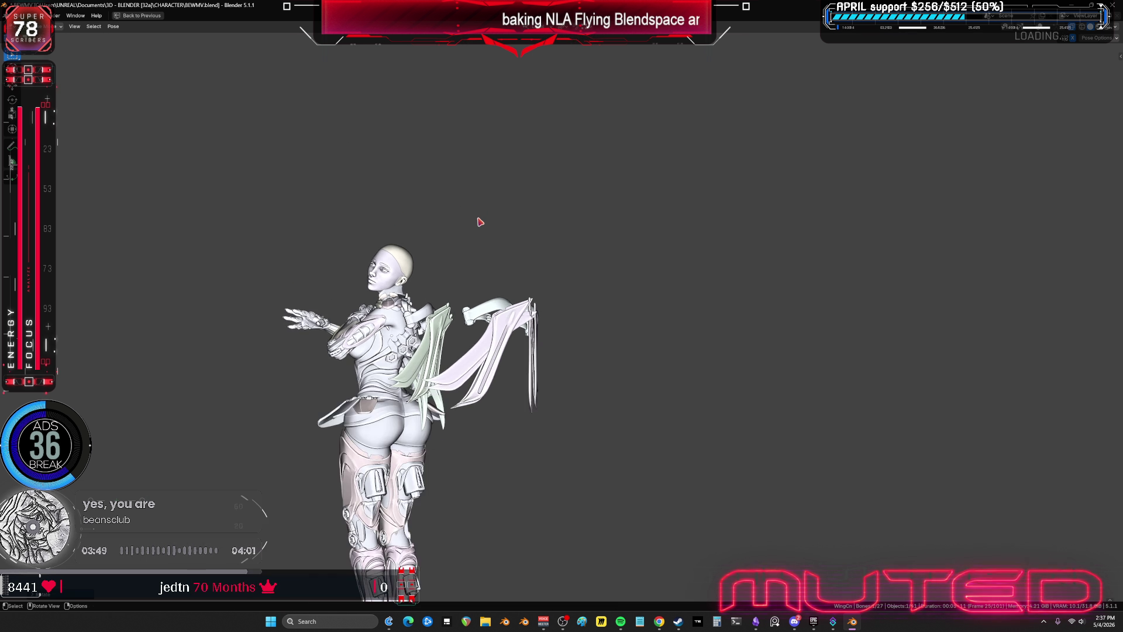
pyautogui.hotkey('shift', 'alt', 'z')
# - Zoom in and rotate the wing bone again on local Z so the blades curve inward
pyautogui.scroll(3, 568, 301)
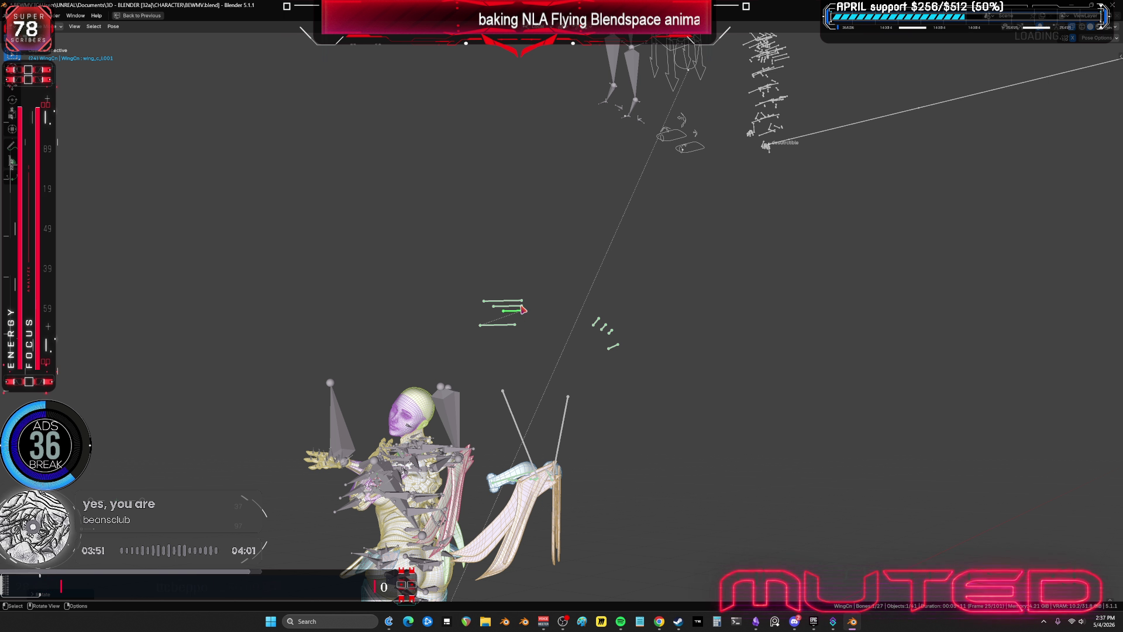
pyautogui.scroll(2, 627, 294)
pyautogui.scroll(1, 627, 295)
pyautogui.press('r')
pyautogui.press('z')
pyautogui.press('z')
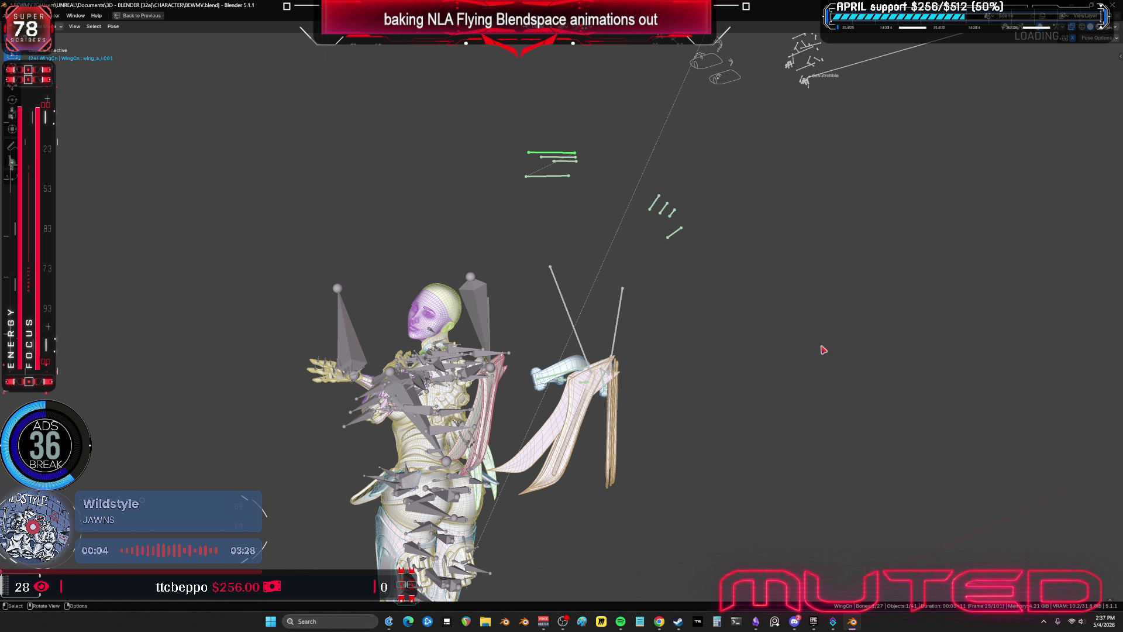
pyautogui.click(654, 401)
pyautogui.moveTo(654, 401)
pyautogui.mouseDown(button='middle')
pyautogui.moveTo(654, 343)
pyautogui.moveTo(439, 359)
pyautogui.moveTo(472, 321)
pyautogui.moveTo(514, 338)
pyautogui.moveTo(531, 328)
pyautogui.moveTo(607, 389)
pyautogui.mouseUp(button='middle')
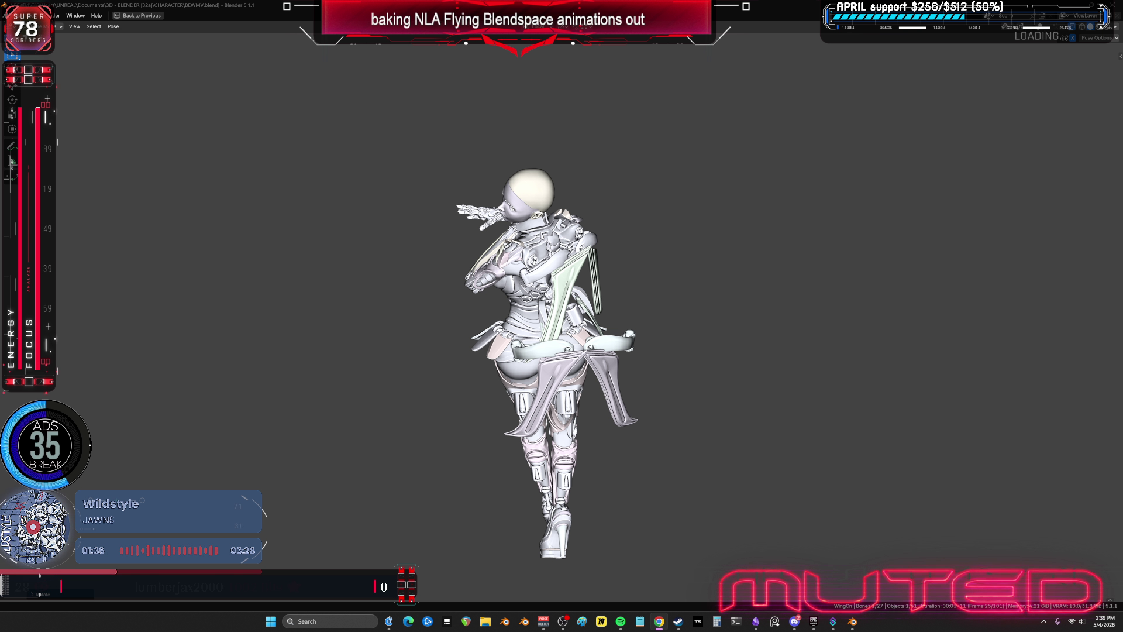
# - Key the rotation of wing_b_L001 and wing_d_L001, then restore the multi-editor layout
pyautogui.moveTo(780, 316)
pyautogui.mouseDown(button='middle')
pyautogui.moveTo(676, 305)
pyautogui.moveTo(714, 275)
pyautogui.moveTo(630, 298)
pyautogui.moveTo(536, 296)
pyautogui.moveTo(679, 405)
pyautogui.moveTo(877, 397)
pyautogui.moveTo(819, 427)
pyautogui.mouseUp(button='middle')
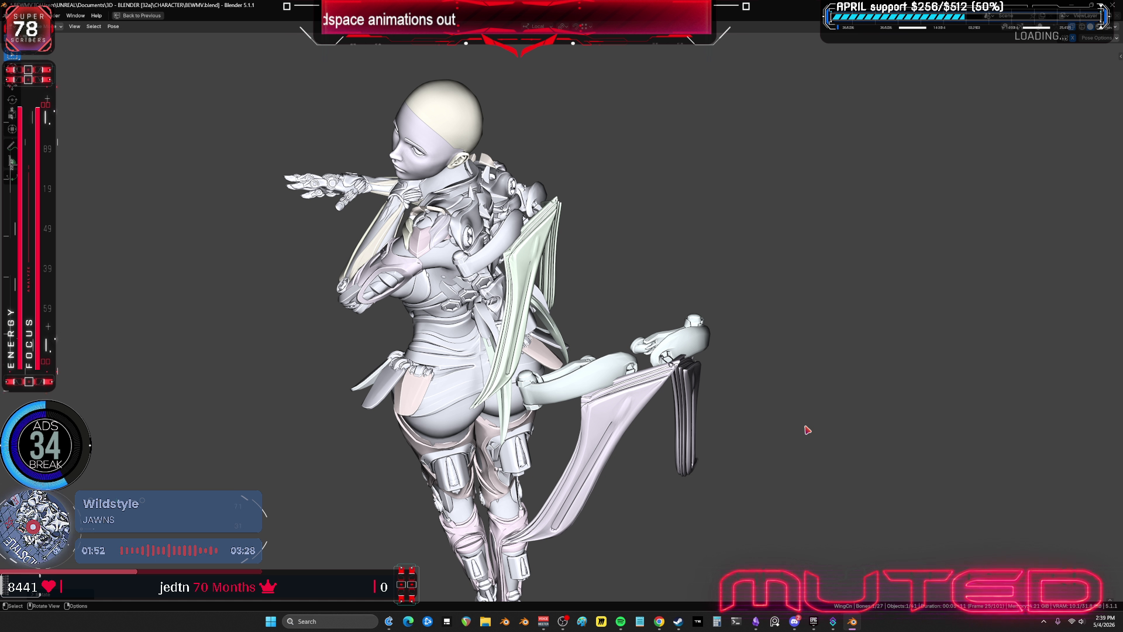
pyautogui.moveTo(590, 303)
pyautogui.mouseDown(button='middle')
pyautogui.moveTo(576, 316)
pyautogui.moveTo(632, 317)
pyautogui.moveTo(583, 317)
pyautogui.moveTo(665, 410)
pyautogui.moveTo(700, 395)
pyautogui.moveTo(719, 333)
pyautogui.moveTo(694, 295)
pyautogui.mouseUp(button='middle')
pyautogui.hotkey('shift', 'alt', 'z')
pyautogui.hotkey('shift', ']')
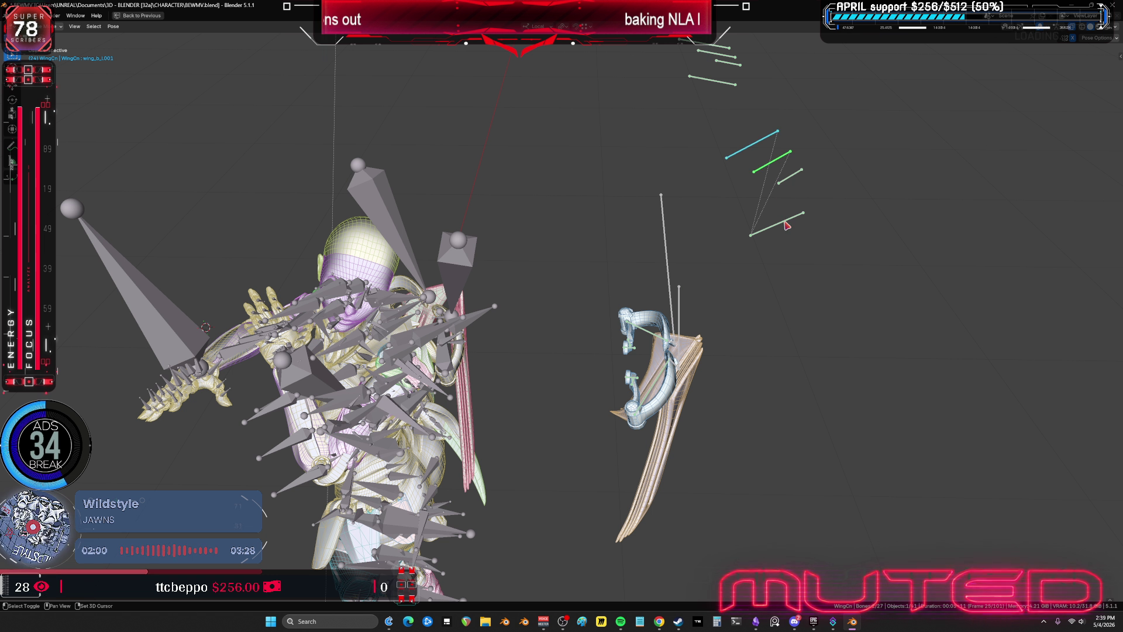
pyautogui.hotkey('shift', ']')
pyautogui.moveTo(799, 134)
pyautogui.mouseDown(button='middle')
pyautogui.moveTo(784, 203)
pyautogui.moveTo(736, 204)
pyautogui.mouseUp(button='middle')
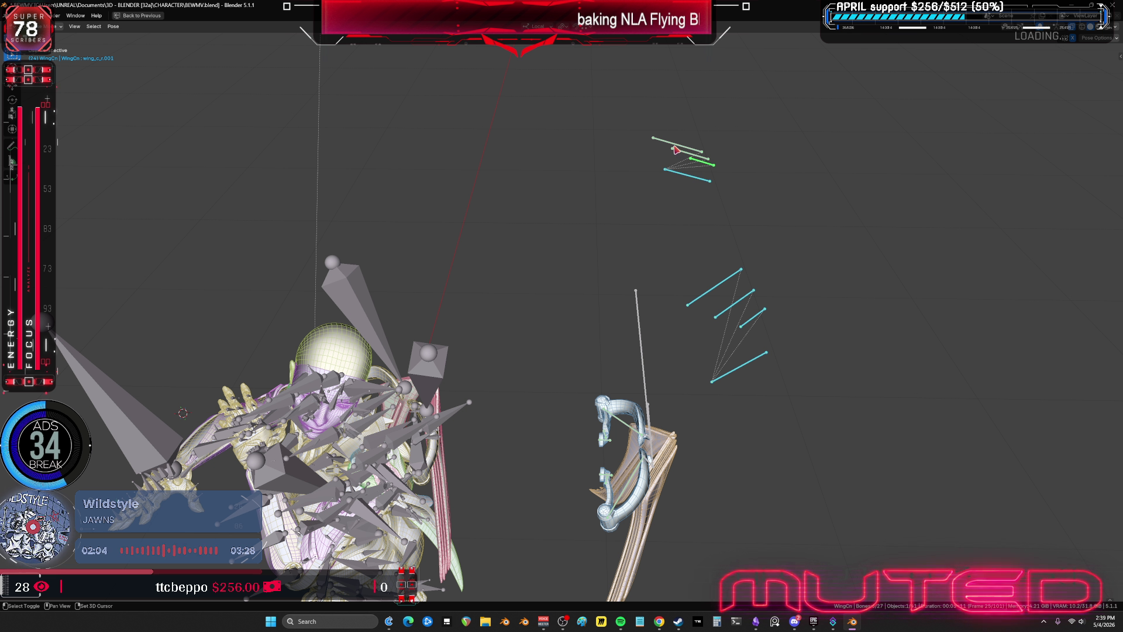
pyautogui.rightClick(644, 414)
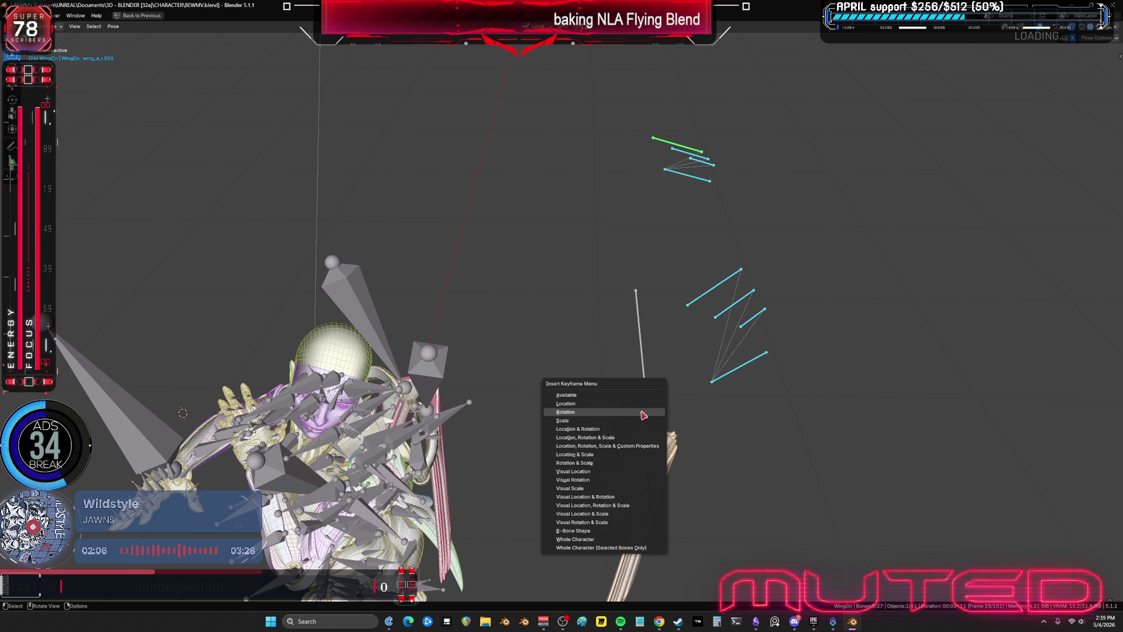
pyautogui.hotkey('ctrl', 'space')
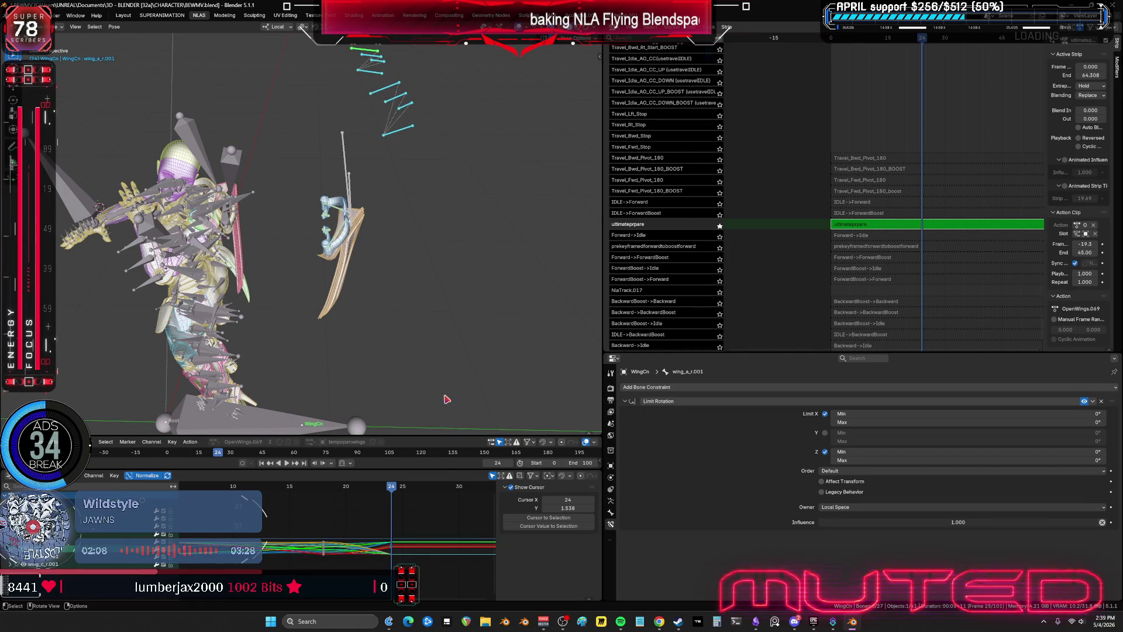
# - Scrub back to frame 17 and watch the wing motion full-screen from several angles
pyautogui.moveTo(391, 486); pyautogui.dragTo(199, 486)
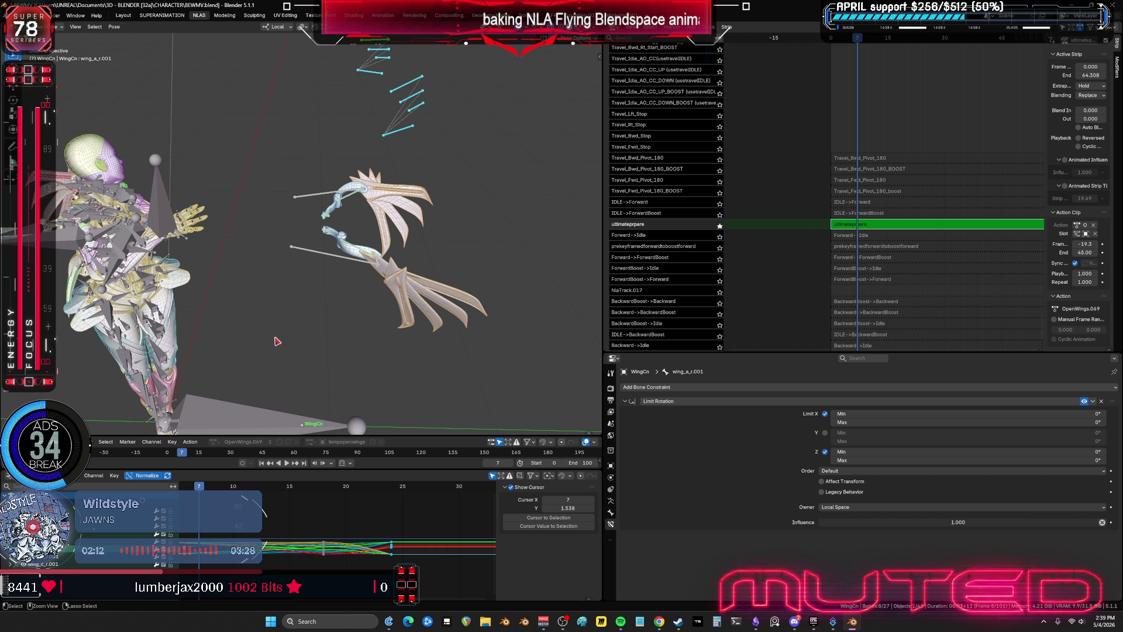
pyautogui.hotkey('ctrl', 'alt', 'space')
pyautogui.moveTo(277, 341)
pyautogui.mouseDown(button='middle')
pyautogui.moveTo(389, 358)
pyautogui.moveTo(577, 316)
pyautogui.moveTo(620, 337)
pyautogui.mouseUp(button='middle')
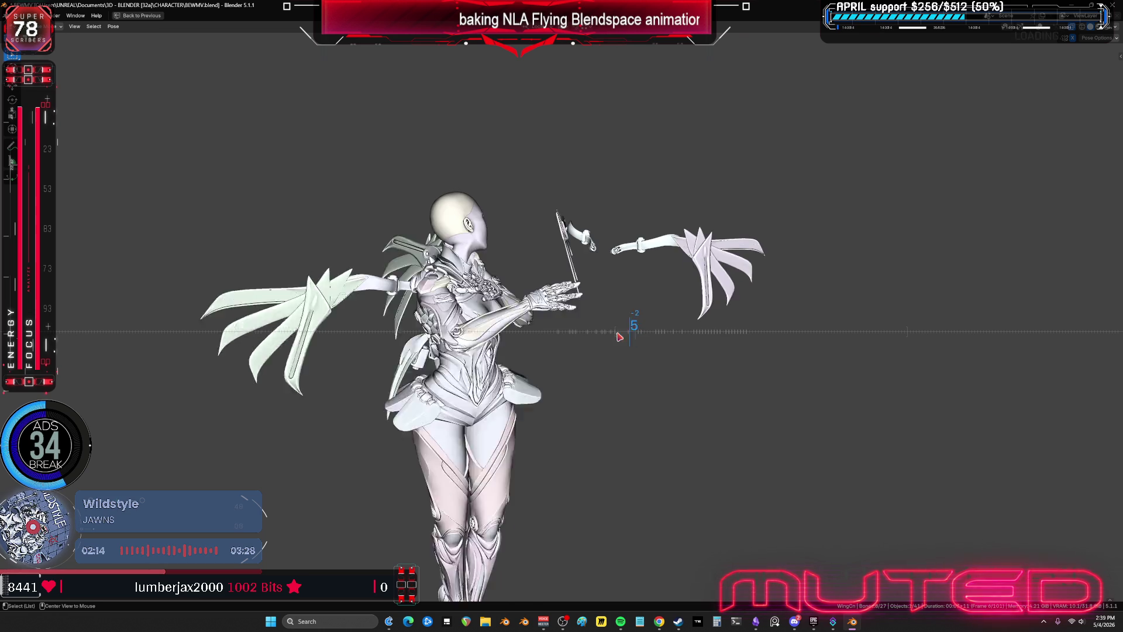
pyautogui.moveTo(620, 336)
pyautogui.mouseDown()
pyautogui.moveTo(639, 325)
pyautogui.moveTo(806, 346)
pyautogui.mouseUp()
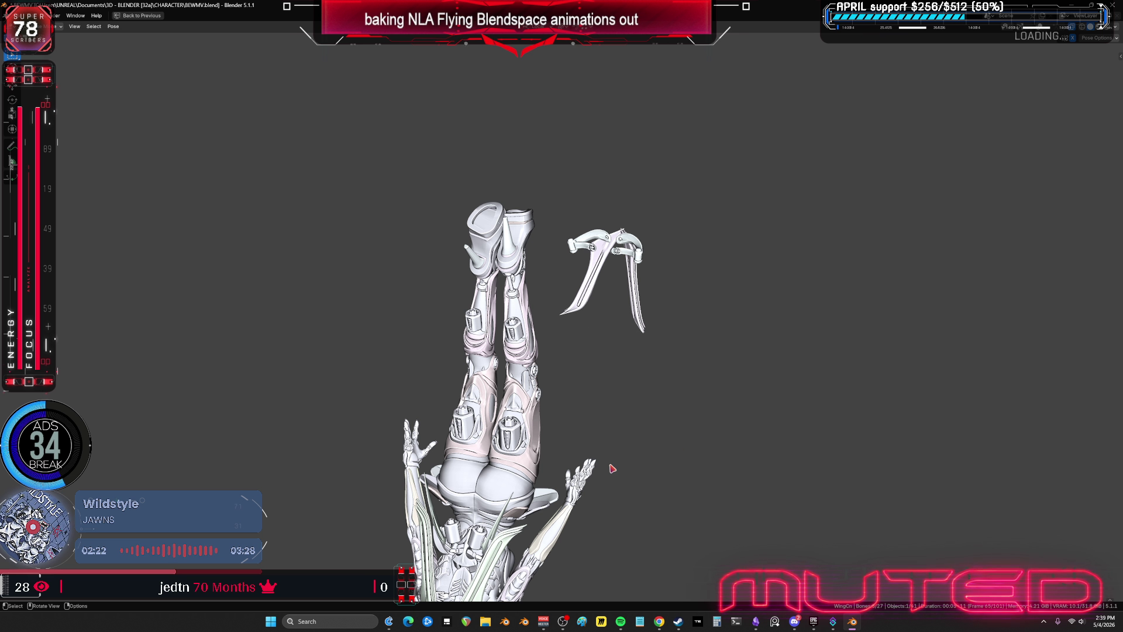
pyautogui.moveTo(659, 261)
pyautogui.mouseDown(button='middle')
pyautogui.moveTo(658, 296)
pyautogui.moveTo(587, 250)
pyautogui.moveTo(622, 196)
pyautogui.moveTo(709, 267)
pyautogui.moveTo(711, 281)
pyautogui.moveTo(685, 294)
pyautogui.mouseUp(button='middle')
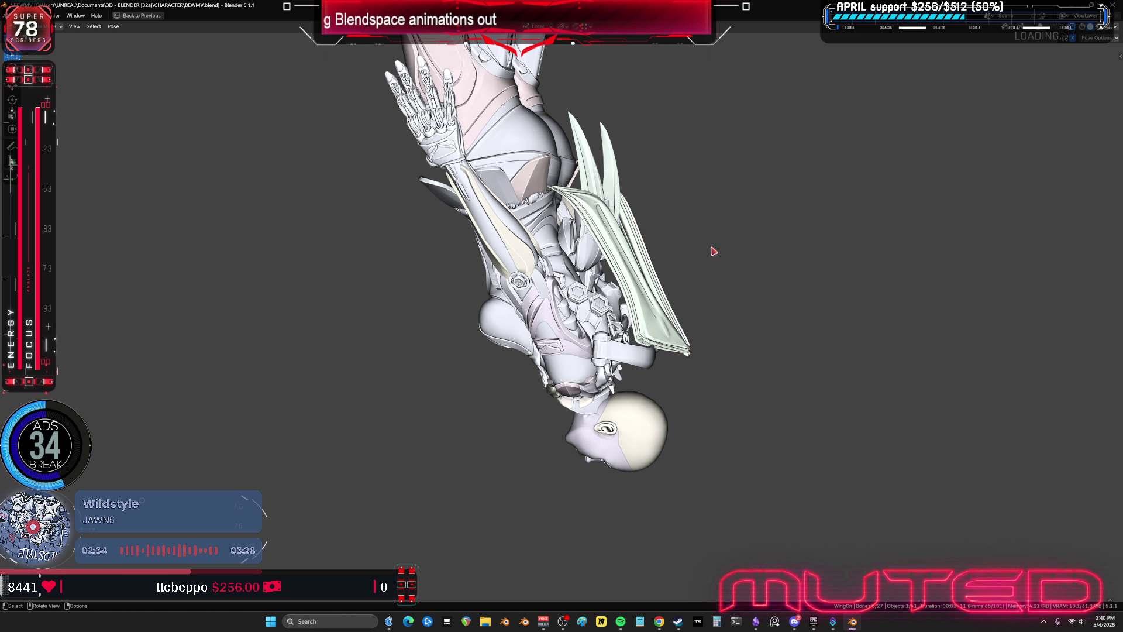
pyautogui.moveTo(759, 245)
pyautogui.mouseDown(button='middle')
pyautogui.moveTo(545, 258)
pyautogui.moveTo(637, 232)
pyautogui.moveTo(624, 224)
pyautogui.mouseUp(button='middle')
# - Restore the layout and expand the Graph Editor to fill the window
pyautogui.hotkey('ctrl', 'space')
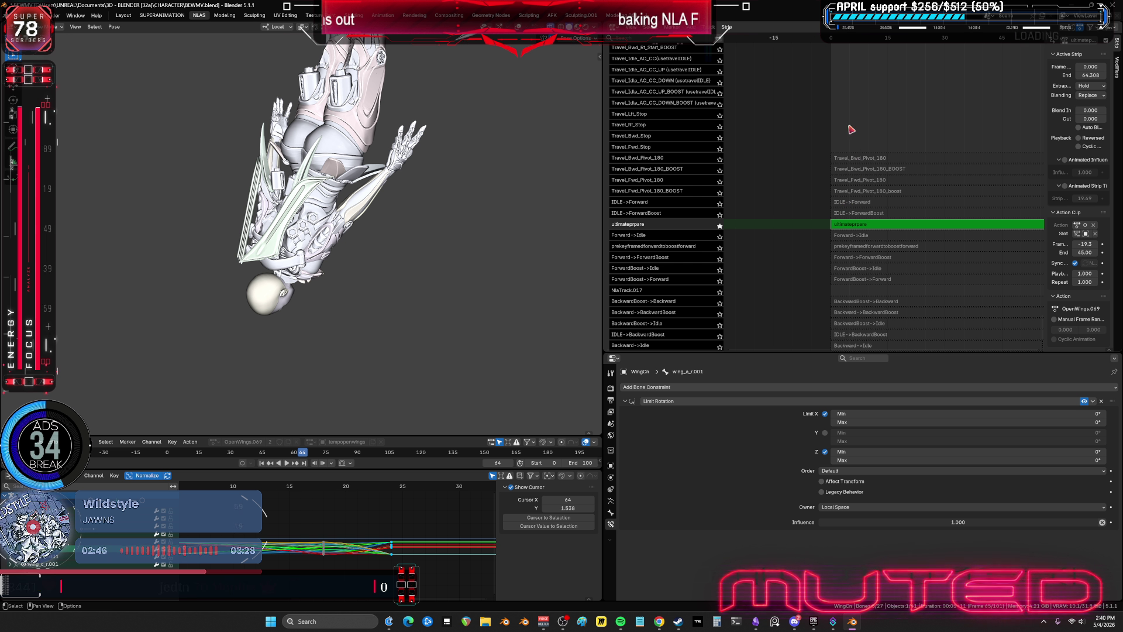
pyautogui.hotkey('ctrl', 'space')
pyautogui.scroll(-2, 511, 406)
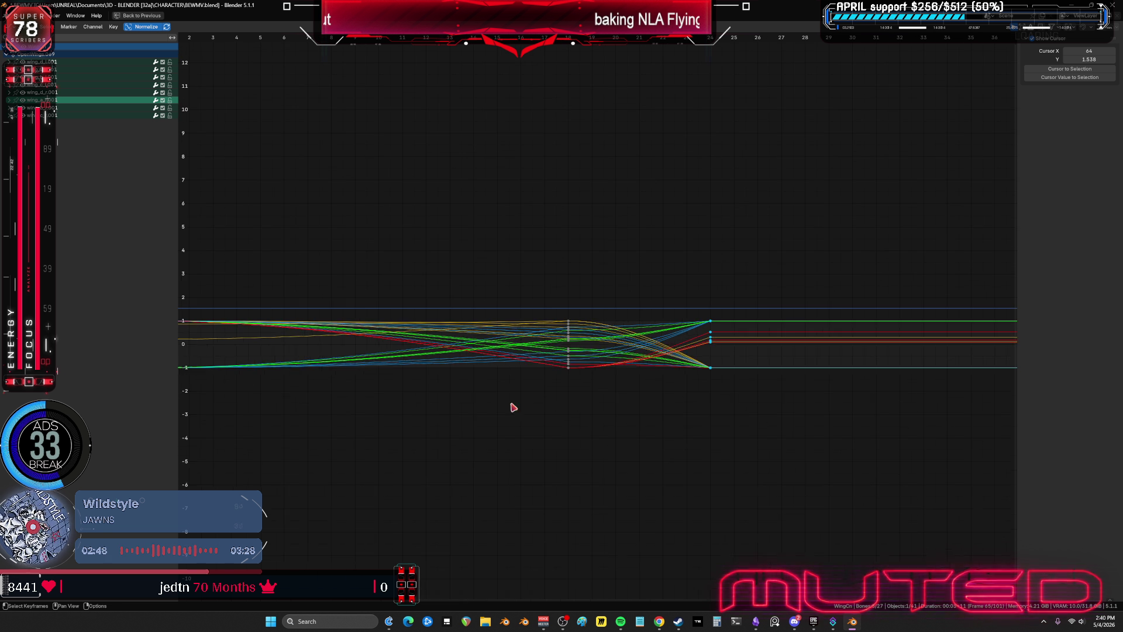
pyautogui.hotkey('ctrl', 'space')
pyautogui.scroll(-2, 296, 547)
pyautogui.moveTo(362, 487); pyautogui.dragTo(287, 489)
pyautogui.moveTo(365, 206); pyautogui.dragTo(263, 219, button='middle')
pyautogui.hotkey('ctrl', 'space')
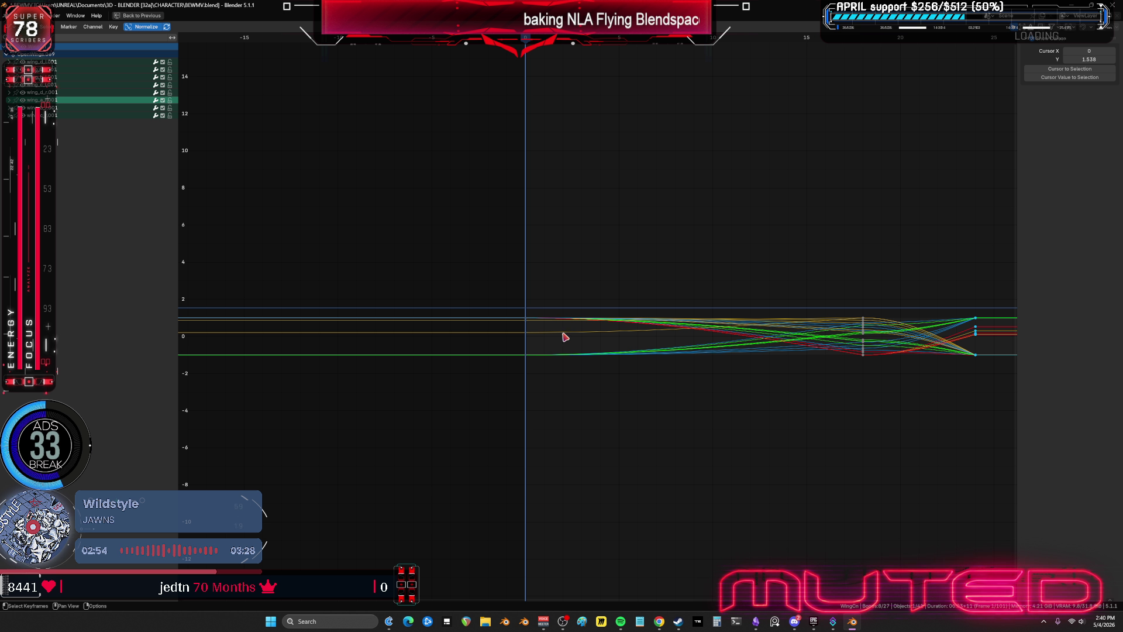
pyautogui.hotkey('ctrl', 'space')
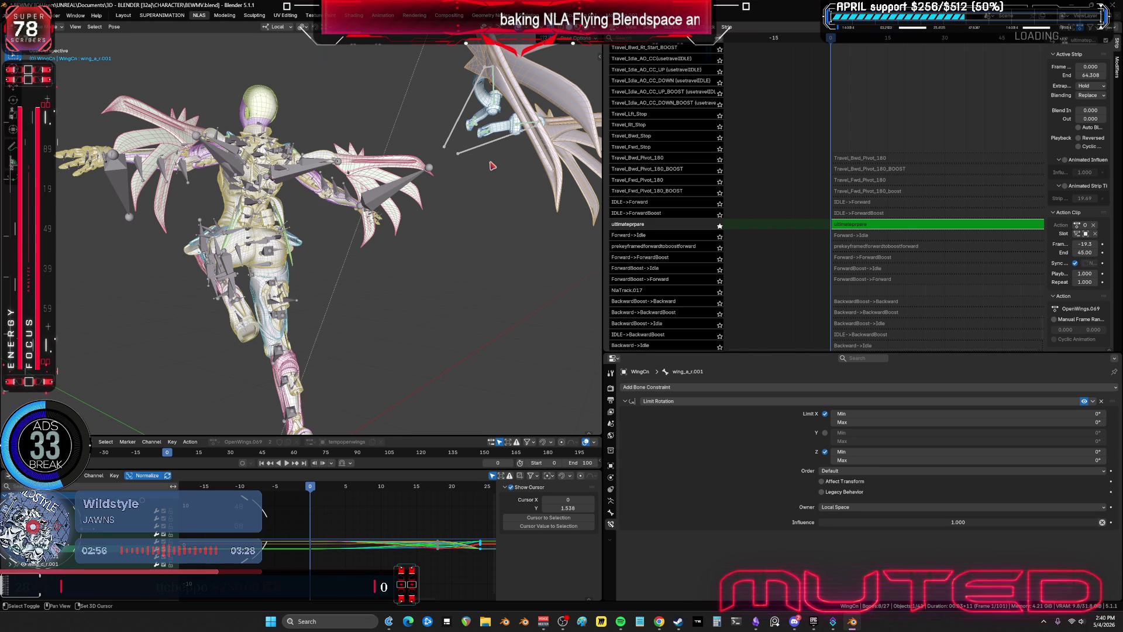
pyautogui.hotkey('ctrl', 'space')
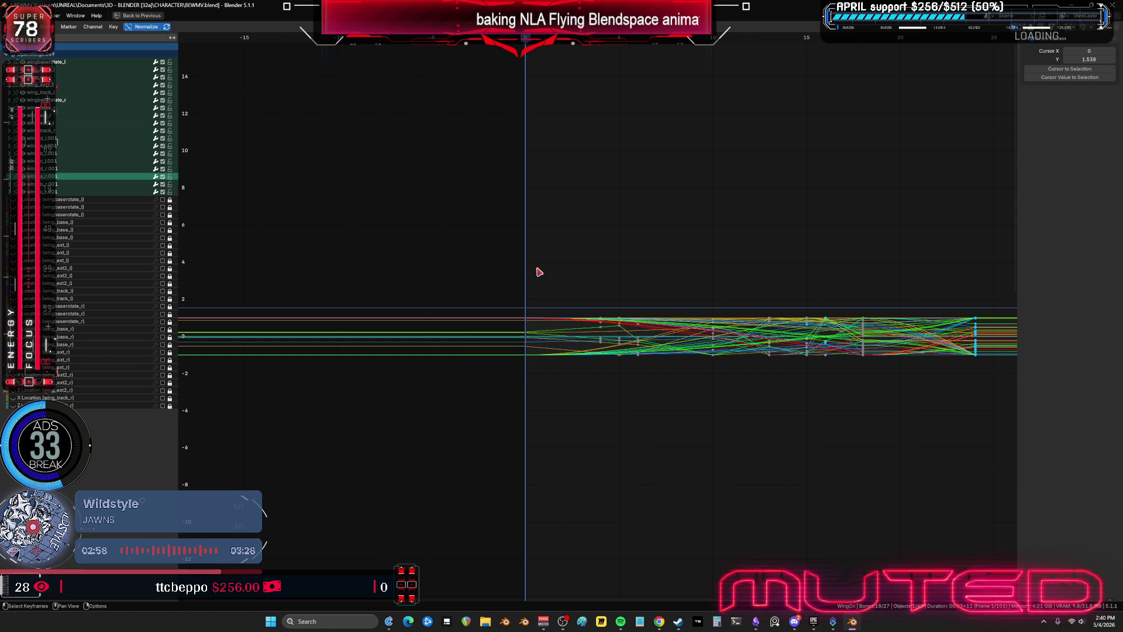
pyautogui.moveTo(550, 255); pyautogui.dragTo(505, 403)
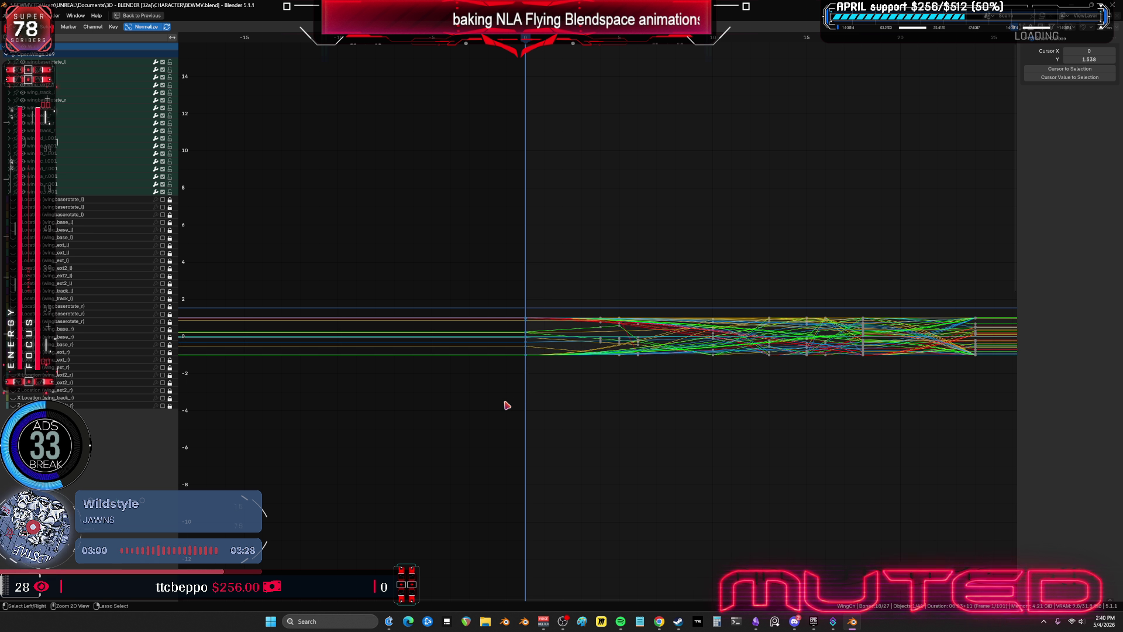
pyautogui.scroll(-2, 895, 272)
pyautogui.moveTo(895, 272); pyautogui.dragTo(675, 273, button='middle')
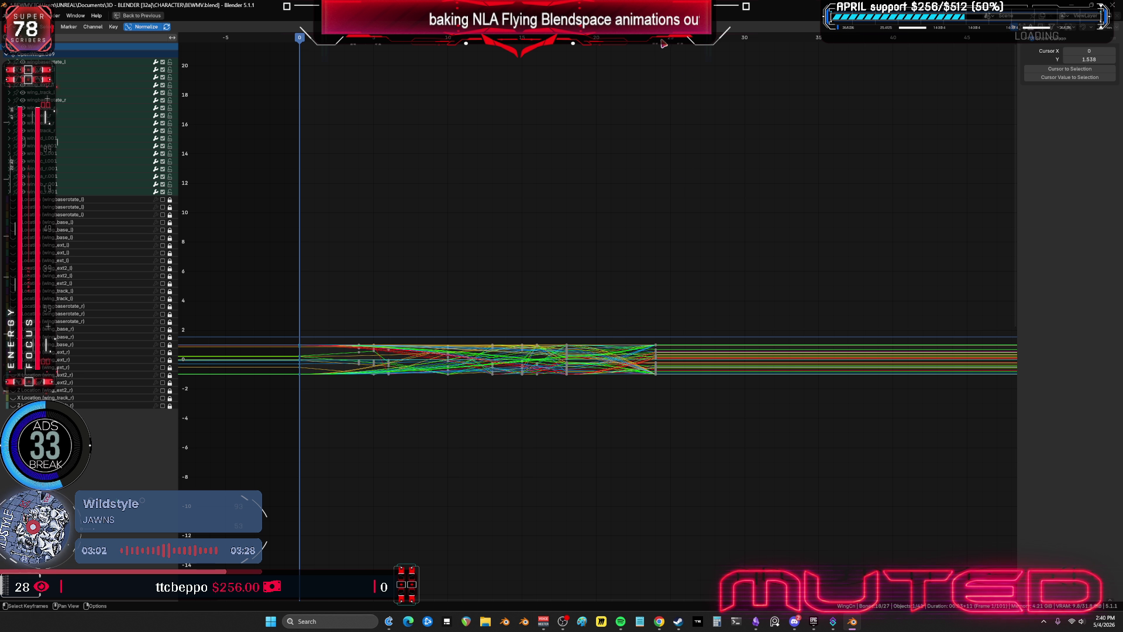
pyautogui.moveTo(661, 43); pyautogui.dragTo(745, 54)
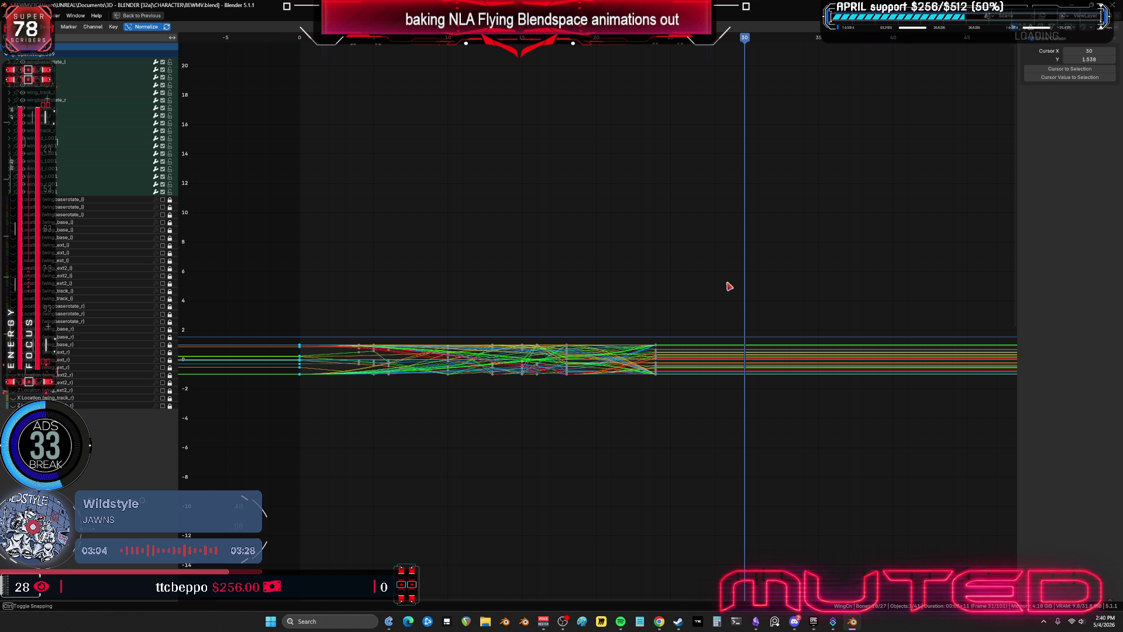
pyautogui.hotkey('ctrl', 'space')
pyautogui.moveTo(409, 275); pyautogui.dragTo(462, 296, button='middle')
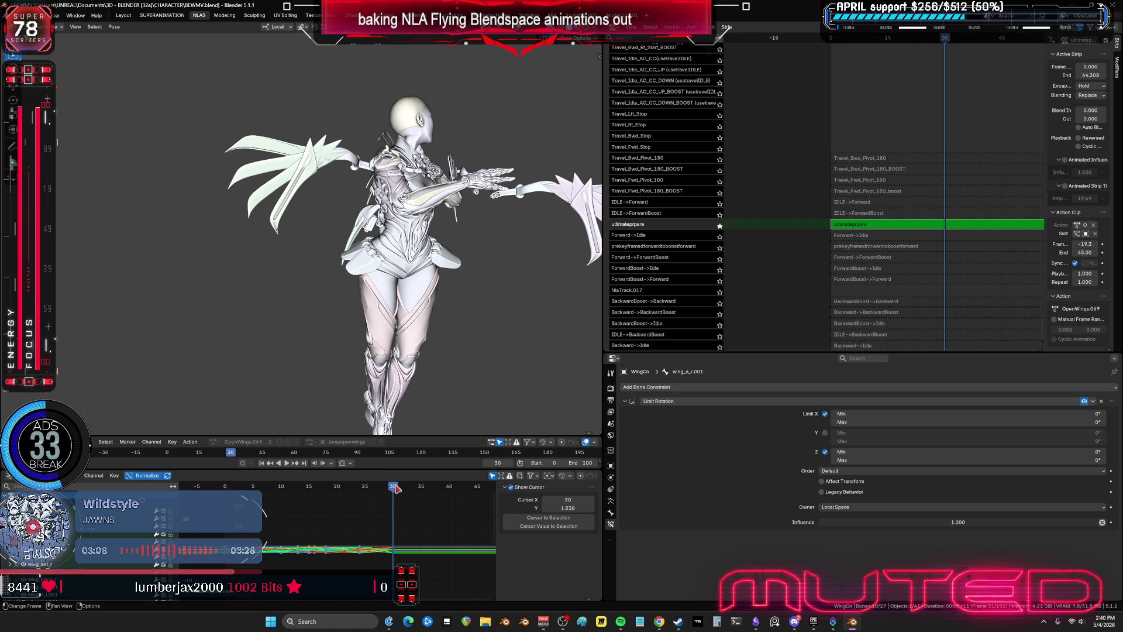
pyautogui.moveTo(396, 487)
pyautogui.mouseDown()
pyautogui.moveTo(277, 501)
pyautogui.moveTo(385, 506)
pyautogui.mouseUp()
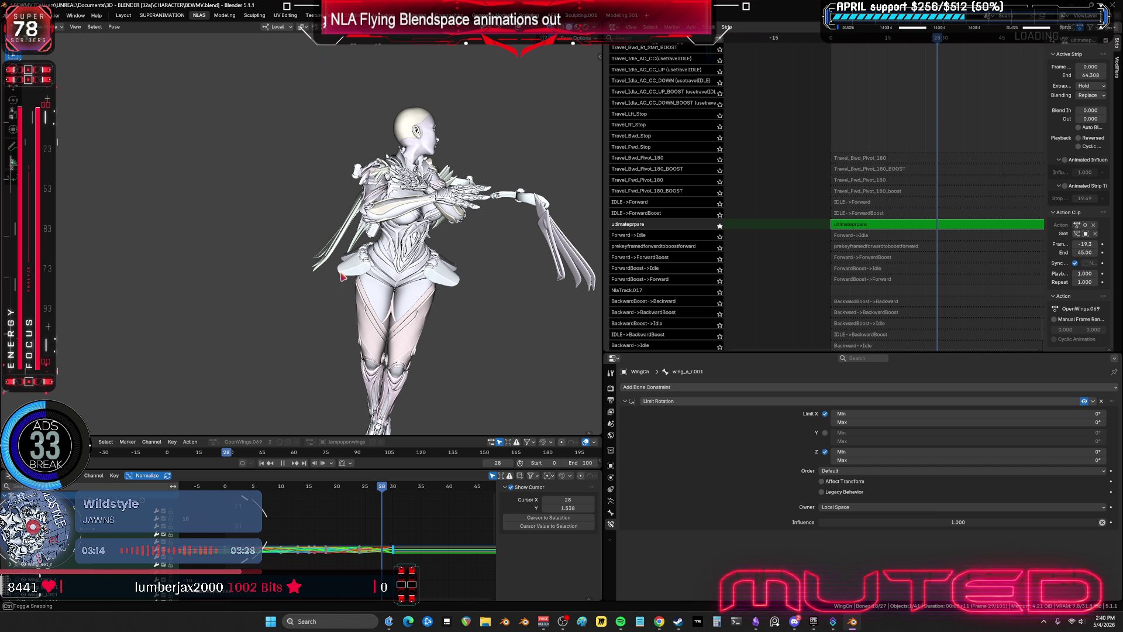
pyautogui.hotkey('ctrl', 'space')
pyautogui.moveTo(346, 274)
pyautogui.mouseDown(button='middle')
pyautogui.moveTo(499, 195)
pyautogui.moveTo(431, 343)
pyautogui.mouseUp(button='middle')
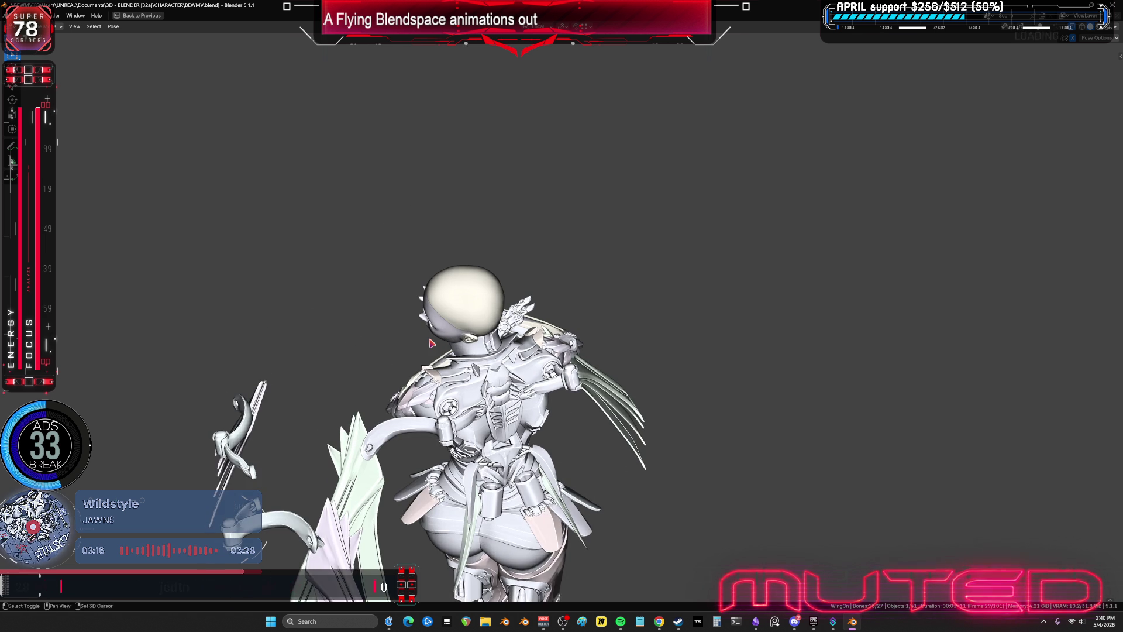
pyautogui.keyDown('alt'); pyautogui.scroll(5, 432, 344); pyautogui.keyUp('alt')
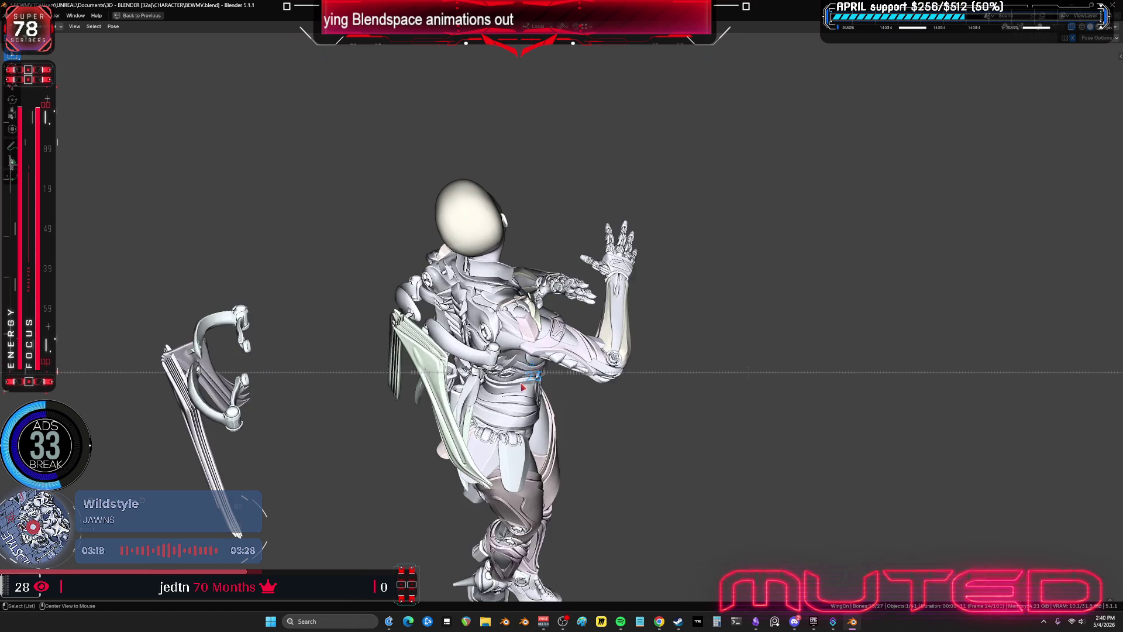
pyautogui.keyDown('alt'); pyautogui.scroll(-18, 522, 386); pyautogui.keyUp('alt')
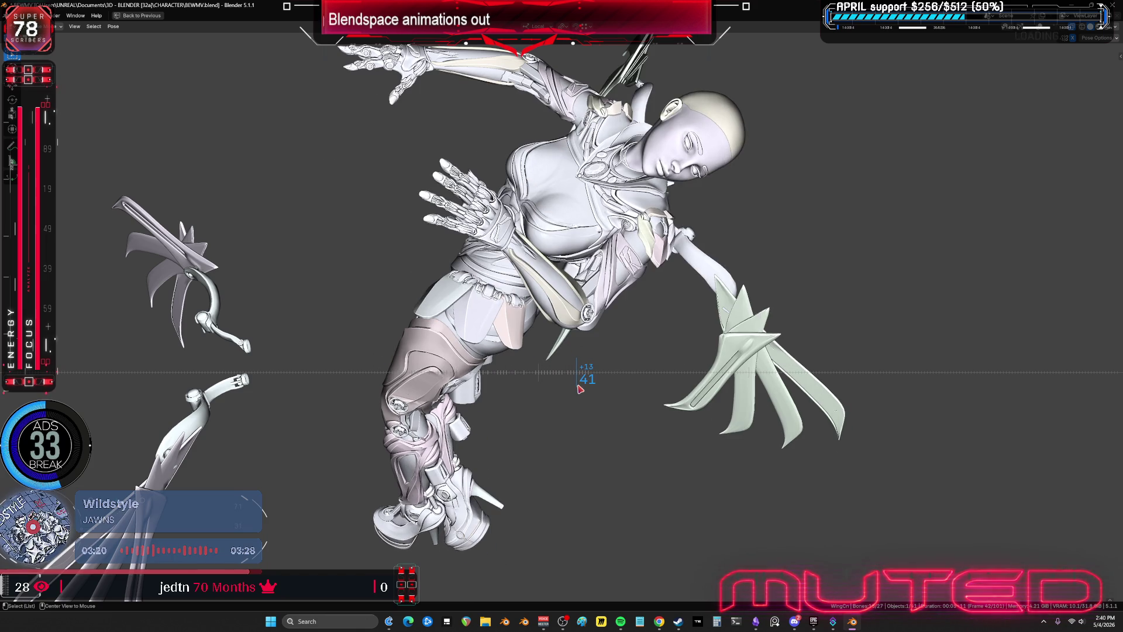
pyautogui.hotkey('ctrl', 'space')
pyautogui.hotkey('ctrl', 'space')
pyautogui.scroll(-2, 867, 388)
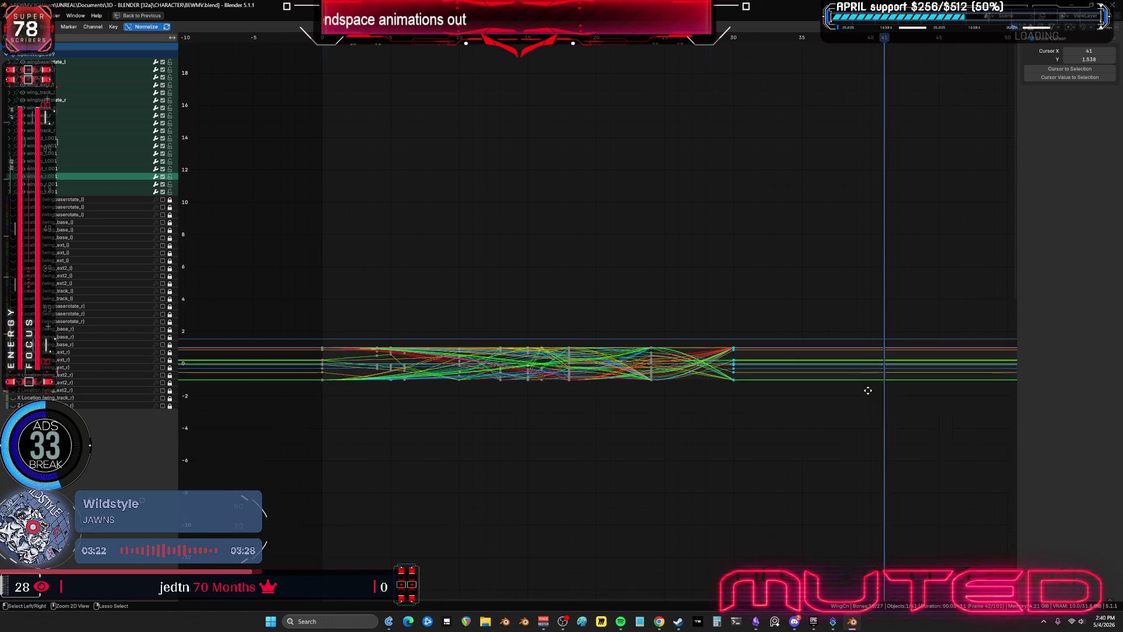
# - Move the last column of keyframes 15 frames later along X to frame 45
pyautogui.moveTo(793, 452); pyautogui.dragTo(711, 356)
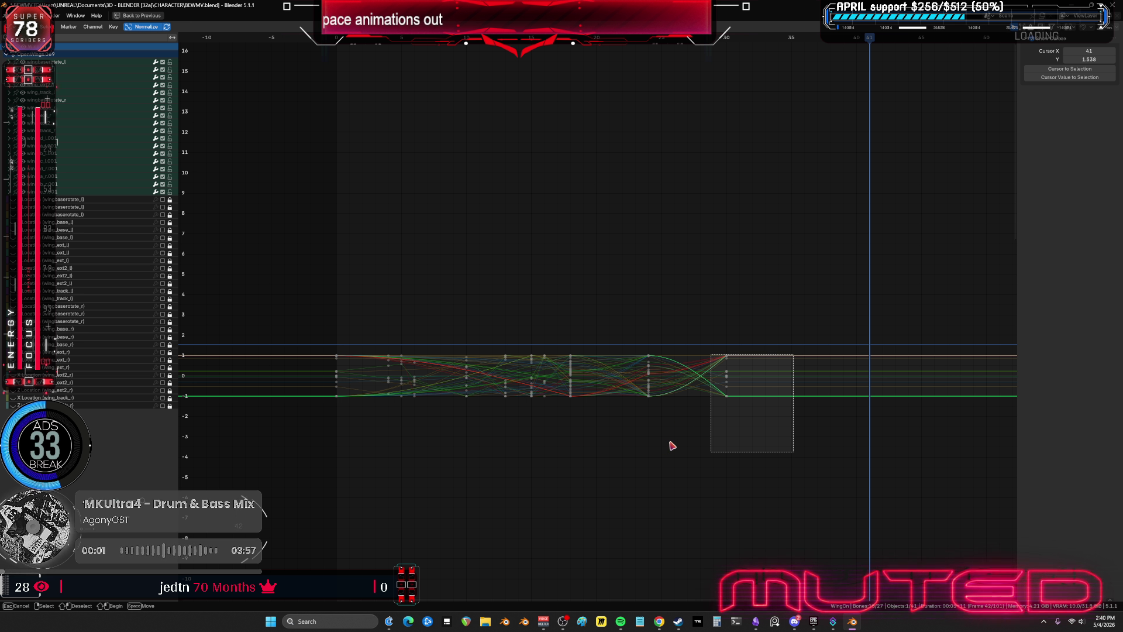
pyautogui.moveTo(672, 445); pyautogui.dragTo(659, 405)
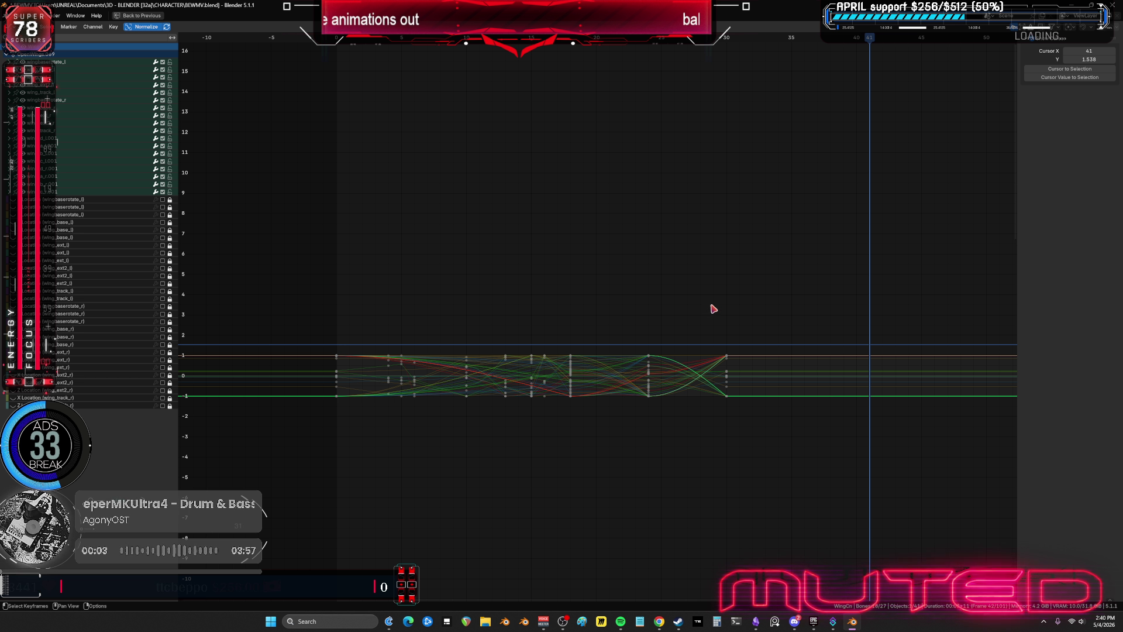
pyautogui.moveTo(757, 313); pyautogui.dragTo(717, 439)
pyautogui.write('gx')
pyautogui.write('15')
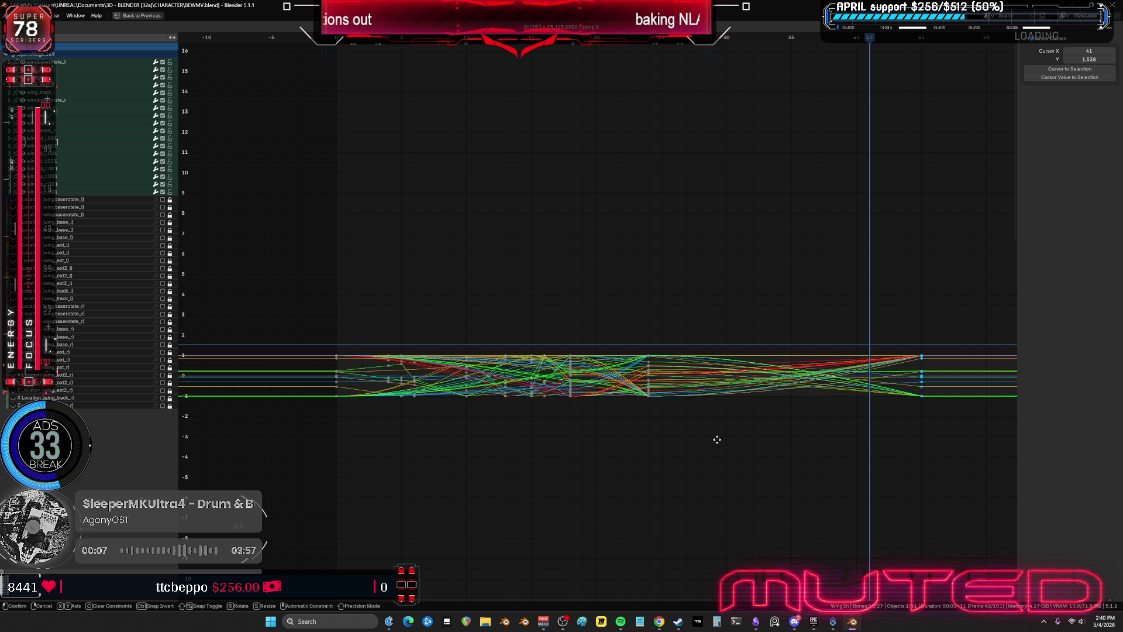
pyautogui.press('Return')
# - Paste the copied keyframes at frame 40 in place of the middle column
pyautogui.moveTo(702, 440); pyautogui.dragTo(651, 293)
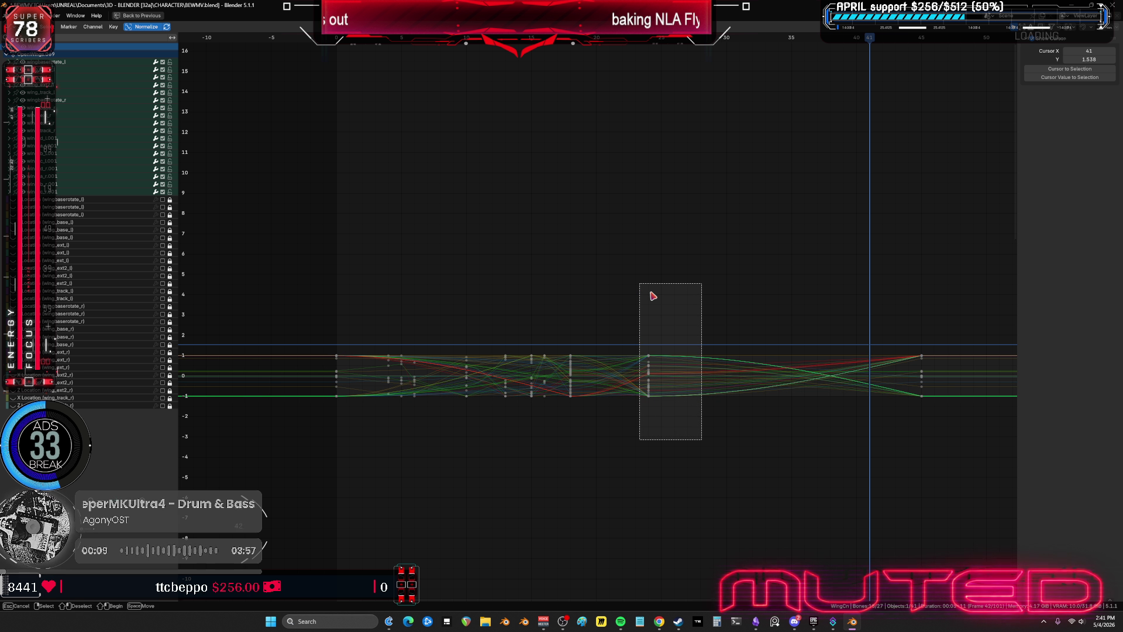
pyautogui.moveTo(738, 286); pyautogui.dragTo(736, 283)
pyautogui.moveTo(862, 39); pyautogui.dragTo(862, 41)
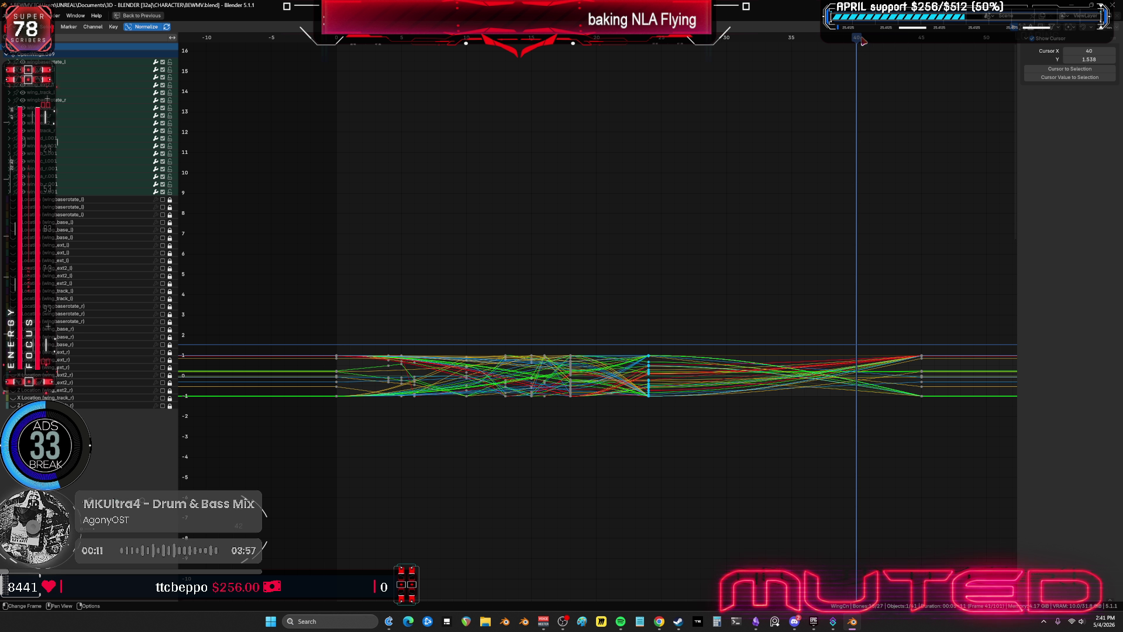
pyautogui.hotkey('ctrl', 'v')
pyautogui.hotkey('ctrl', 'space')
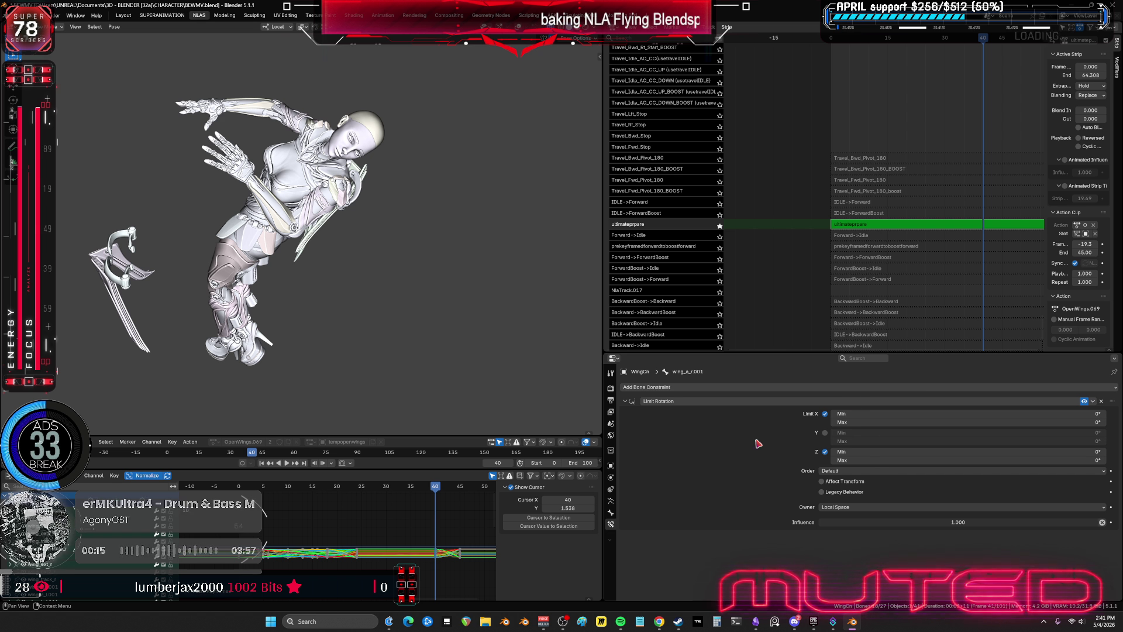
pyautogui.hotkey('ctrl', 'space')
# - Drag the keyframes at frame 45 to a later position in the timeline
pyautogui.moveTo(1003, 464); pyautogui.dragTo(842, 316)
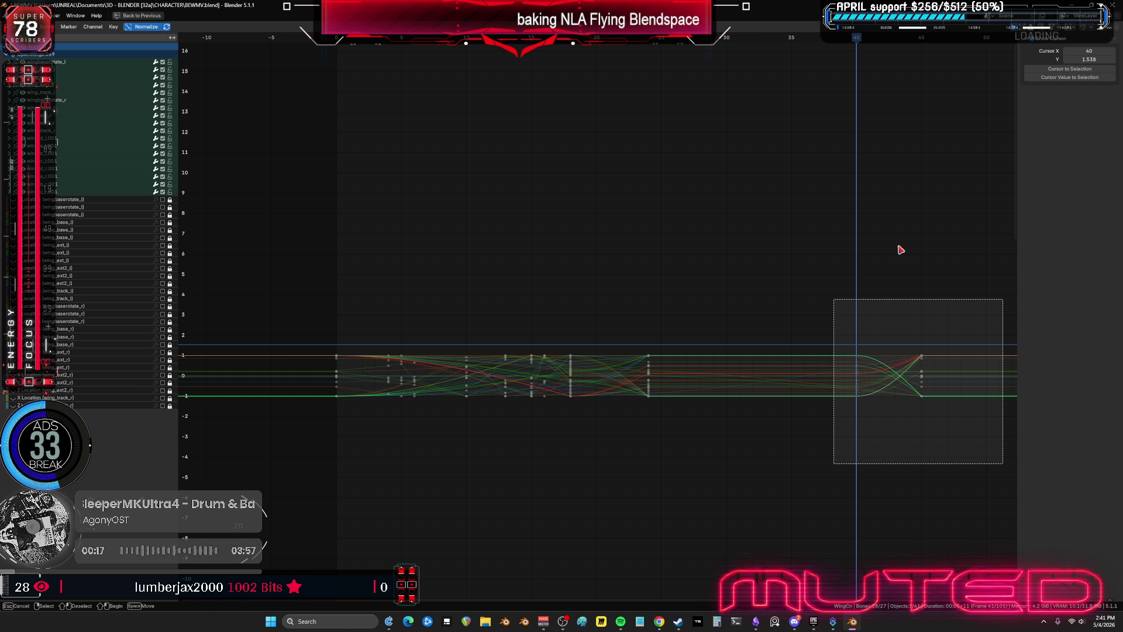
pyautogui.moveTo(935, 238); pyautogui.dragTo(661, 231, button='middle')
pyautogui.press('g')
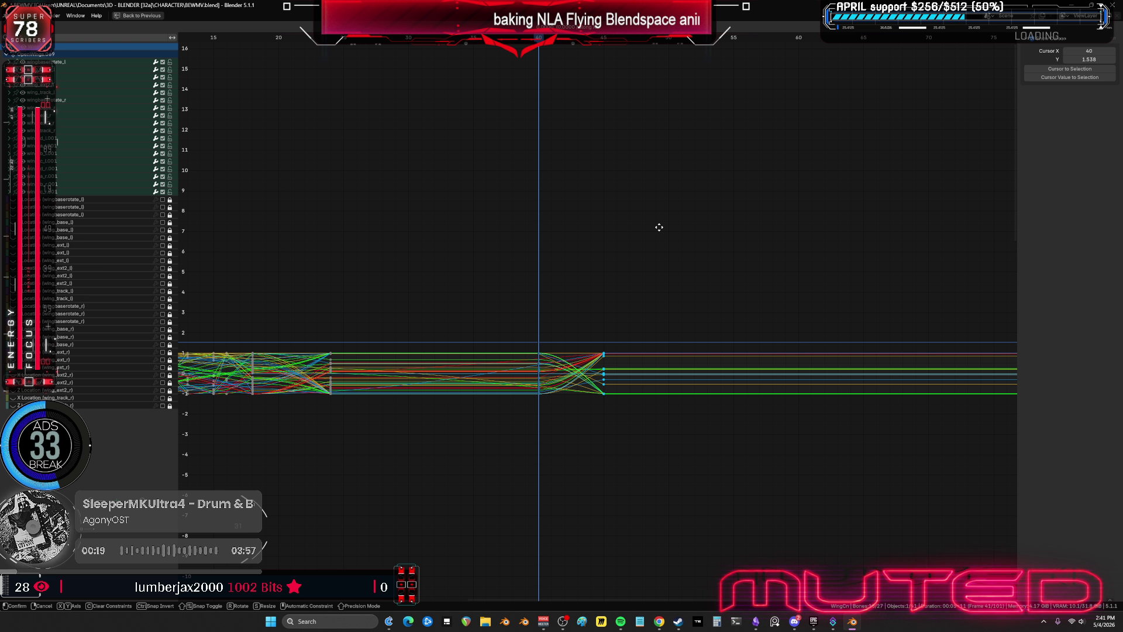
pyautogui.click(659, 230)
pyautogui.hotkey('ctrl', 'space')
pyautogui.keyDown('alt'); pyautogui.scroll(-8, 337, 321); pyautogui.keyUp('alt')
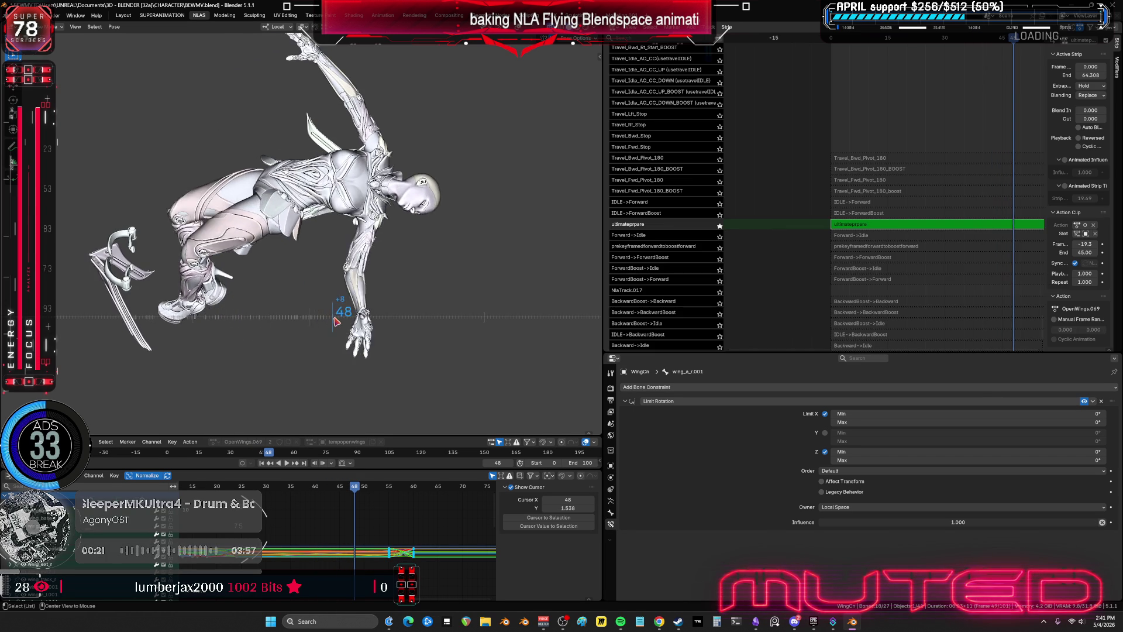
pyautogui.keyDown('alt'); pyautogui.scroll(-10, 351, 321); pyautogui.keyUp('alt')
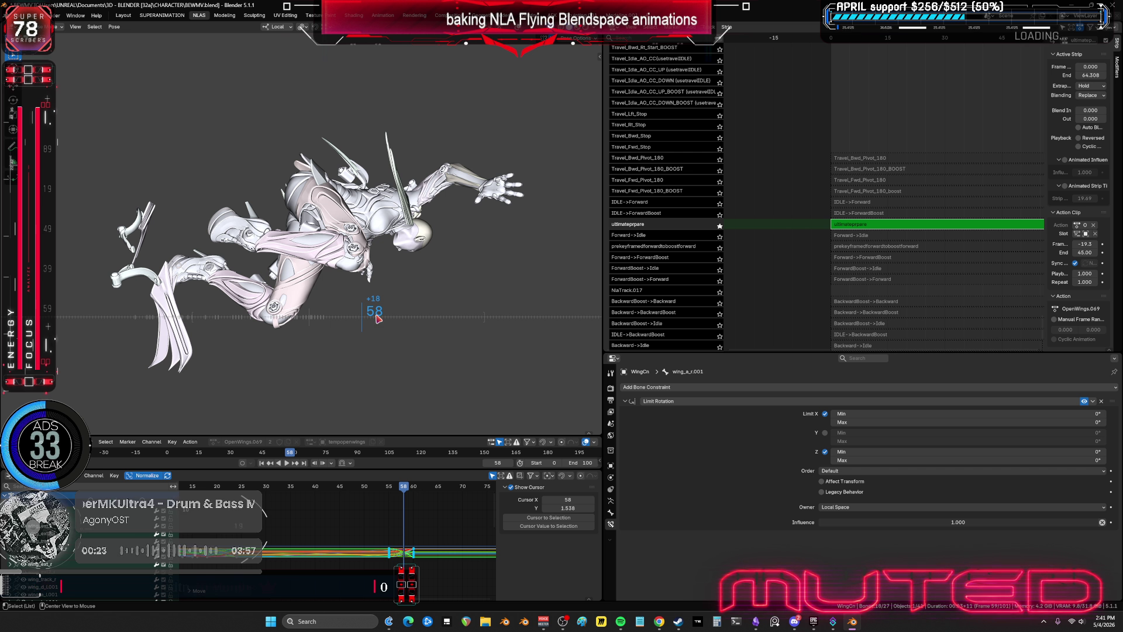
pyautogui.keyDown('alt'); pyautogui.scroll(-9, 377, 318); pyautogui.keyUp('alt')
pyautogui.hotkey('ctrl', 'space')
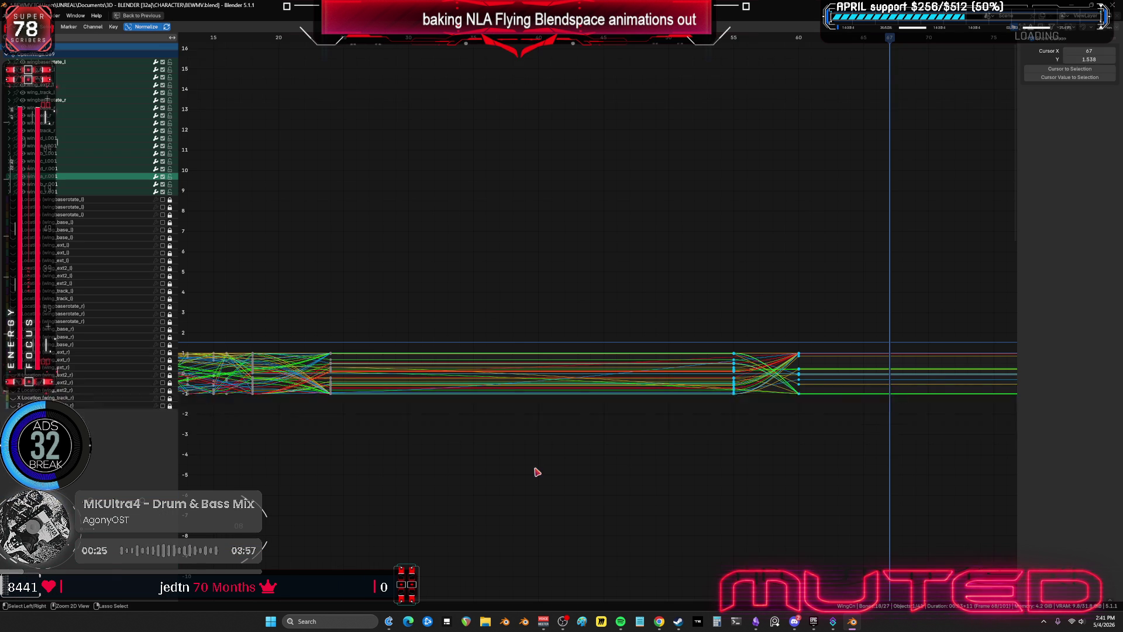
# - Shift the wing-opening keyframes 15 frames later, then 2 back, for a net 13
pyautogui.moveTo(889, 385); pyautogui.dragTo(787, 402, button='middle')
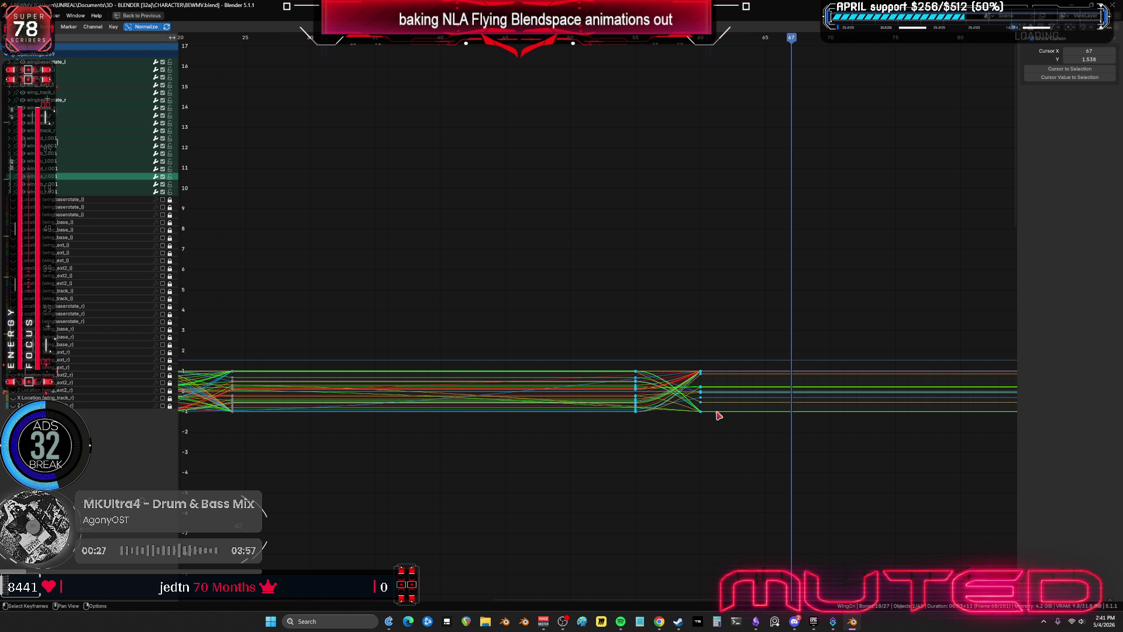
pyautogui.moveTo(757, 468)
pyautogui.mouseDown()
pyautogui.moveTo(608, 321)
pyautogui.moveTo(617, 313)
pyautogui.mouseUp()
pyautogui.write('g10')
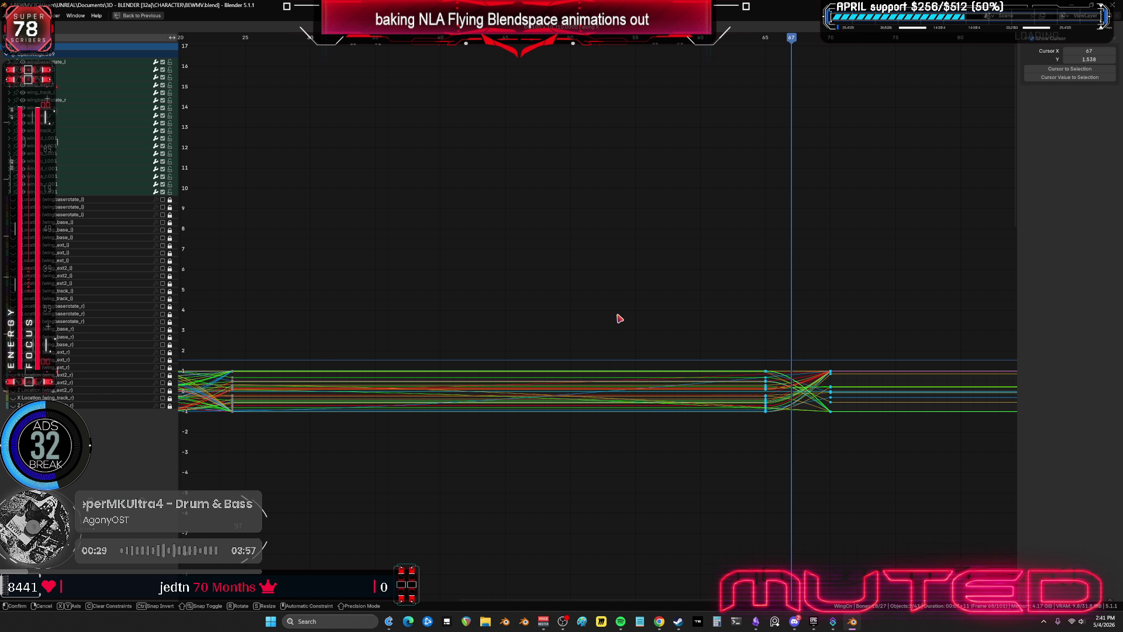
pyautogui.press('BackSpace')
pyautogui.write('5')
pyautogui.press('Return')
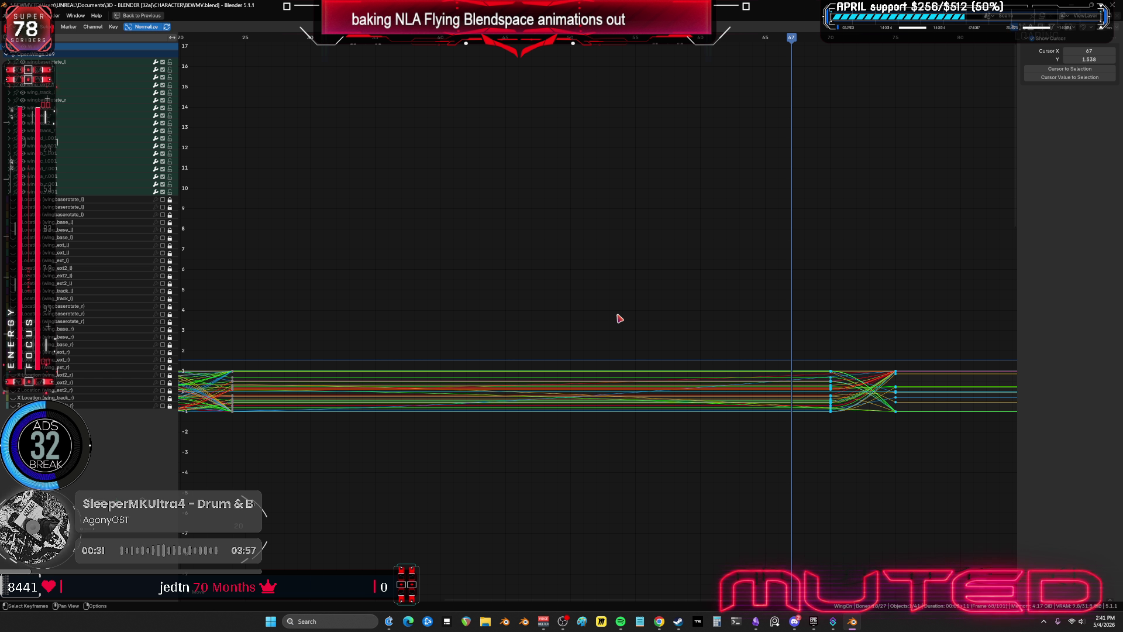
pyautogui.write('g-2')
pyautogui.press('Return')
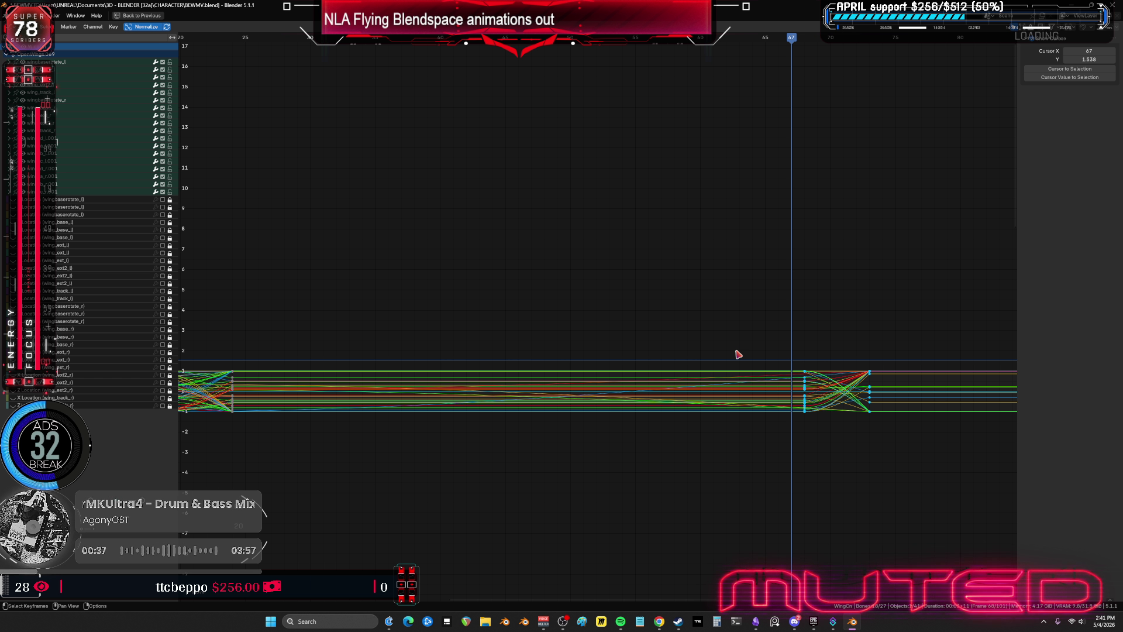
# - Push the transition's closing keyframes 6 frames later along X, to about frame 79
pyautogui.press('KP_Decimal')
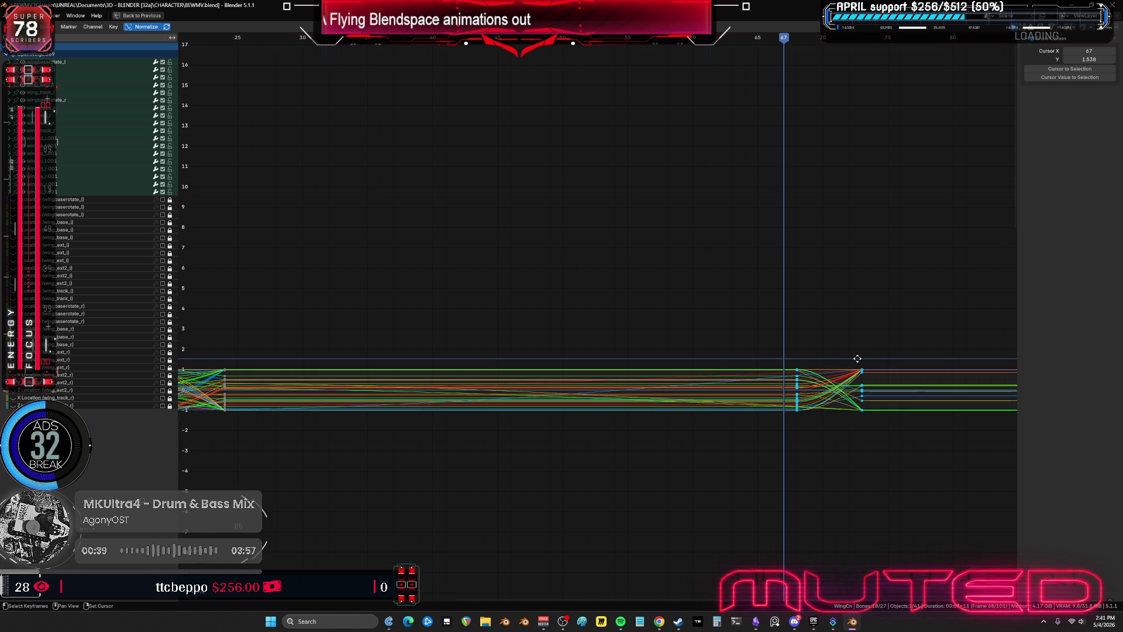
pyautogui.moveTo(723, 437)
pyautogui.mouseDown()
pyautogui.moveTo(692, 381)
pyautogui.moveTo(691, 312)
pyautogui.mouseUp()
pyautogui.write('gx3')
pyautogui.press('BackSpace')
pyautogui.write('6')
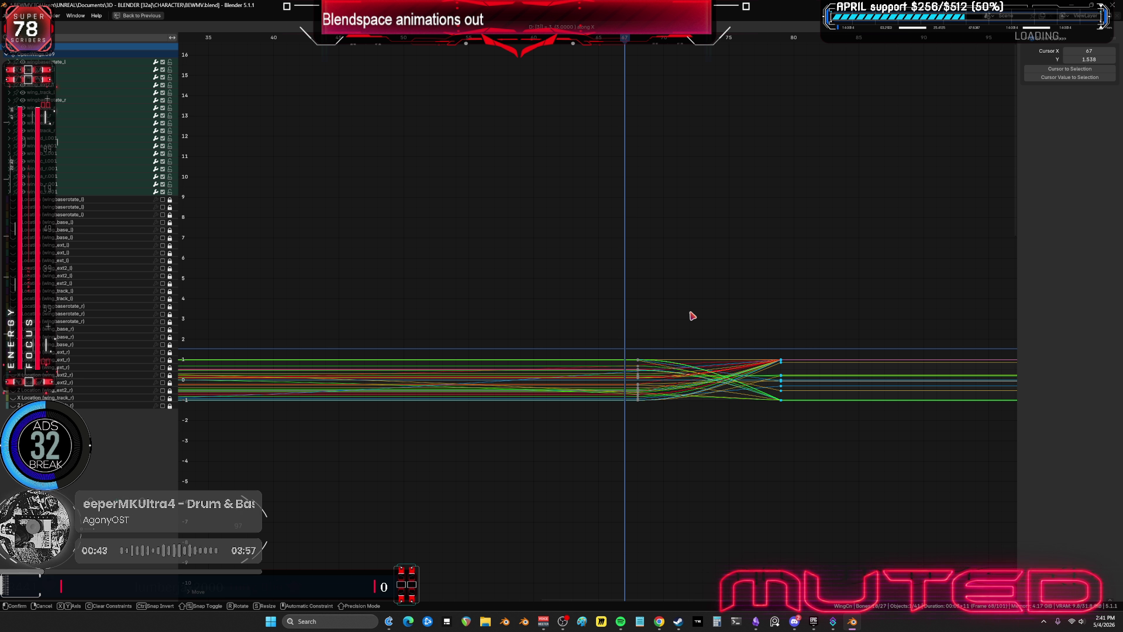
pyautogui.press('Return')
pyautogui.hotkey('ctrl', 'space')
pyautogui.moveTo(471, 334)
pyautogui.mouseDown(button='middle')
pyautogui.moveTo(484, 231)
pyautogui.moveTo(351, 233)
pyautogui.moveTo(465, 278)
pyautogui.mouseUp(button='middle')
pyautogui.hotkey('ctrl', 'space')
# - Scrub frames, show bone overlays, zoom toward the wing, and select the left wing extension bone
pyautogui.keyDown('alt'); pyautogui.scroll(-11, 447, 278); pyautogui.keyUp('alt')
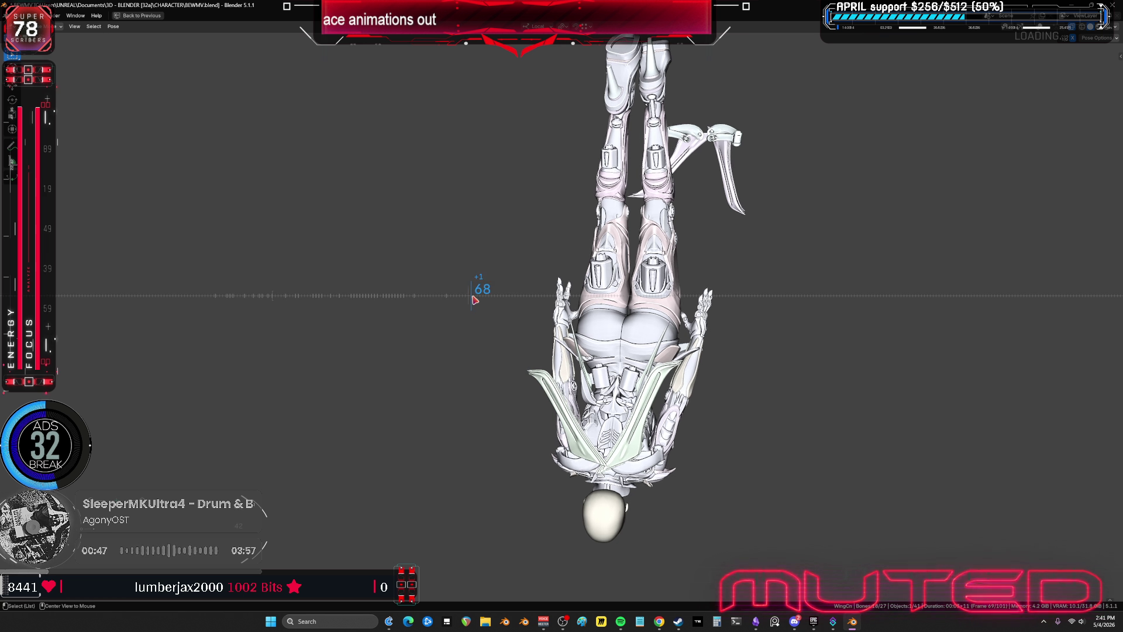
pyautogui.keyDown('alt'); pyautogui.scroll(11, 502, 310); pyautogui.keyUp('alt')
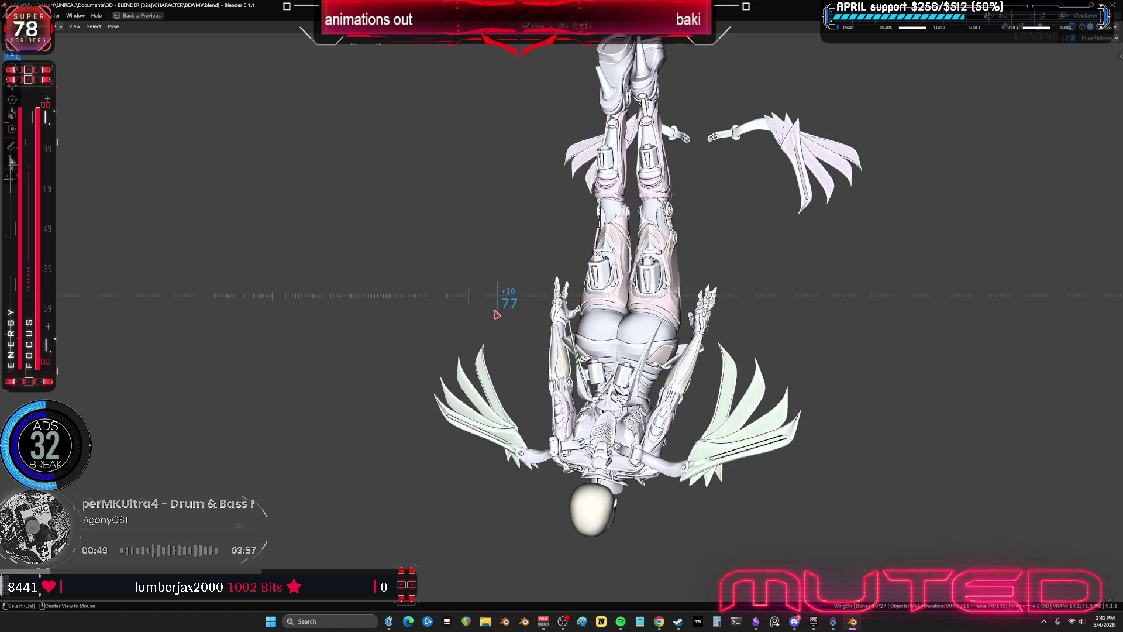
pyautogui.keyDown('alt'); pyautogui.scroll(-4, 476, 317); pyautogui.keyUp('alt')
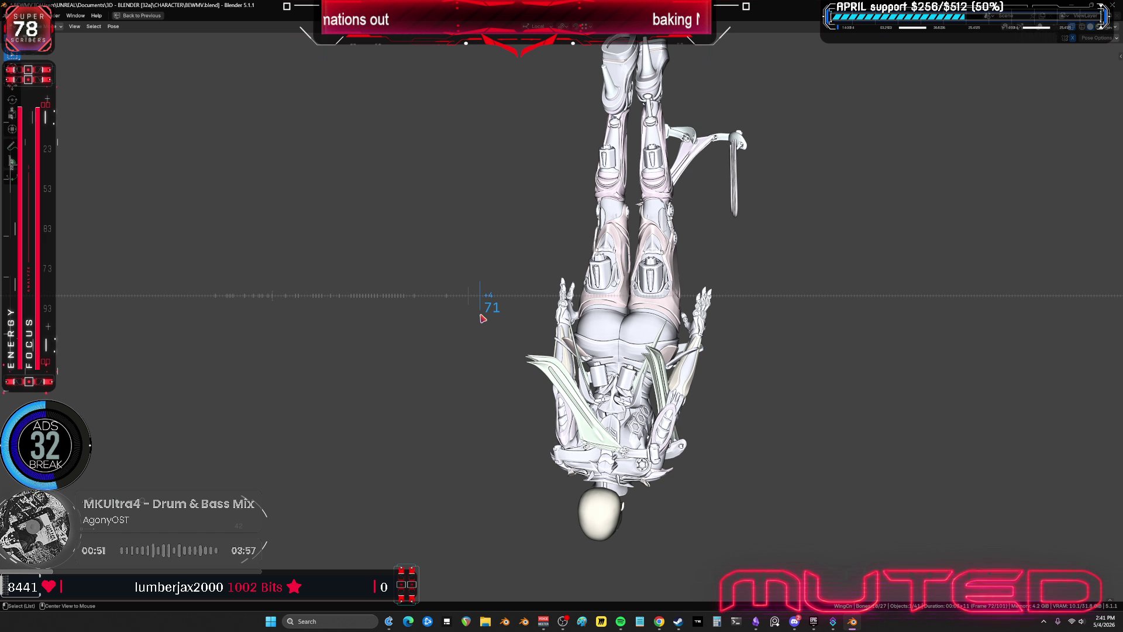
pyautogui.hotkey('shift', 'alt', 'z')
pyautogui.moveTo(722, 369)
pyautogui.mouseDown(button='middle')
pyautogui.moveTo(670, 324)
pyautogui.moveTo(694, 370)
pyautogui.moveTo(650, 371)
pyautogui.moveTo(649, 384)
pyautogui.moveTo(550, 334)
pyautogui.moveTo(614, 409)
pyautogui.moveTo(602, 383)
pyautogui.moveTo(665, 374)
pyautogui.moveTo(543, 537)
pyautogui.mouseUp(button='middle')
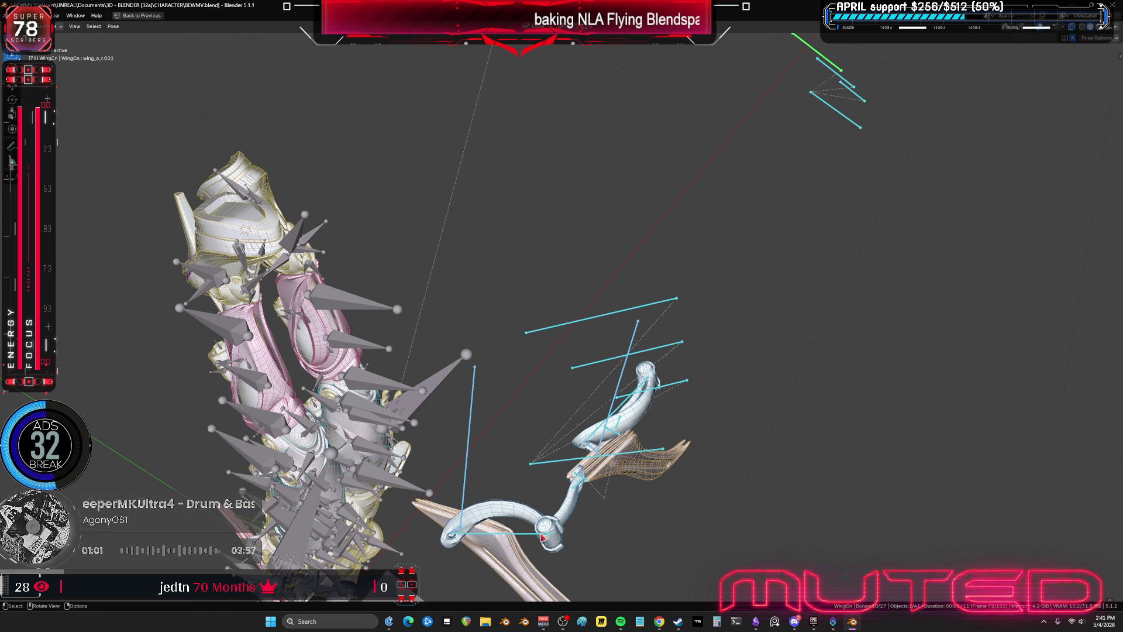
pyautogui.click(535, 540)
# - Rotate the wing extension bone on local X into a more open pose and key it at frame 71
pyautogui.press('r')
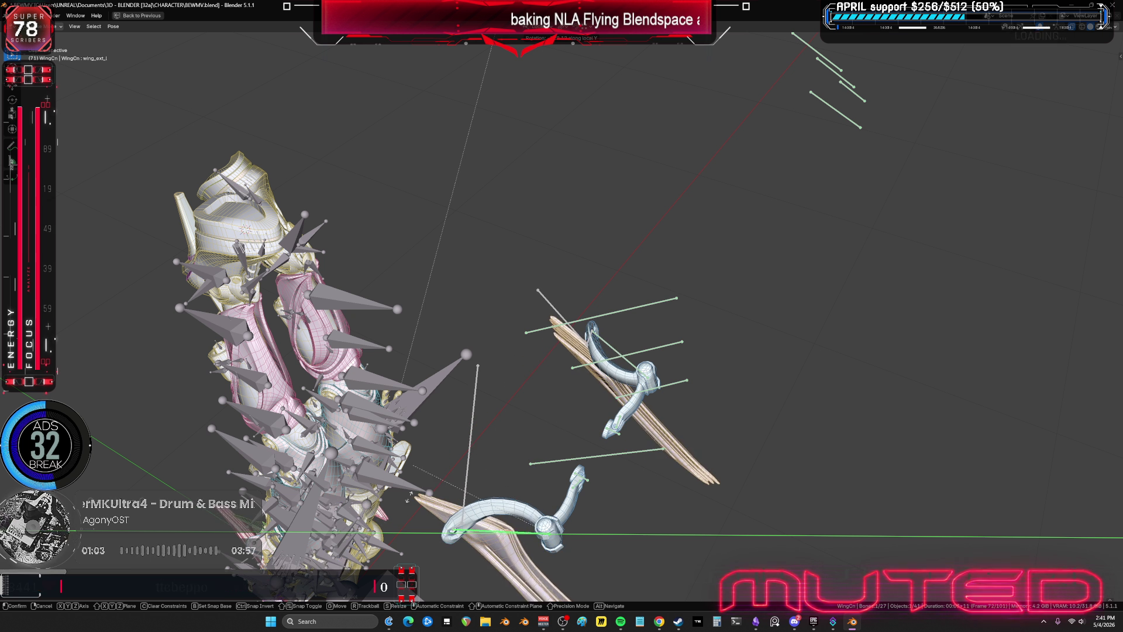
pyautogui.rightClick(738, 536)
pyautogui.press('r')
pyautogui.press('z')
pyautogui.press('z')
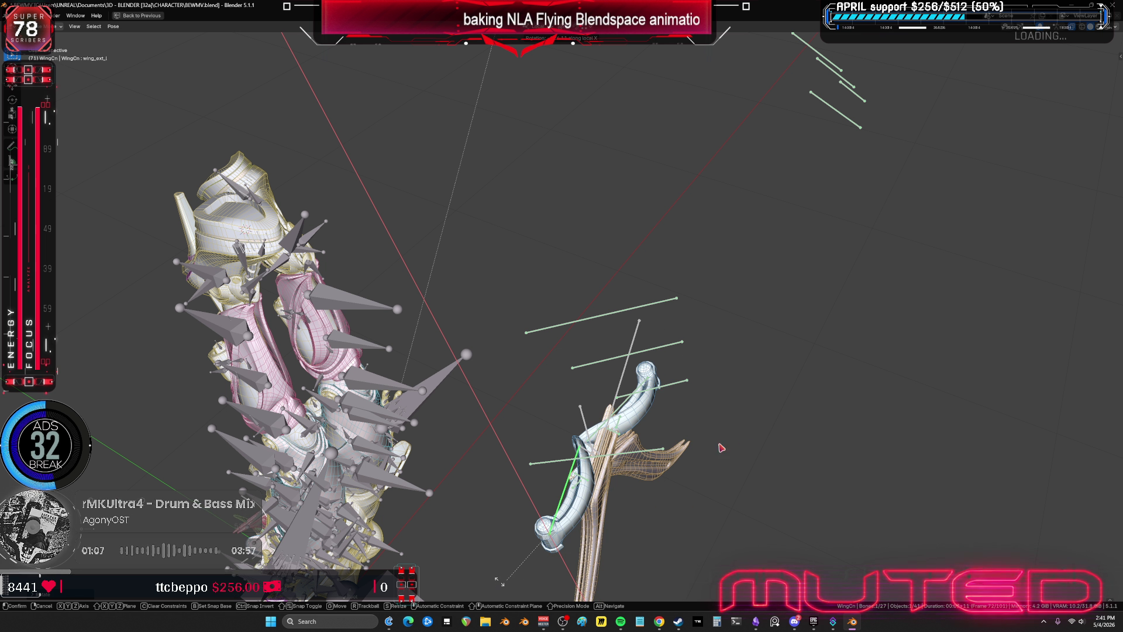
pyautogui.press('y')
pyautogui.press('y')
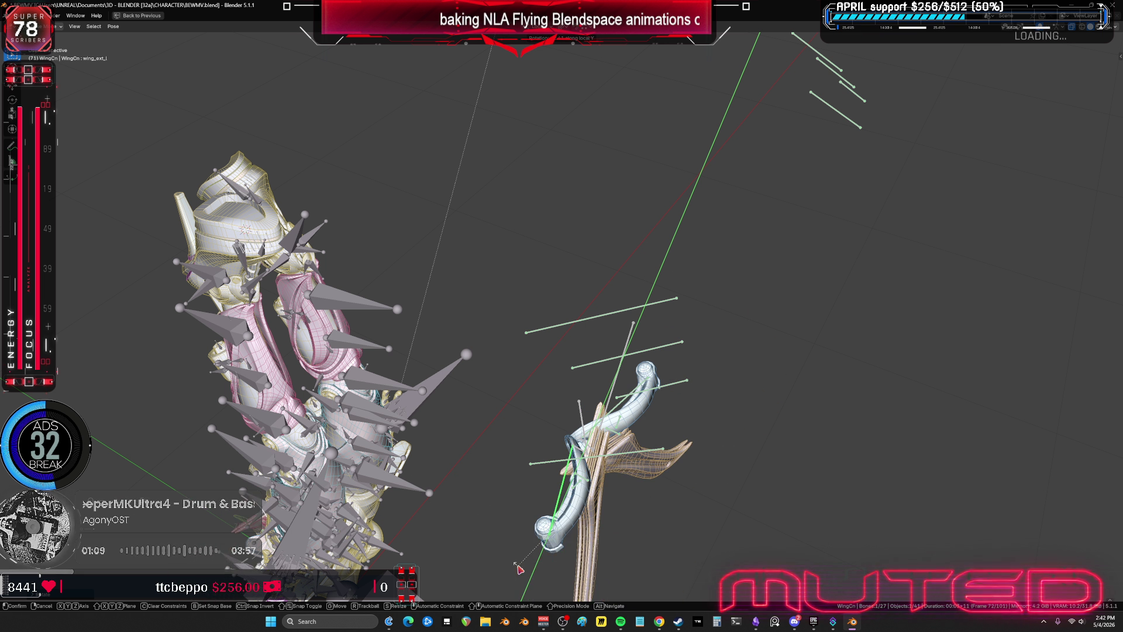
pyautogui.press('z')
pyautogui.press('z')
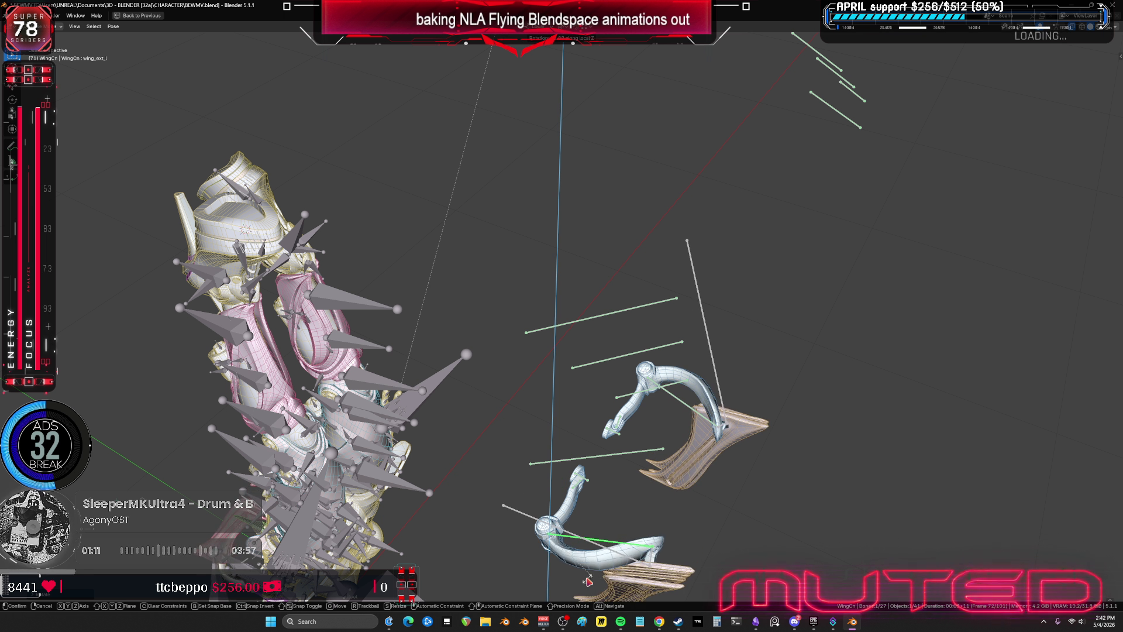
pyautogui.press('x')
pyautogui.press('x')
pyautogui.keyDown('alt'); pyautogui.scroll(2, 587, 578); pyautogui.keyUp('alt')
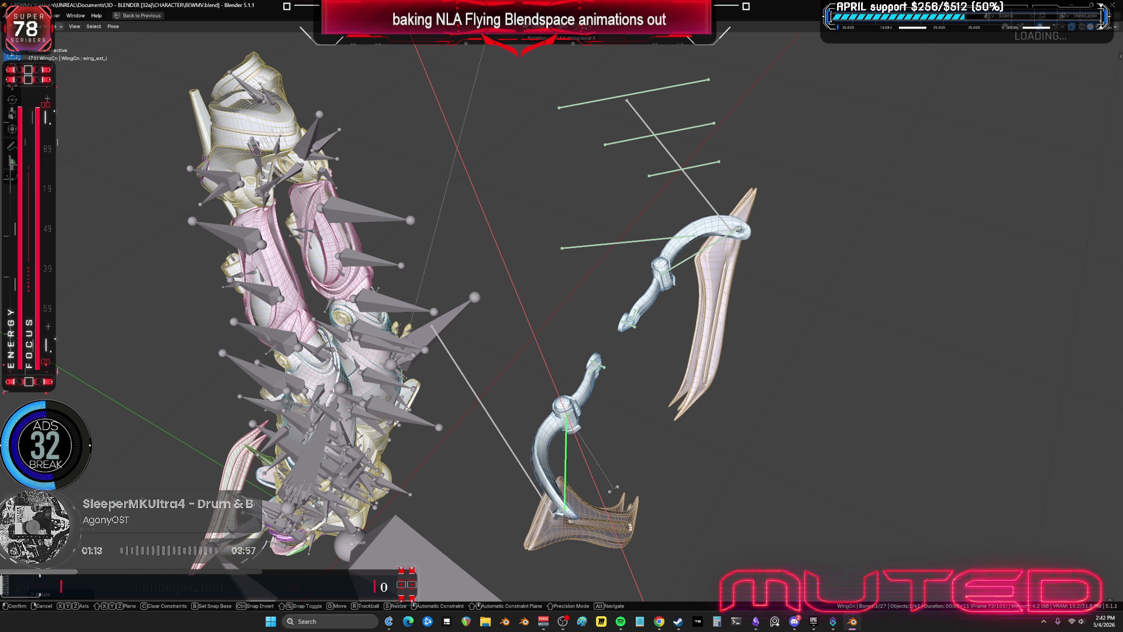
pyautogui.click(692, 273)
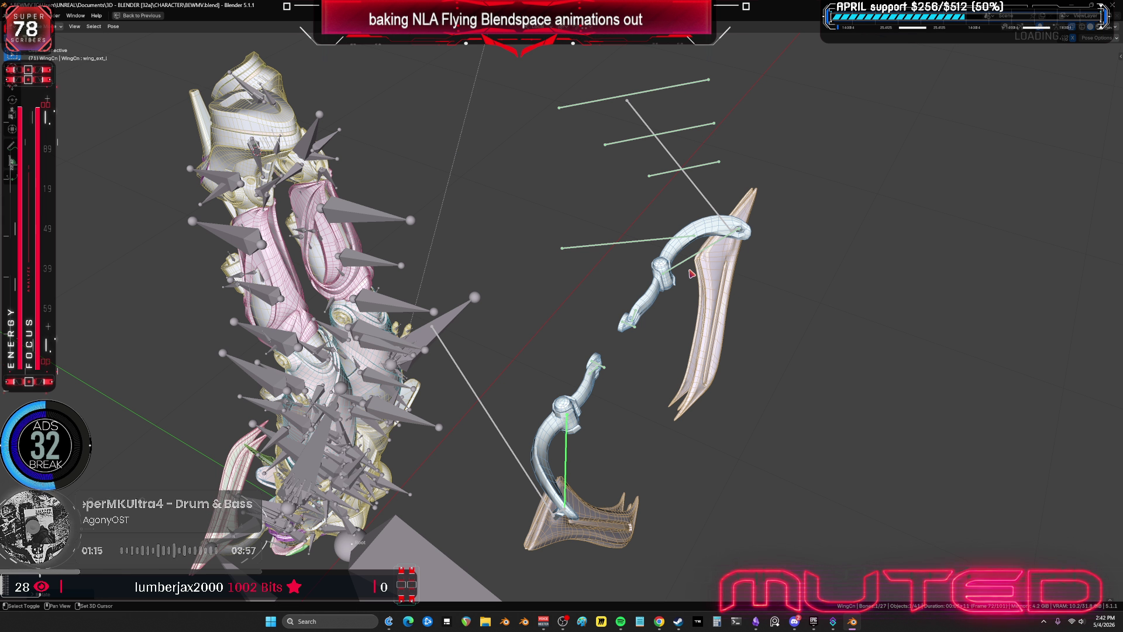
pyautogui.press('k')
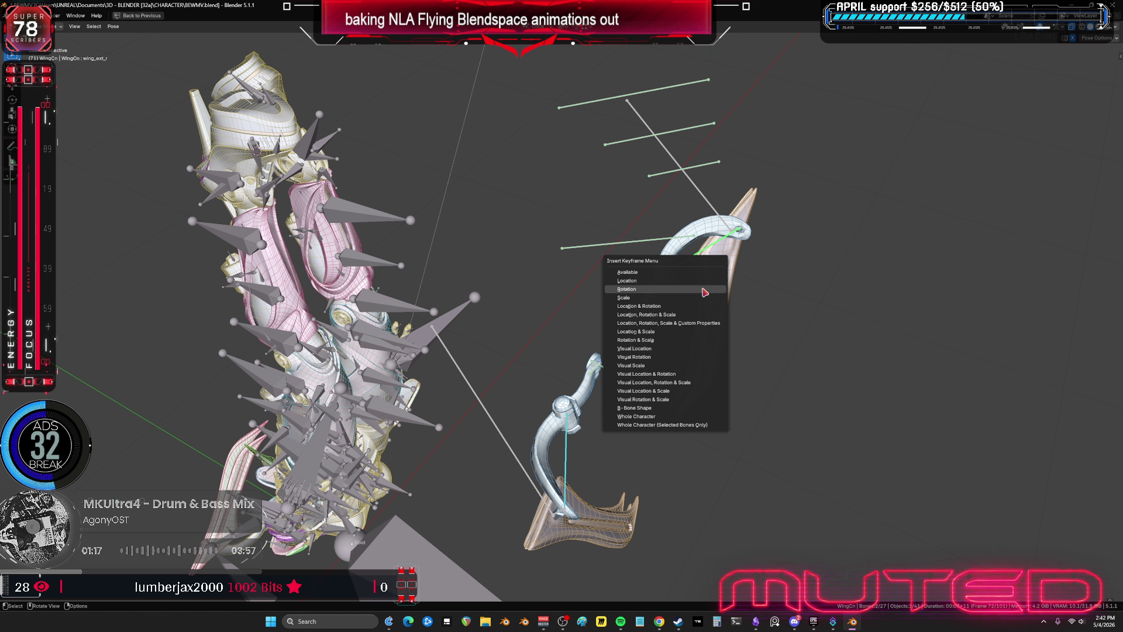
pyautogui.hotkey('ctrl', 'space')
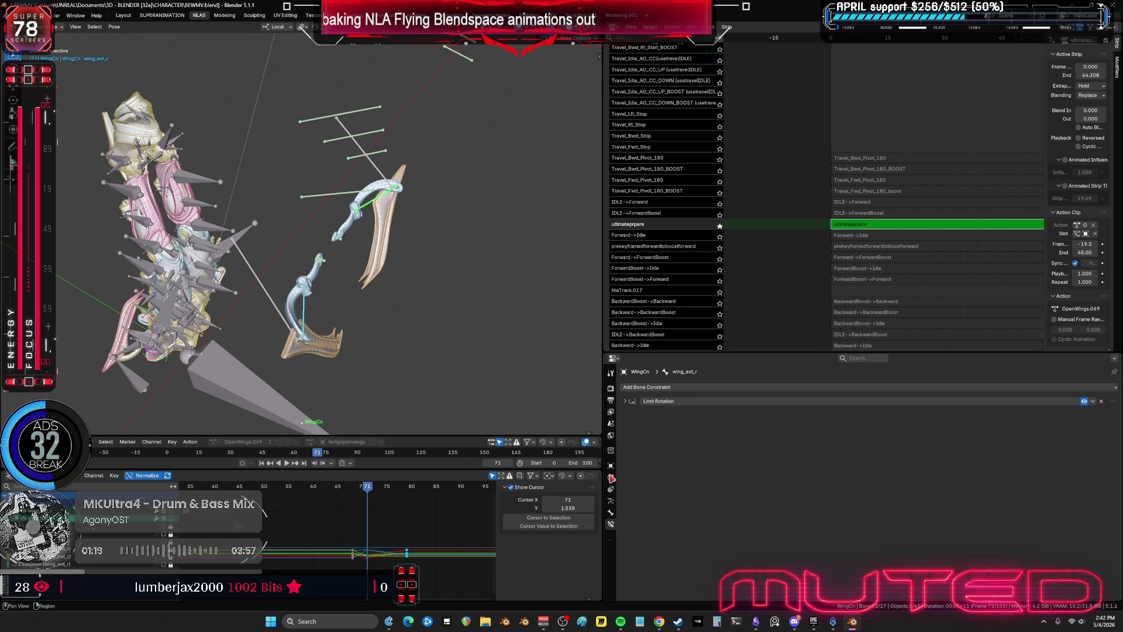
# - Scrub back from frame 69 to 62, orbiting to watch the wings open
pyautogui.moveTo(370, 490); pyautogui.dragTo(357, 487)
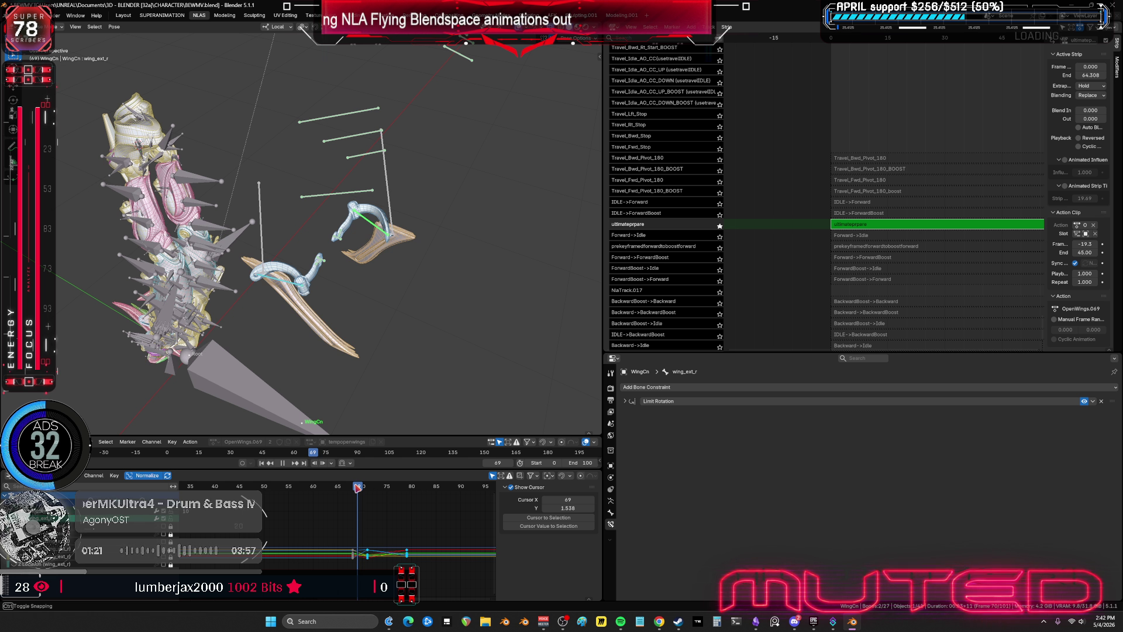
pyautogui.moveTo(383, 314)
pyautogui.mouseDown(button='middle')
pyautogui.moveTo(528, 270)
pyautogui.moveTo(396, 319)
pyautogui.mouseUp(button='middle')
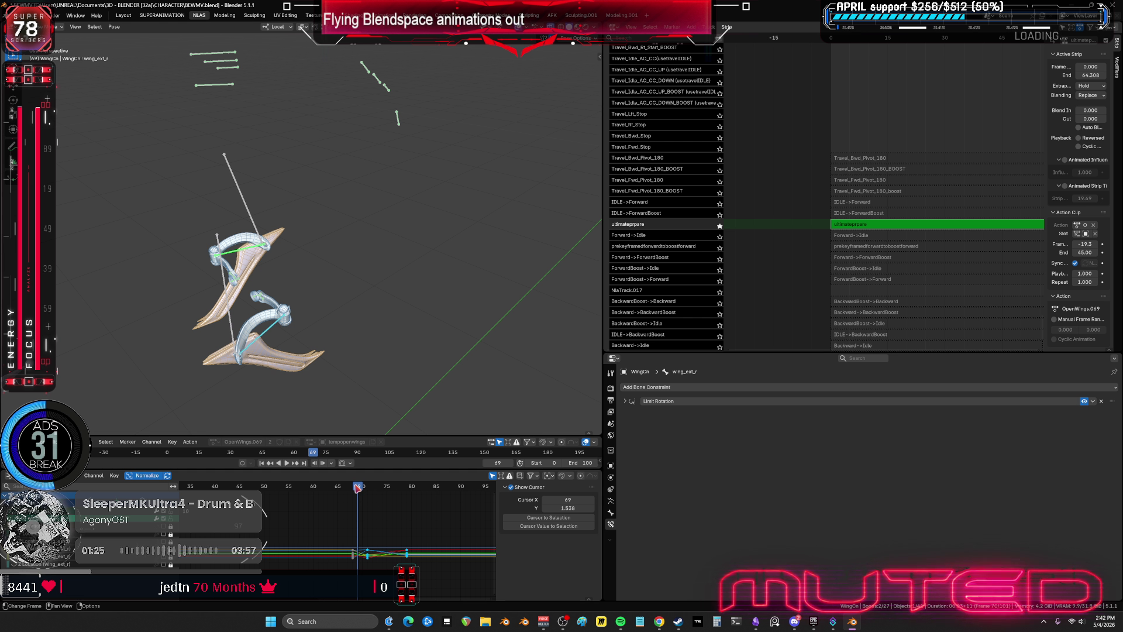
pyautogui.moveTo(357, 488); pyautogui.dragTo(324, 492)
pyautogui.moveTo(335, 310); pyautogui.dragTo(158, 268, button='middle')
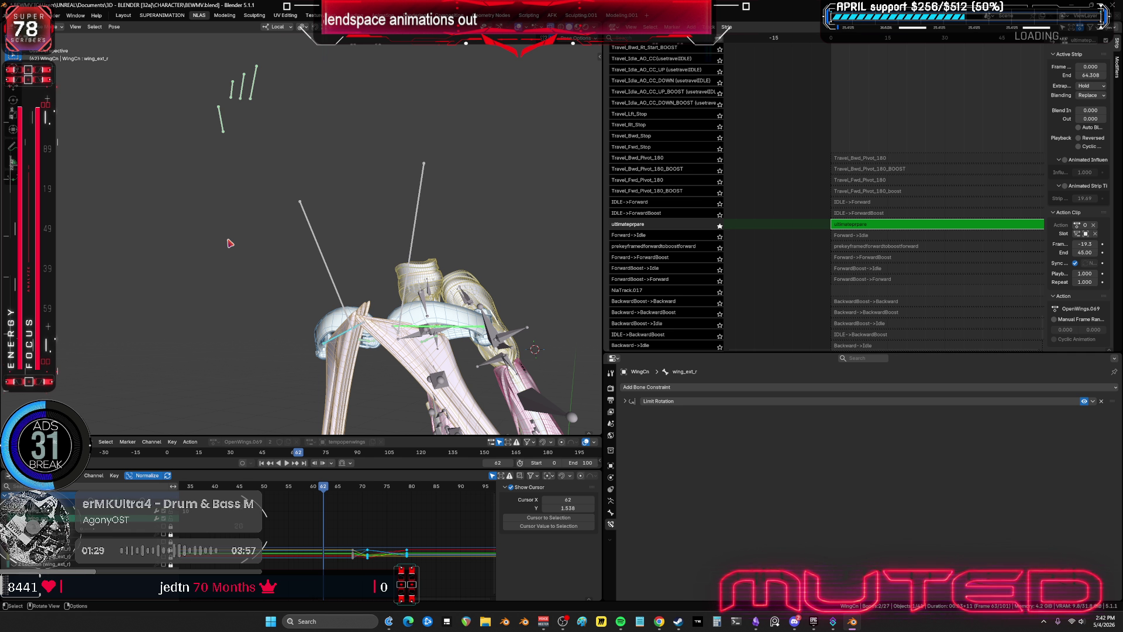
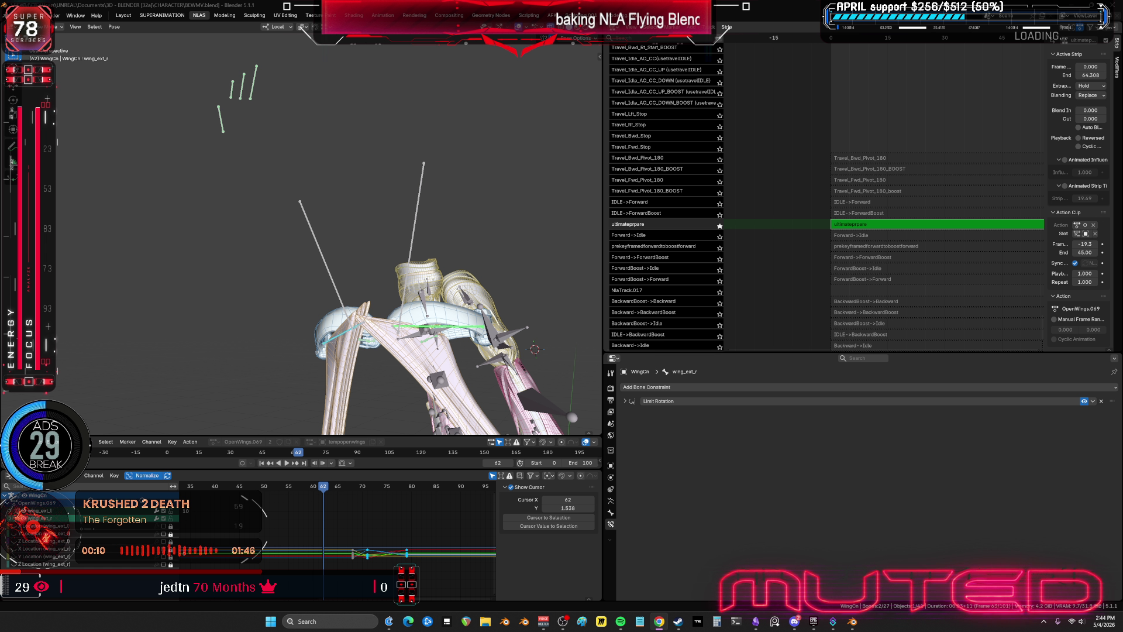
# - Orbit around the wings and scrub back to frame 27 to inspect the wing pose
pyautogui.moveTo(509, 304)
pyautogui.mouseDown(button='middle')
pyautogui.moveTo(413, 222)
pyautogui.moveTo(492, 275)
pyautogui.mouseUp(button='middle')
pyautogui.moveTo(491, 275)
pyautogui.keyDown('alt'); pyautogui.mouseDown()
pyautogui.moveTo(502, 283)
pyautogui.moveTo(366, 283)
pyautogui.moveTo(328, 271)
pyautogui.moveTo(298, 284)
pyautogui.moveTo(419, 283)
pyautogui.moveTo(464, 268)
pyautogui.moveTo(529, 290)
pyautogui.moveTo(380, 306)
pyautogui.moveTo(458, 300)
pyautogui.moveTo(393, 335)
pyautogui.mouseUp(); pyautogui.keyUp('alt')
pyautogui.moveTo(423, 281); pyautogui.dragTo(353, 209, button='middle')
# - In the maximized Graph Editor, select the keys around frame 24 and return to frame 24
pyautogui.hotkey('ctrl', 'space')
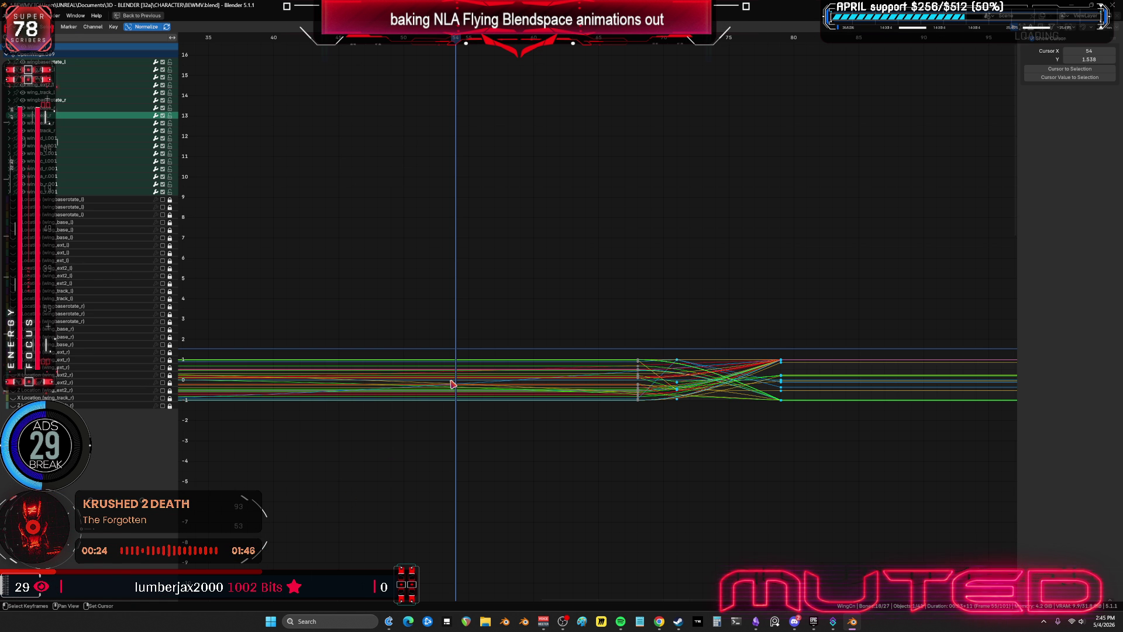
pyautogui.click(346, 56)
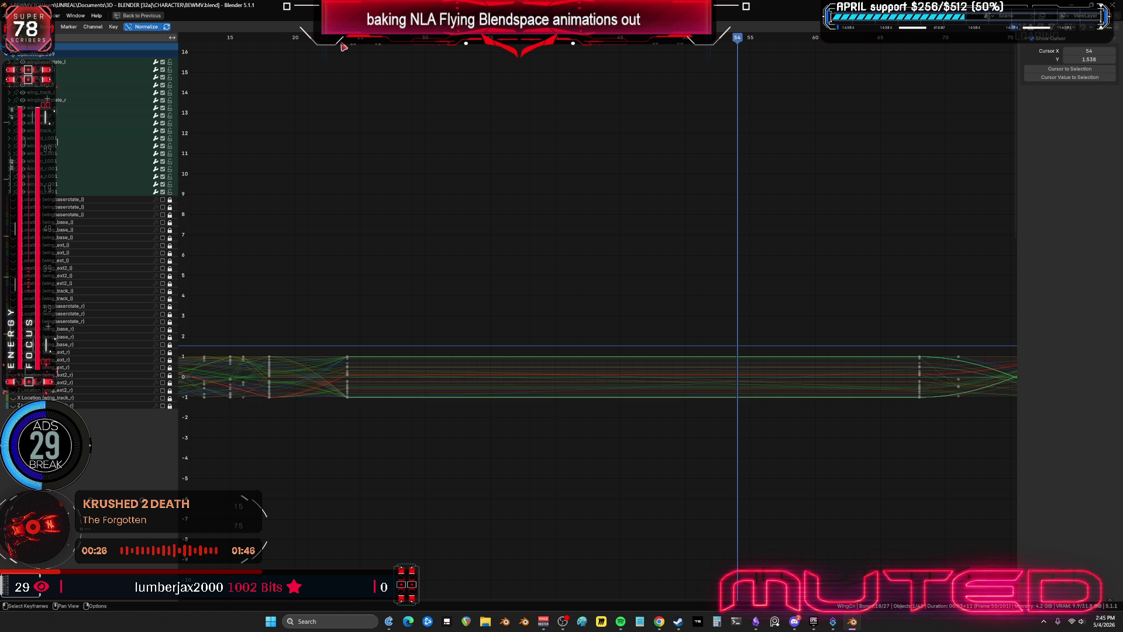
pyautogui.moveTo(347, 39); pyautogui.dragTo(348, 40)
pyautogui.moveTo(378, 451)
pyautogui.mouseDown()
pyautogui.moveTo(344, 316)
pyautogui.moveTo(330, 322)
pyautogui.mouseUp()
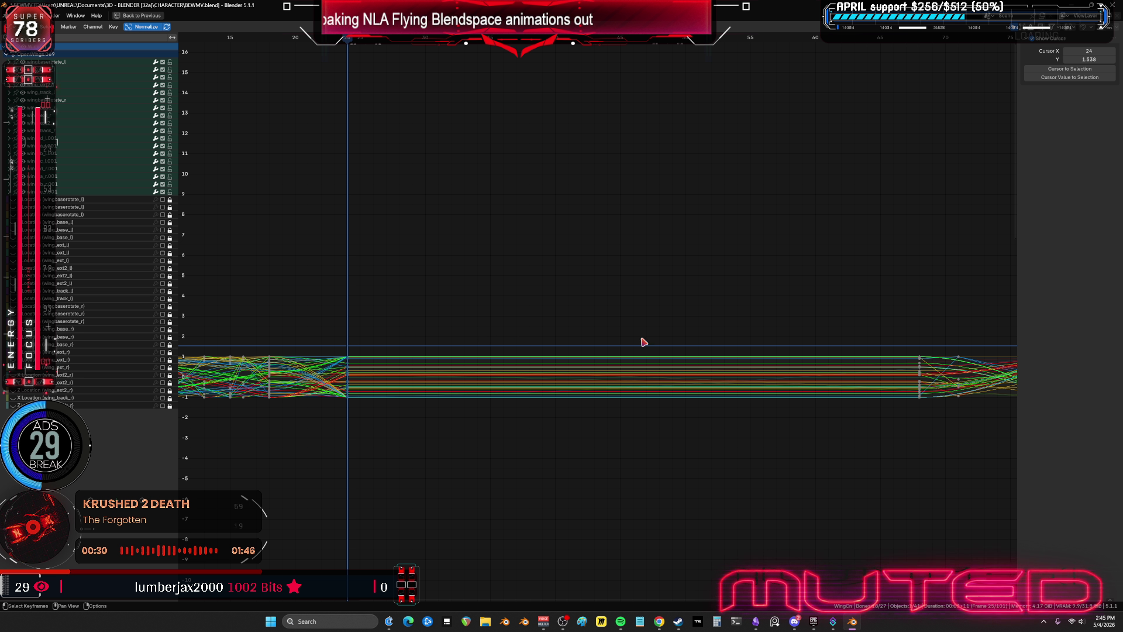
pyautogui.click(921, 37)
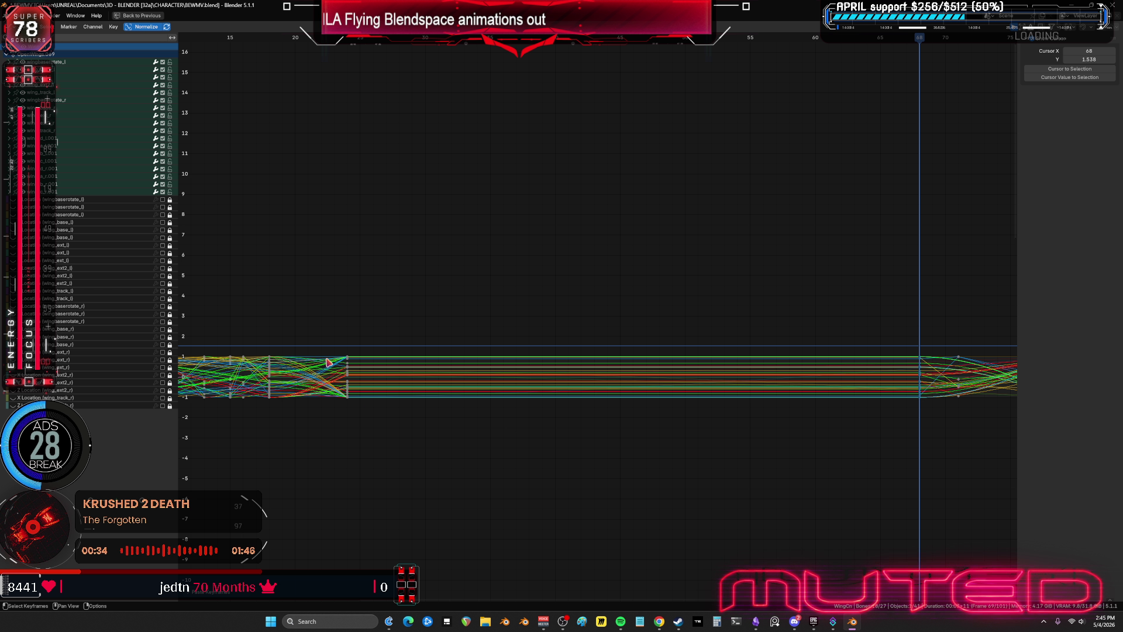
pyautogui.press('Down')
pyautogui.hotkey('ctrl', 'space')
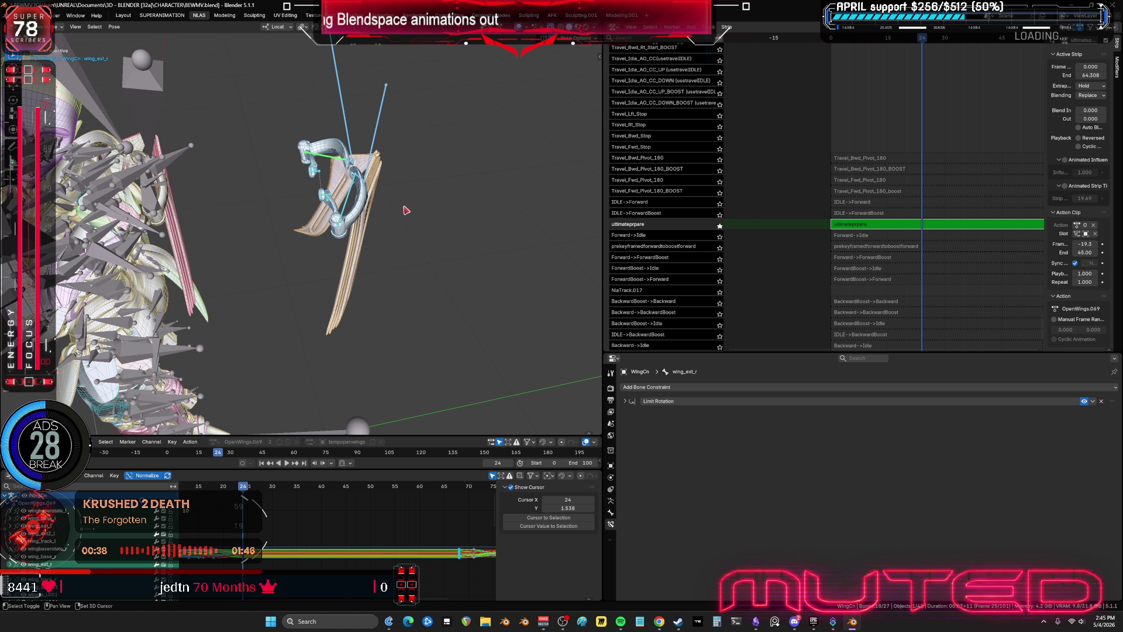
# - Orbit to the right wing, try and undo a wing bone selection, and scrub to frame 59
pyautogui.moveTo(399, 205); pyautogui.dragTo(431, 260, button='middle')
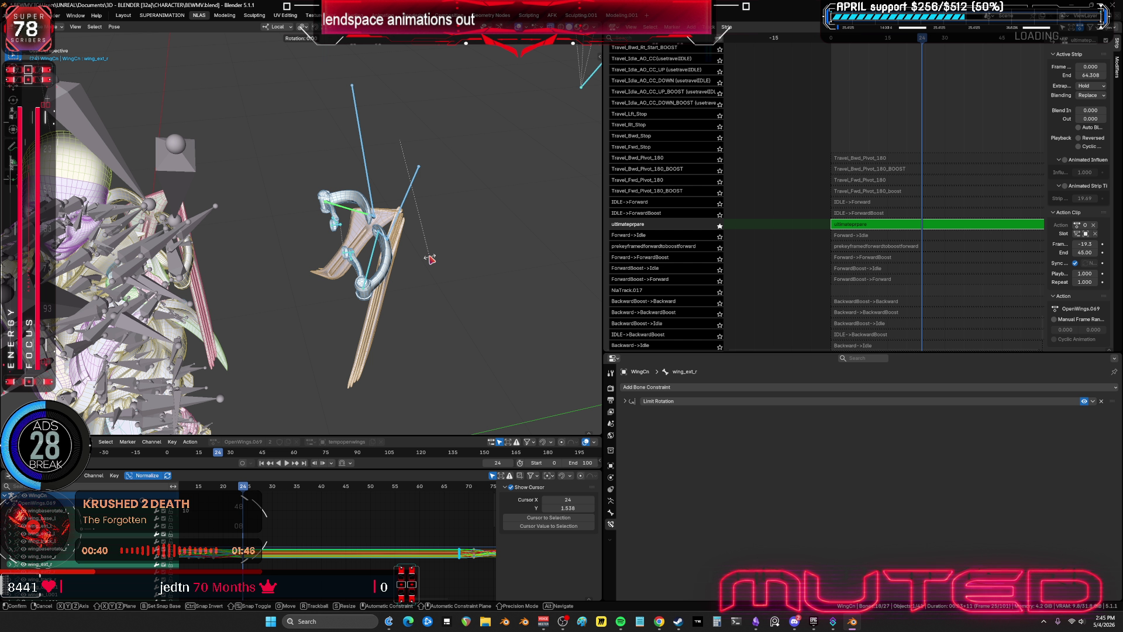
pyautogui.moveTo(467, 350); pyautogui.dragTo(294, 72)
pyautogui.hotkey('ctrl', 'z')
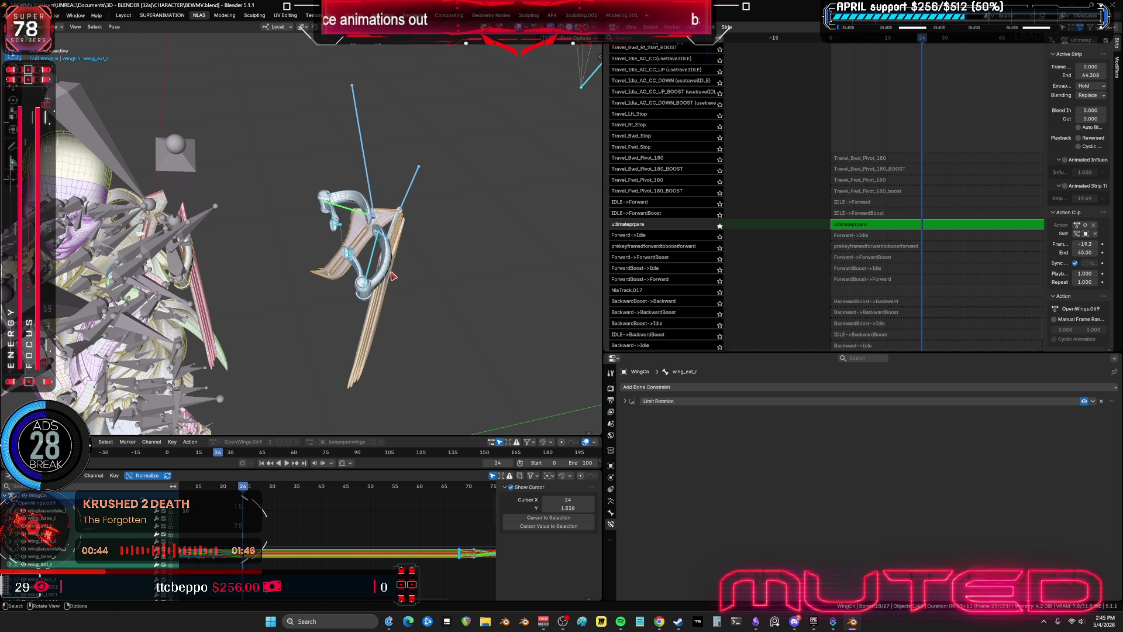
pyautogui.rightClick(393, 276)
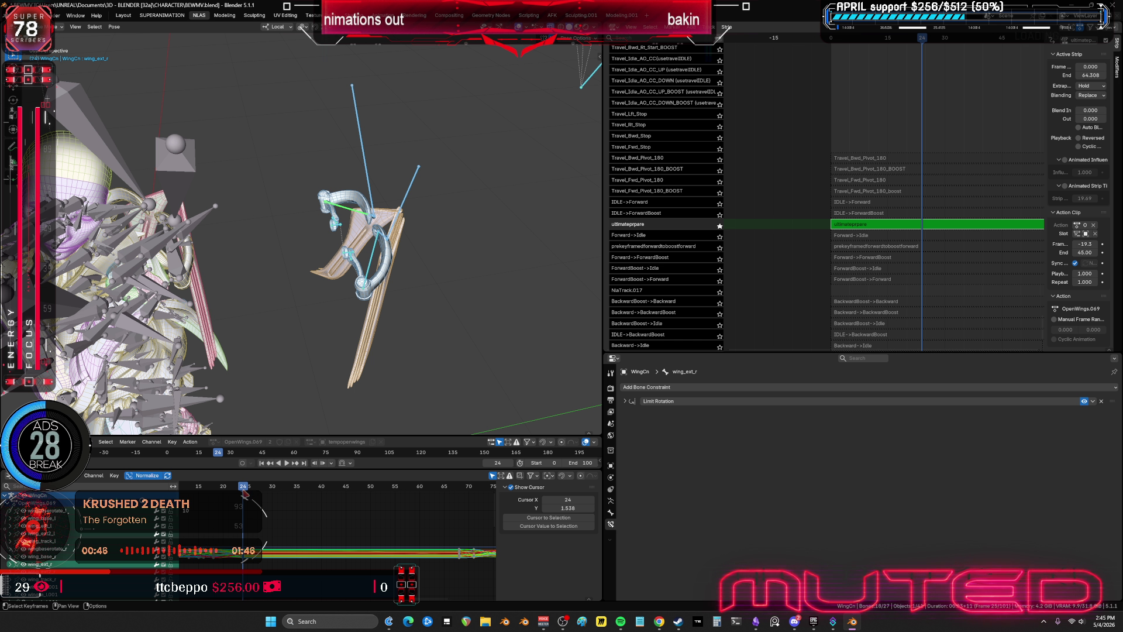
pyautogui.moveTo(244, 494)
pyautogui.mouseDown()
pyautogui.moveTo(419, 508)
pyautogui.moveTo(365, 506)
pyautogui.mouseUp()
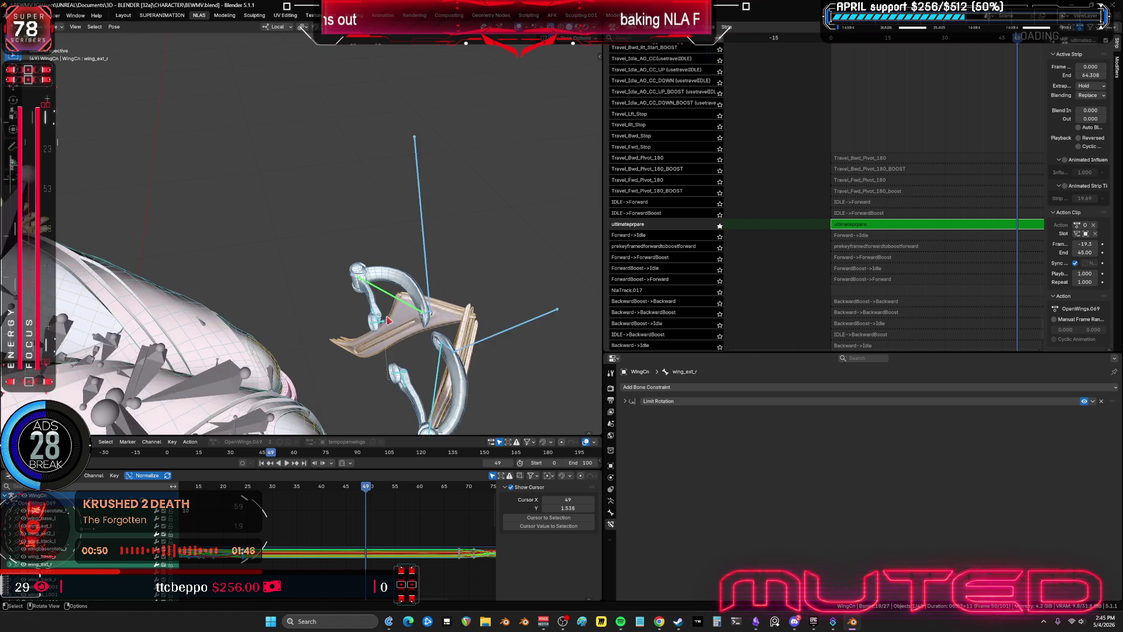
pyautogui.moveTo(388, 320); pyautogui.dragTo(308, 219, button='middle')
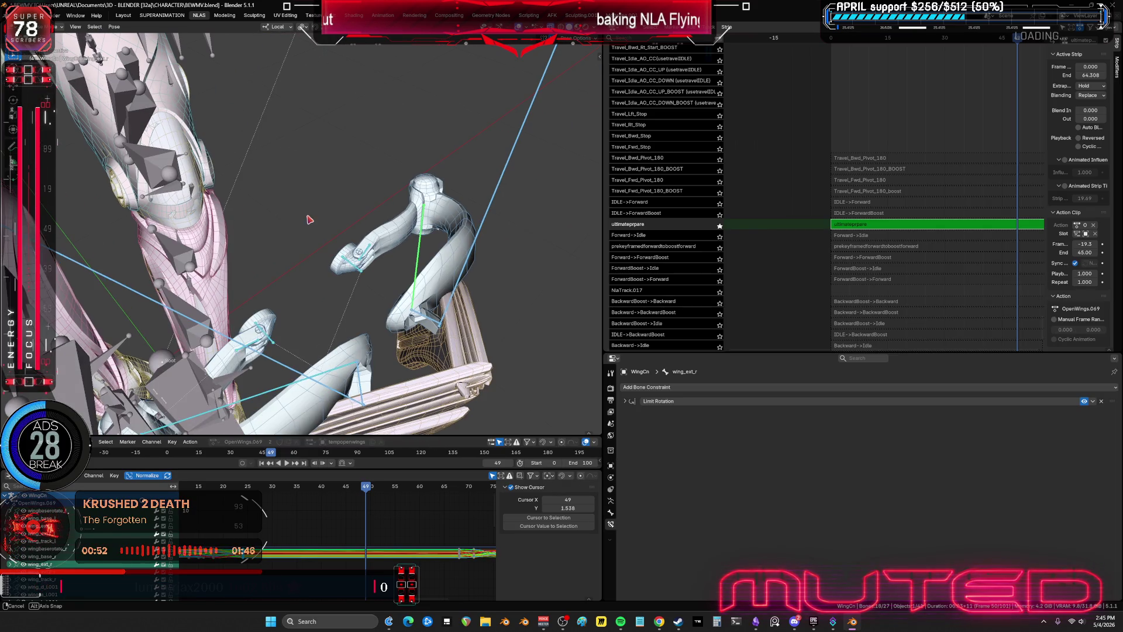
# - Play the flap from wingbaserotate_l, stop at frame 67, and key wingbaserotate_r there
pyautogui.click(272, 339)
pyautogui.press('Home')
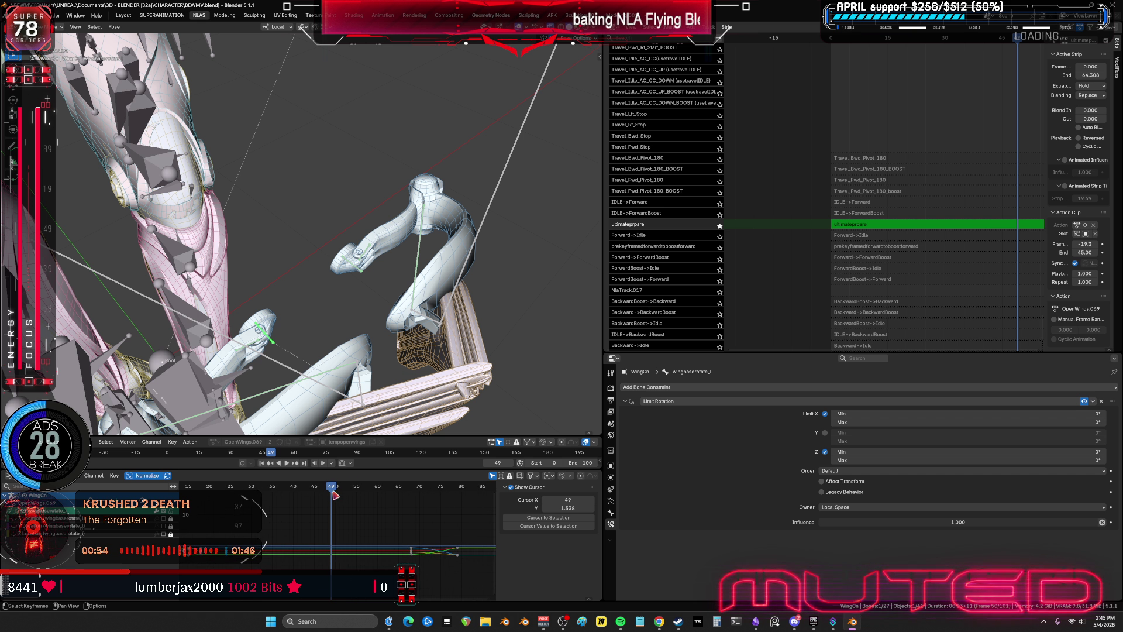
pyautogui.press('space')
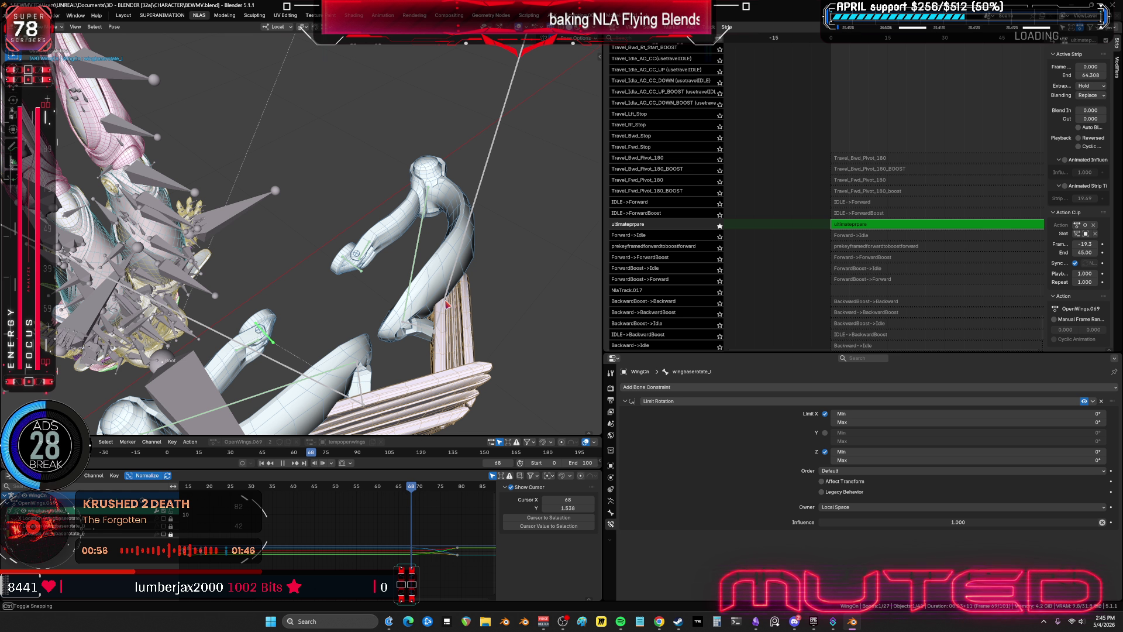
pyautogui.press('space')
pyautogui.press('Left')
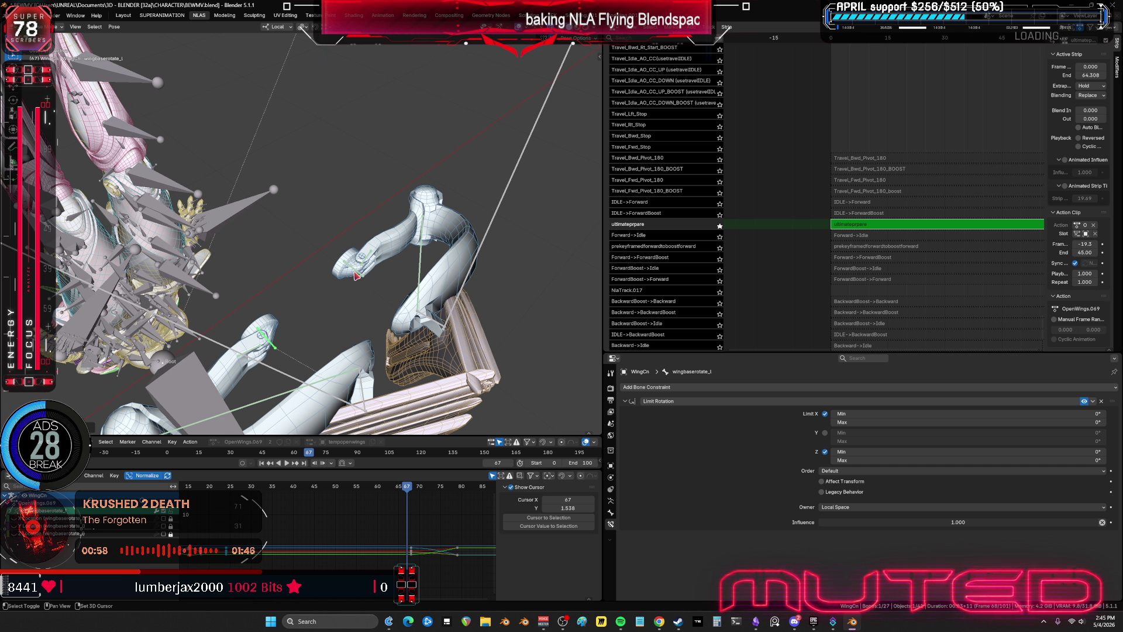
pyautogui.click(356, 275)
pyautogui.press('k')
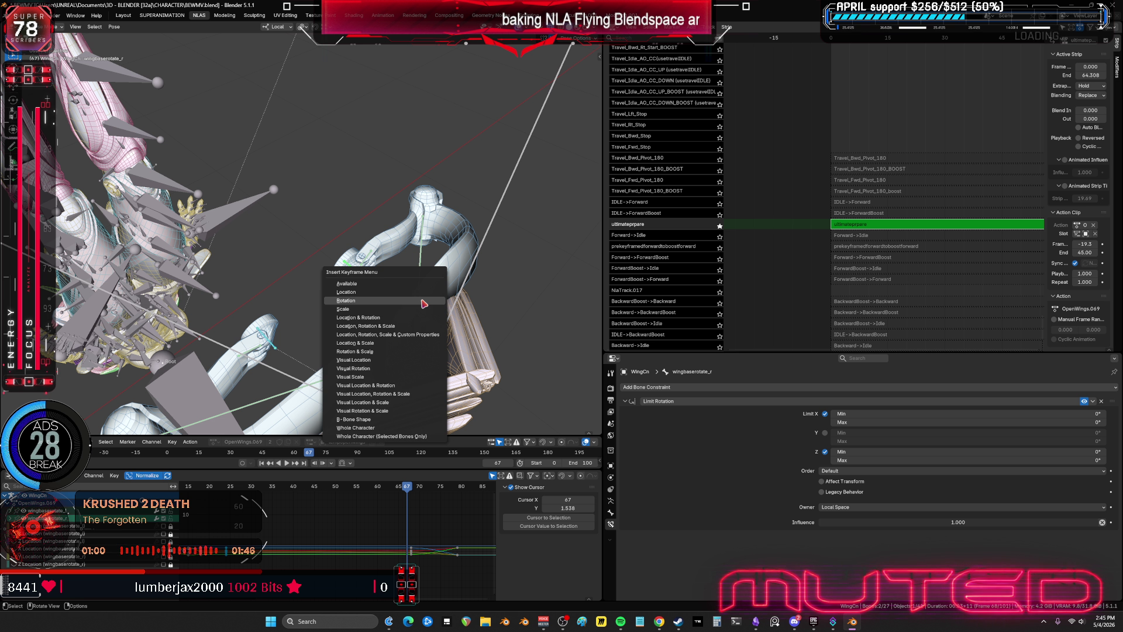
pyautogui.hotkey('ctrl', 'space')
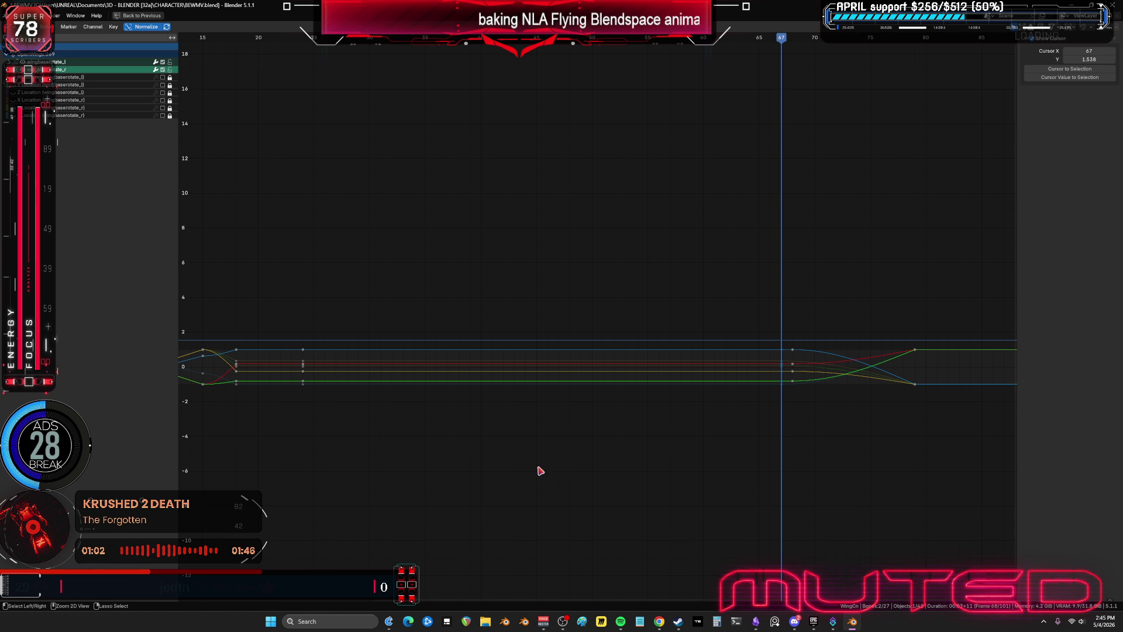
# - Shift the right wing-base rotation keys from frame 68 to frame 67 in the Graph Editor
pyautogui.moveTo(540, 471)
pyautogui.keyDown('ctrl'); pyautogui.mouseDown(button='middle')
pyautogui.moveTo(727, 429)
pyautogui.moveTo(704, 451)
pyautogui.moveTo(709, 427)
pyautogui.moveTo(521, 261)
pyautogui.moveTo(577, 358)
pyautogui.mouseUp(button='middle'); pyautogui.keyUp('ctrl')
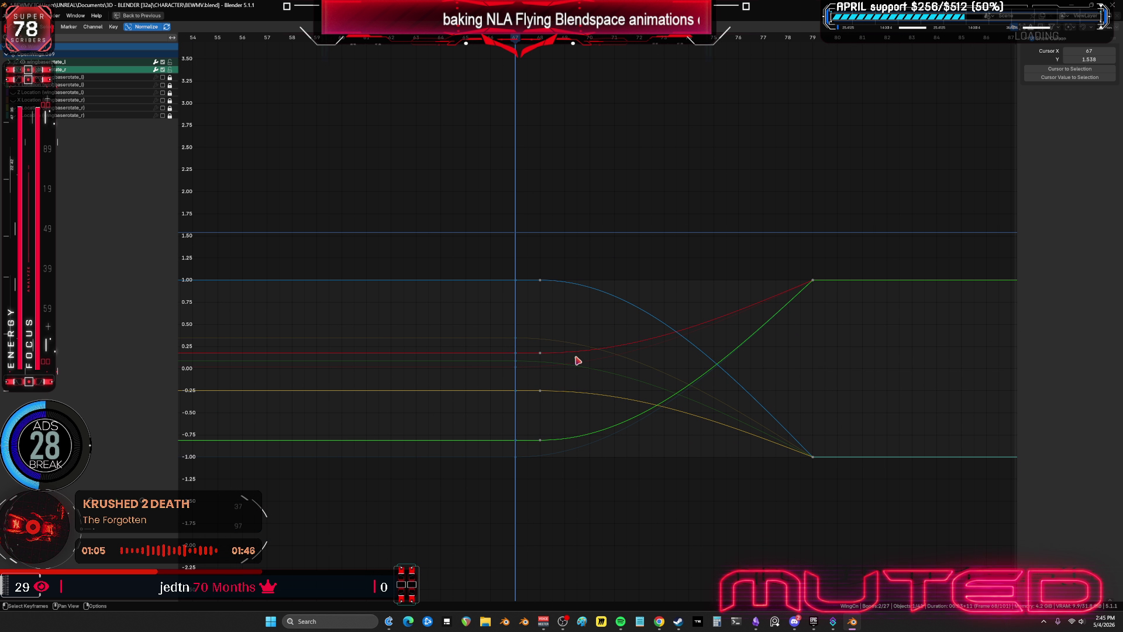
pyautogui.moveTo(556, 514)
pyautogui.mouseDown()
pyautogui.moveTo(534, 174)
pyautogui.moveTo(534, 208)
pyautogui.mouseUp()
pyautogui.press('g')
pyautogui.click(531, 211)
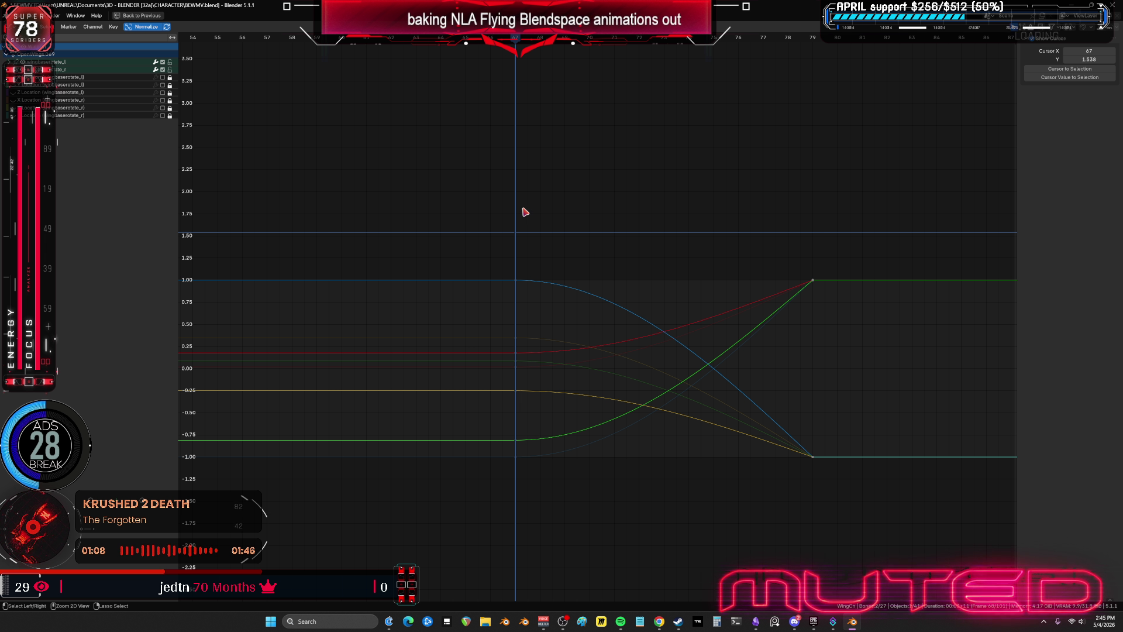
pyautogui.hotkey('ctrl', 'space')
# - Scrub between frames 65 and 69 and inspect the wings from below in an enlarged 3D view
pyautogui.moveTo(306, 486); pyautogui.dragTo(442, 514)
pyautogui.moveTo(446, 513); pyautogui.dragTo(278, 510)
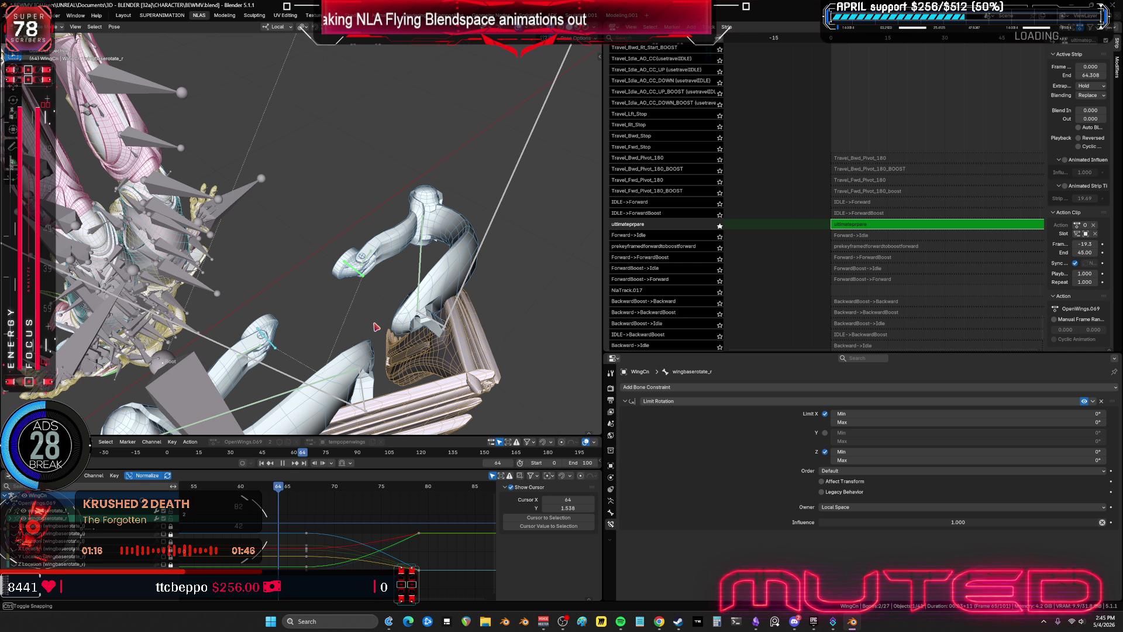
pyautogui.moveTo(412, 226)
pyautogui.mouseDown(button='middle')
pyautogui.moveTo(413, 303)
pyautogui.moveTo(518, 323)
pyautogui.moveTo(425, 331)
pyautogui.mouseUp(button='middle')
pyautogui.hotkey('ctrl', 'space')
pyautogui.keyDown('alt'); pyautogui.scroll(11, 426, 331); pyautogui.keyUp('alt')
pyautogui.keyDown('alt'); pyautogui.scroll(-15, 425, 331); pyautogui.keyUp('alt')
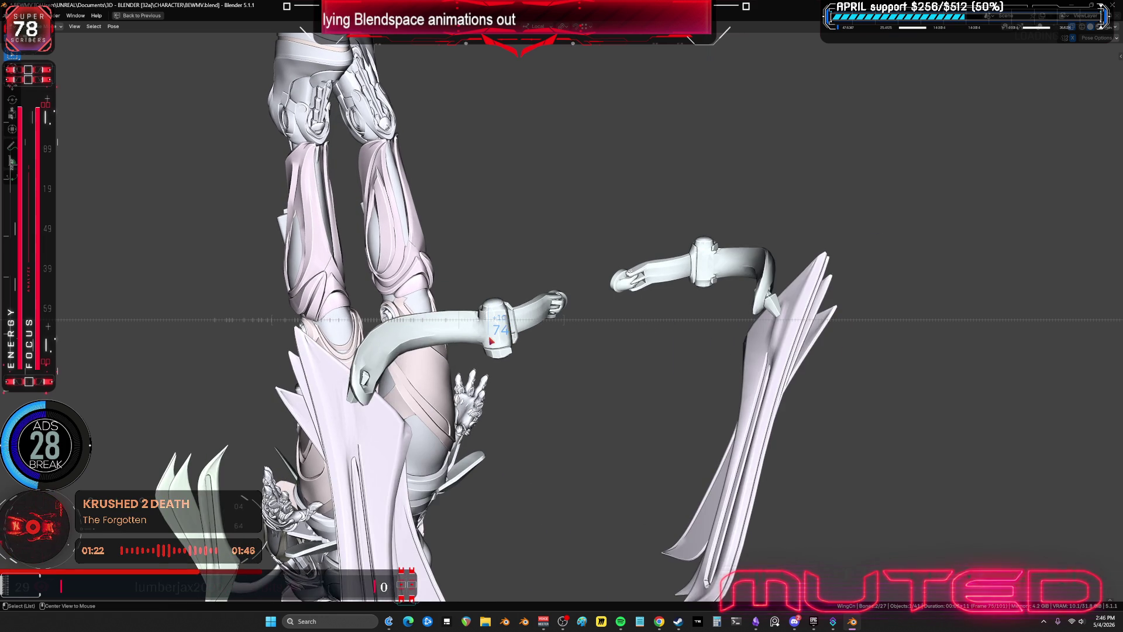
pyautogui.keyDown('alt'); pyautogui.scroll(-2, 474, 345); pyautogui.keyUp('alt')
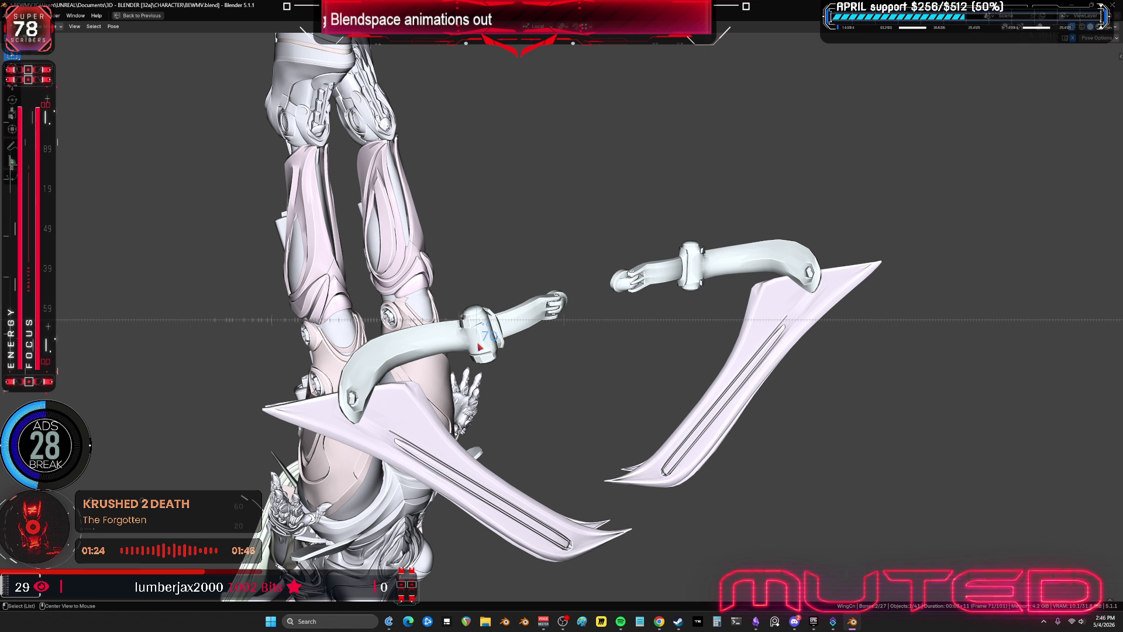
pyautogui.hotkey('ctrl', 'space')
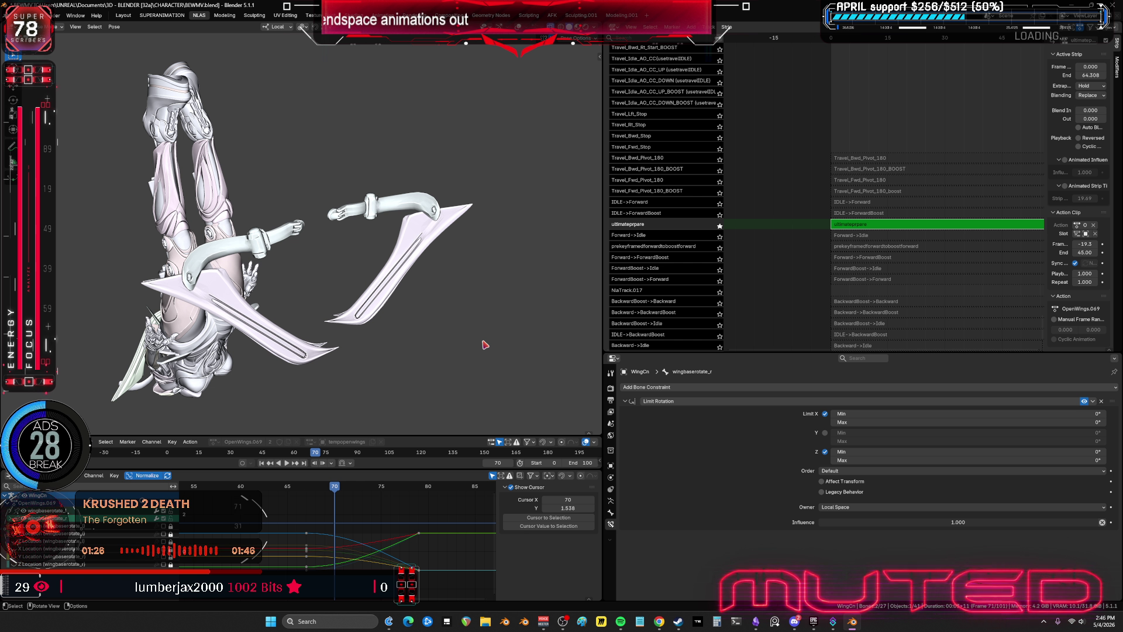
pyautogui.hotkey('ctrl', 'space')
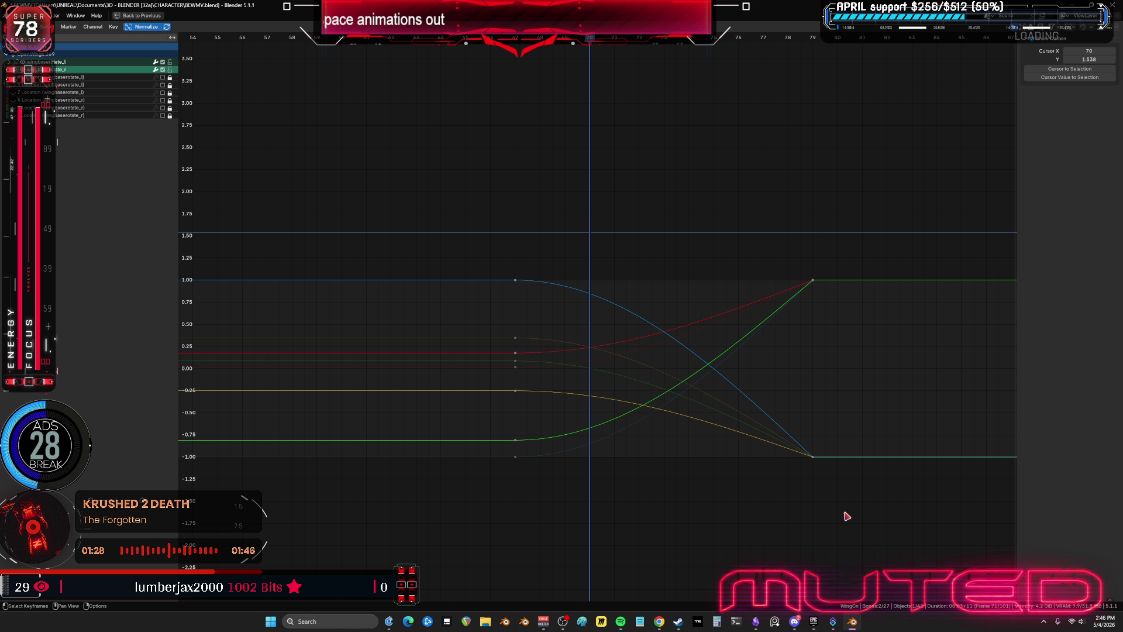
pyautogui.hotkey('ctrl', 'space')
# - Play the wing flap, scrub back to frame 73, and show the bone overlays again
pyautogui.moveTo(328, 246)
pyautogui.mouseDown(button='middle')
pyautogui.moveTo(371, 359)
pyautogui.moveTo(363, 410)
pyautogui.mouseUp(button='middle')
pyautogui.press('space')
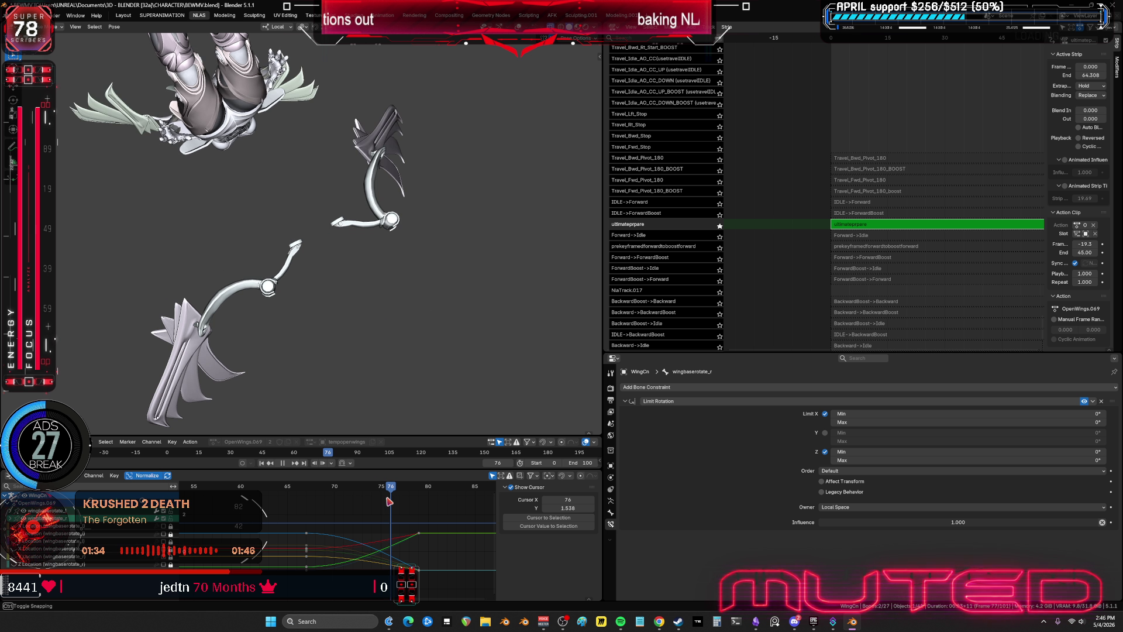
pyautogui.moveTo(423, 500)
pyautogui.mouseDown()
pyautogui.moveTo(337, 500)
pyautogui.moveTo(372, 504)
pyautogui.mouseUp()
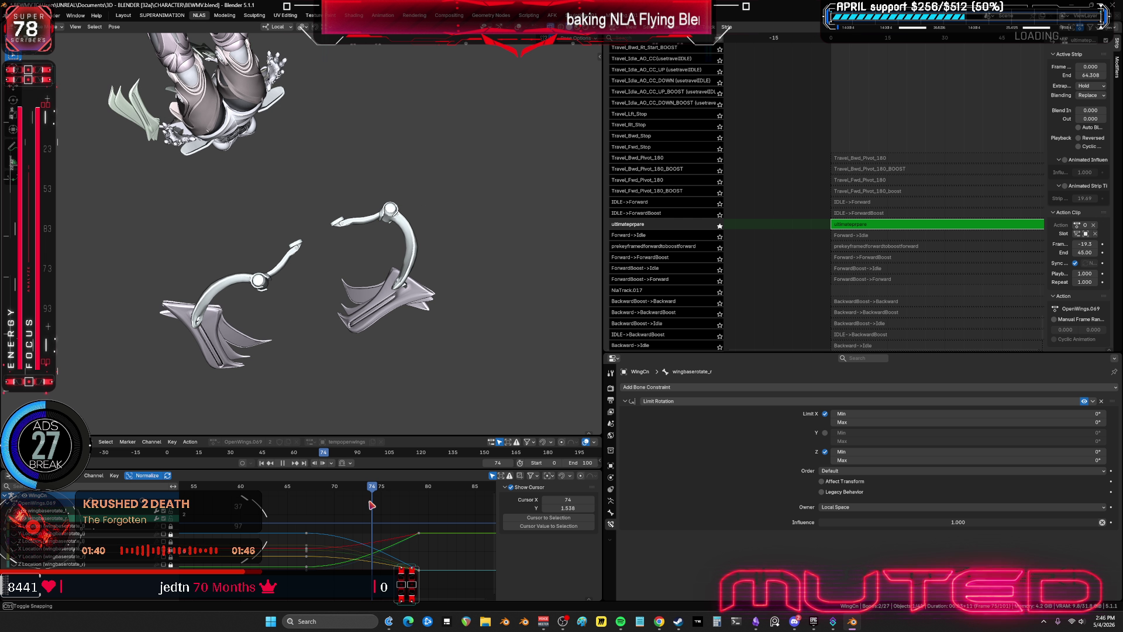
pyautogui.hotkey('shift', 'alt', 'z')
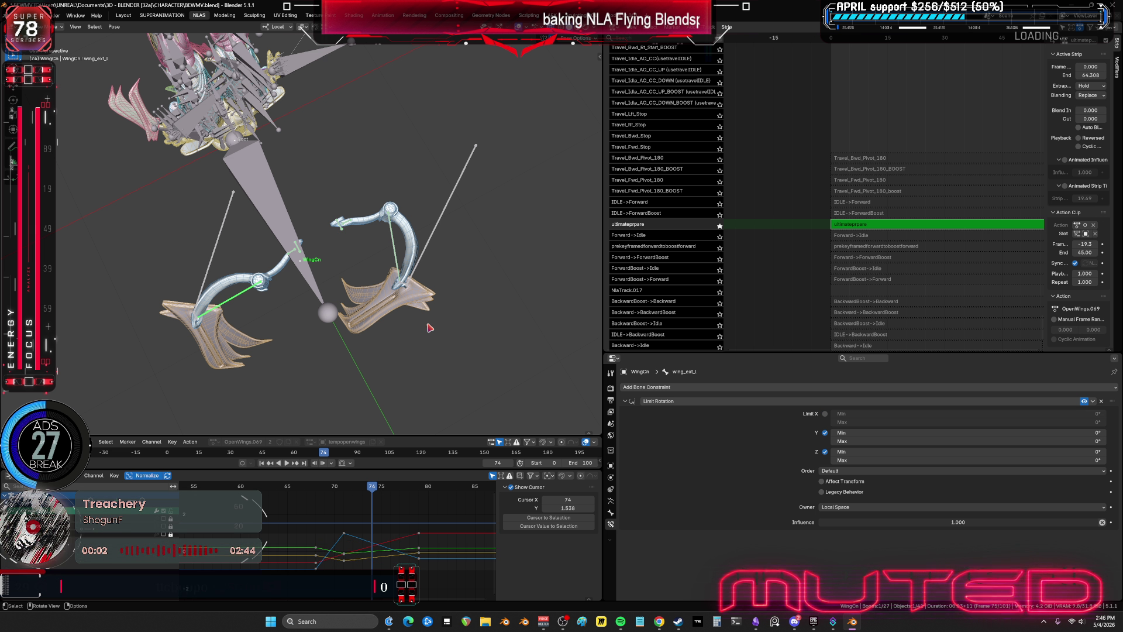
# - Rotate wing_ext_l around its local axes and key rotation on both wing_ext bones
pyautogui.press('r')
pyautogui.click(438, 253)
pyautogui.press('r')
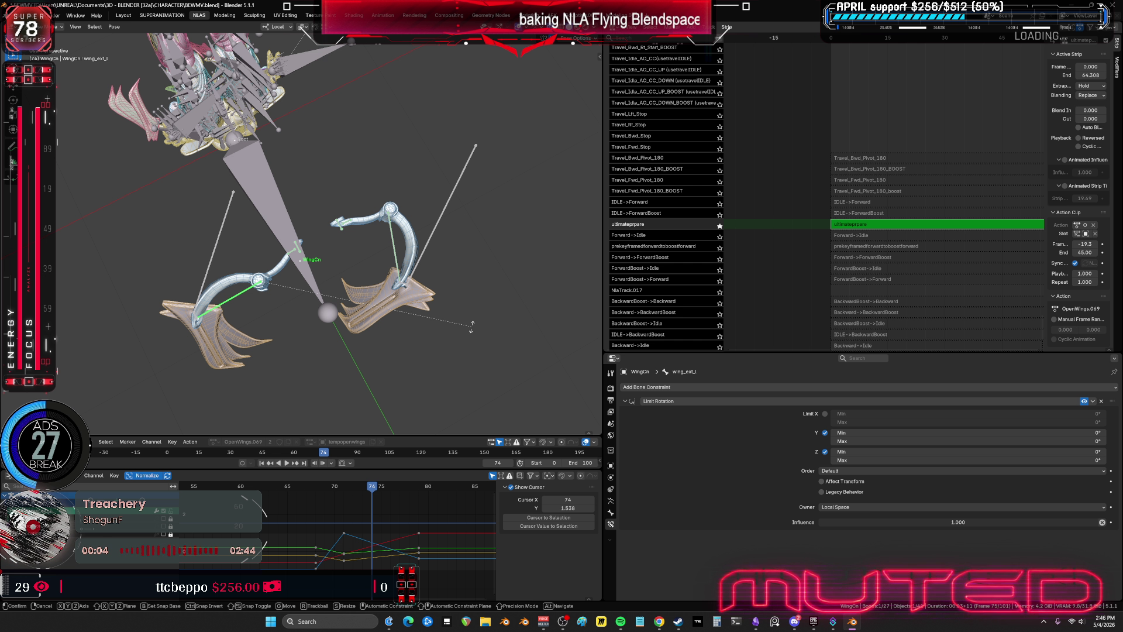
pyautogui.press('y')
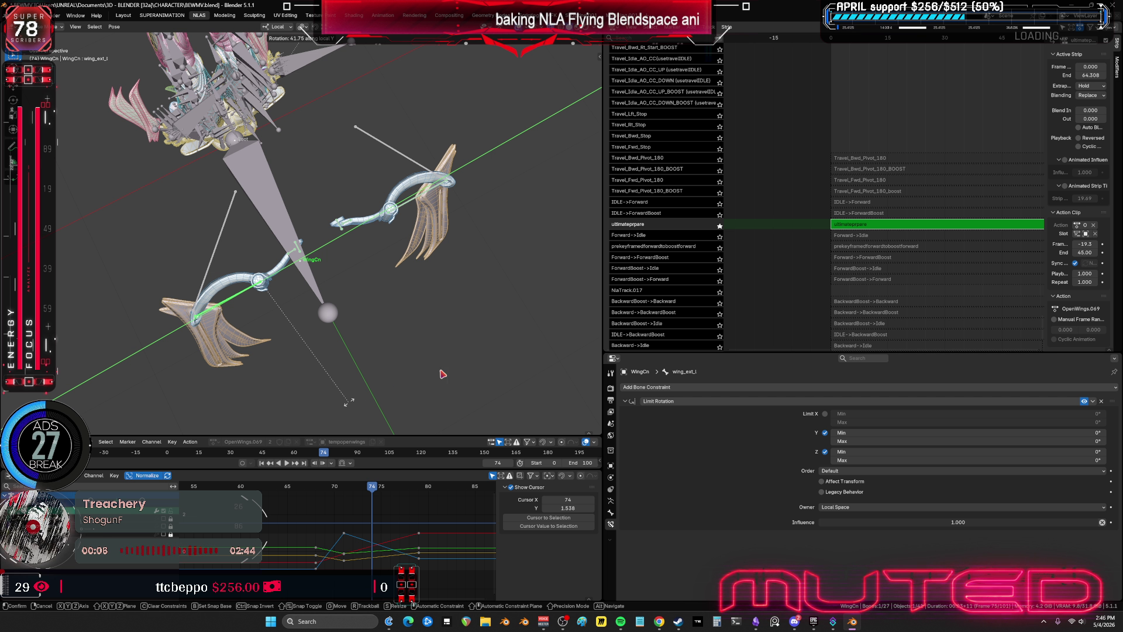
pyautogui.press('z')
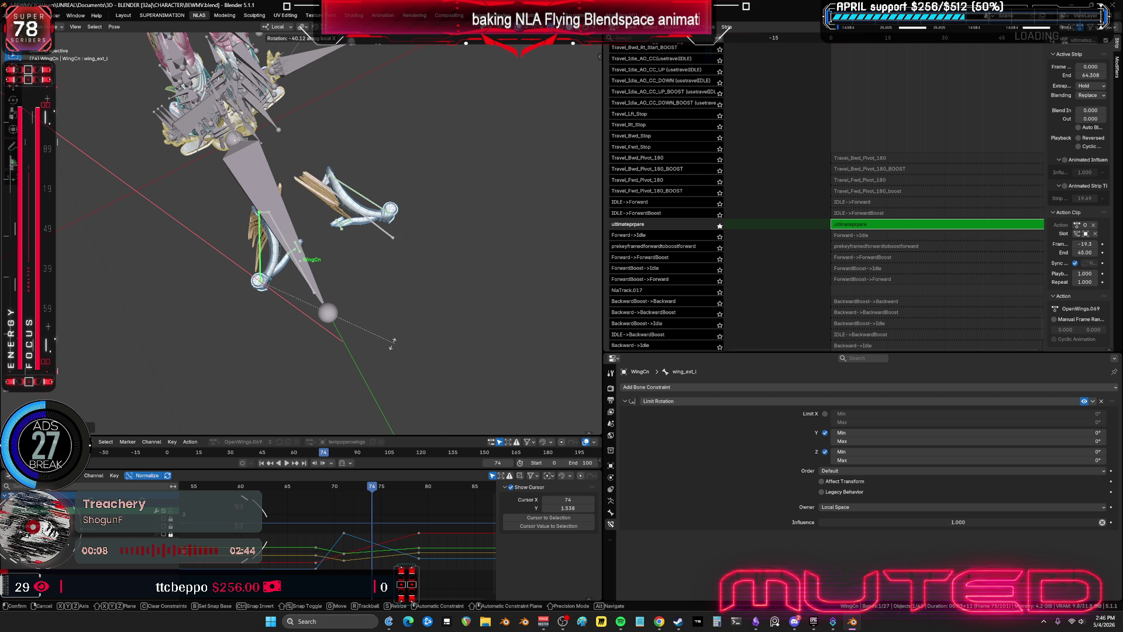
pyautogui.press('x')
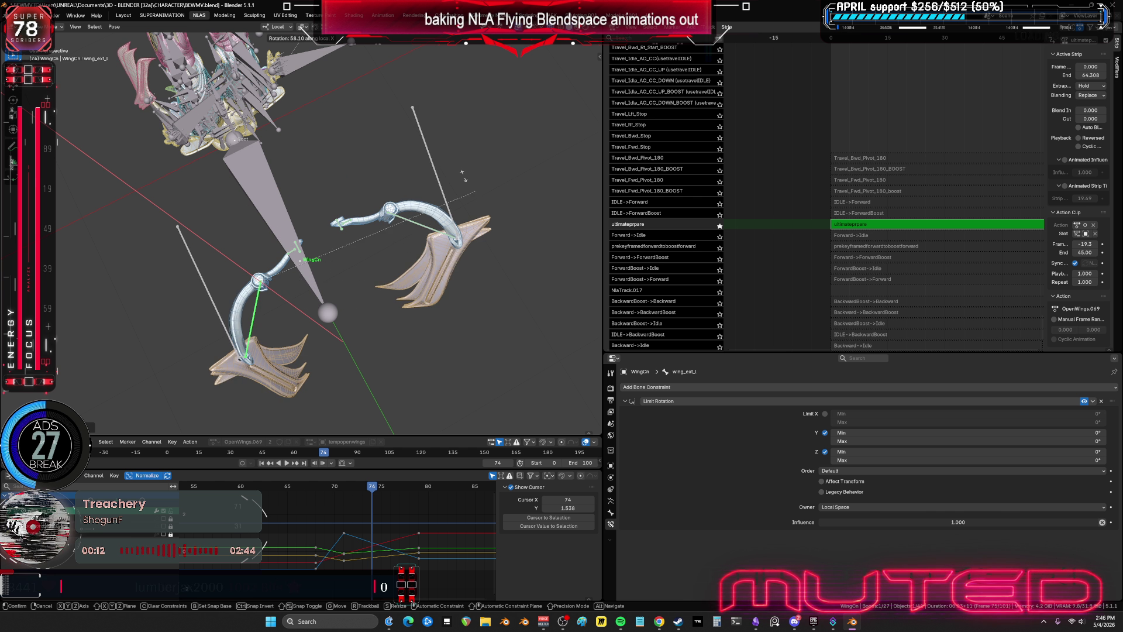
pyautogui.click(436, 172)
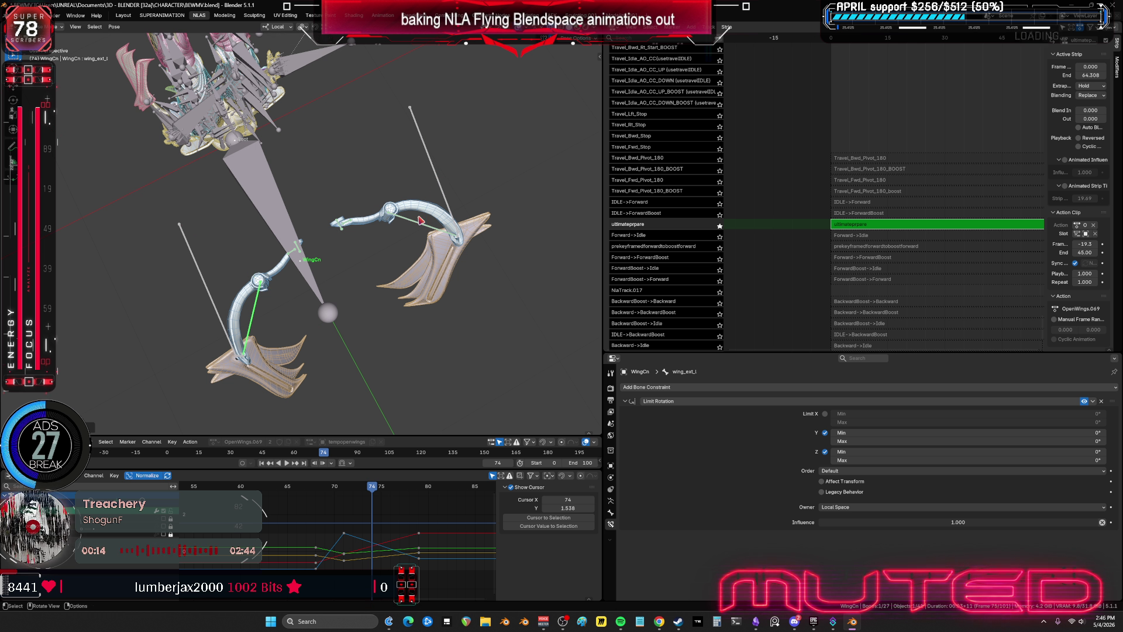
pyautogui.moveTo(435, 172); pyautogui.dragTo(422, 227, button='middle')
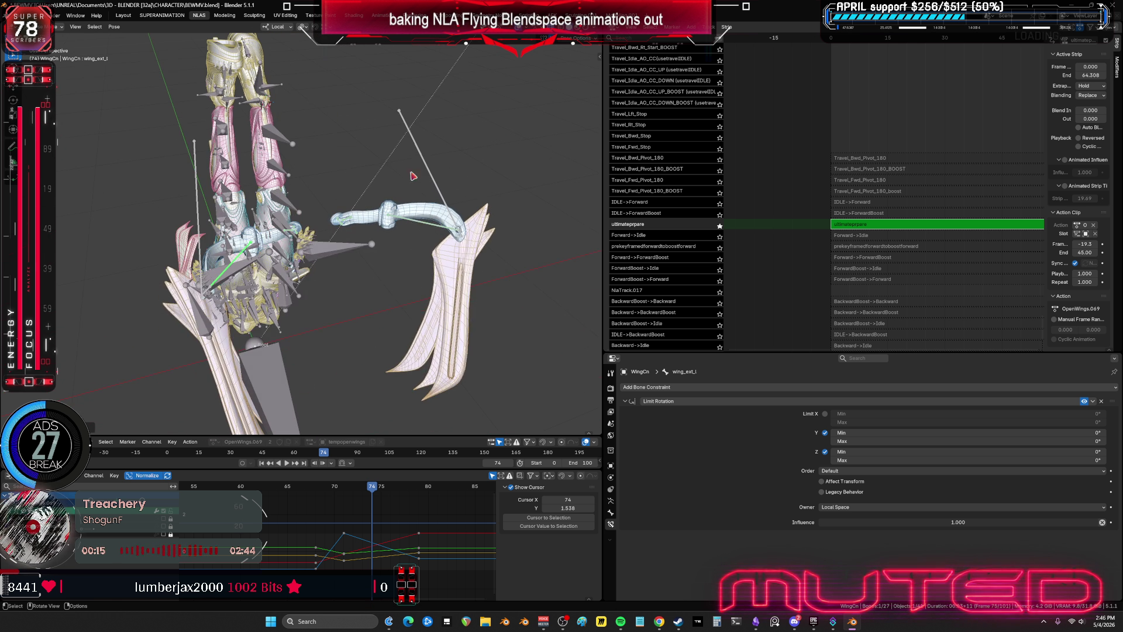
pyautogui.keyDown('shift'); pyautogui.click(422, 228); pyautogui.keyUp('shift')
pyautogui.press('k')
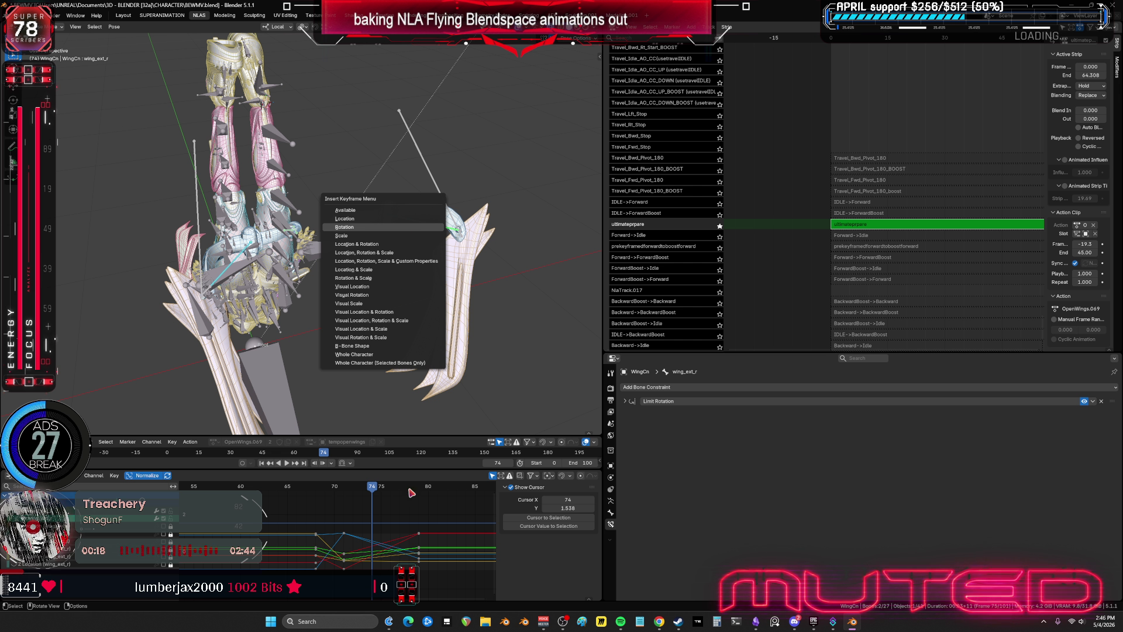
pyautogui.press('Return')
# - Check frame 73, raise both wing bones, and key their rotation at frame 70
pyautogui.moveTo(377, 487)
pyautogui.mouseDown()
pyautogui.moveTo(324, 495)
pyautogui.moveTo(335, 496)
pyautogui.mouseUp()
pyautogui.moveTo(408, 276); pyautogui.dragTo(423, 254, button='middle')
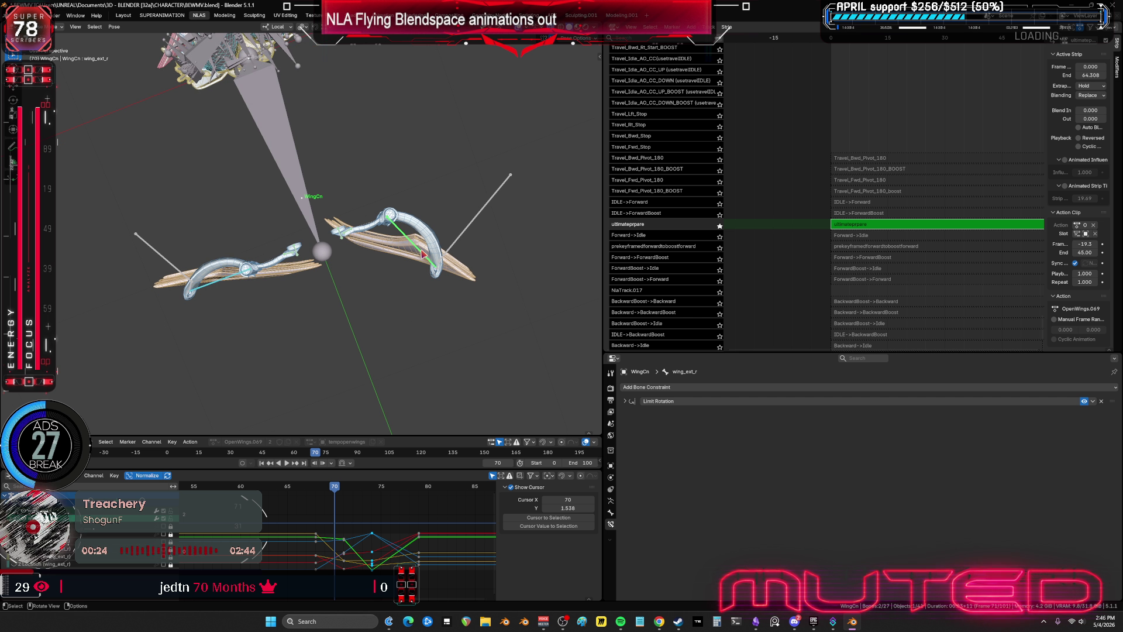
pyautogui.press('r')
pyautogui.click(431, 251)
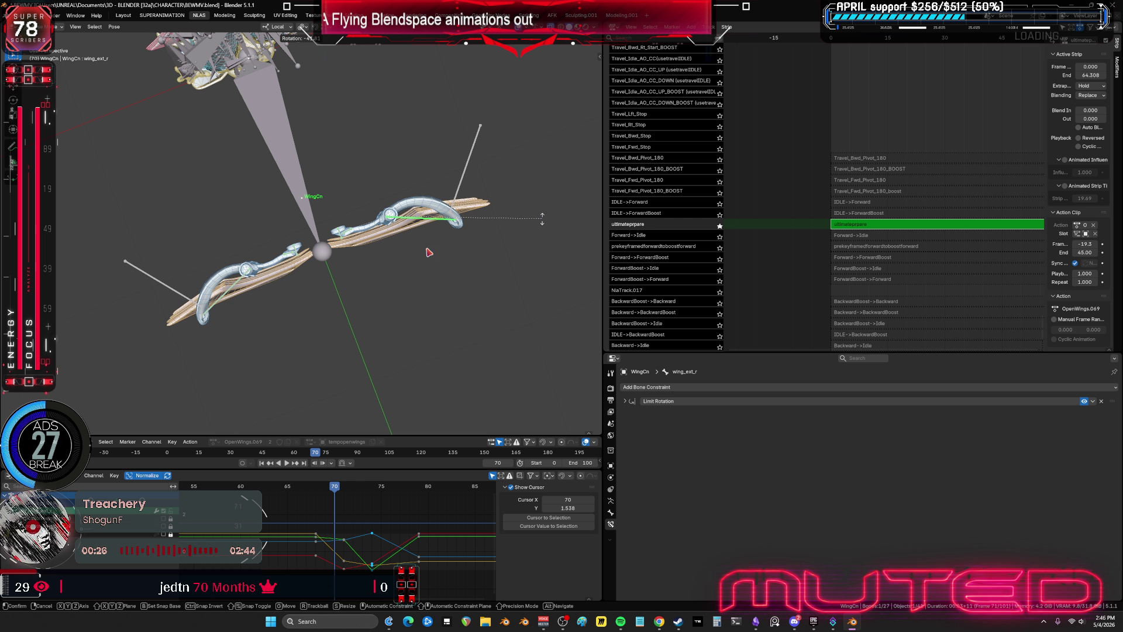
pyautogui.rightClick(436, 276)
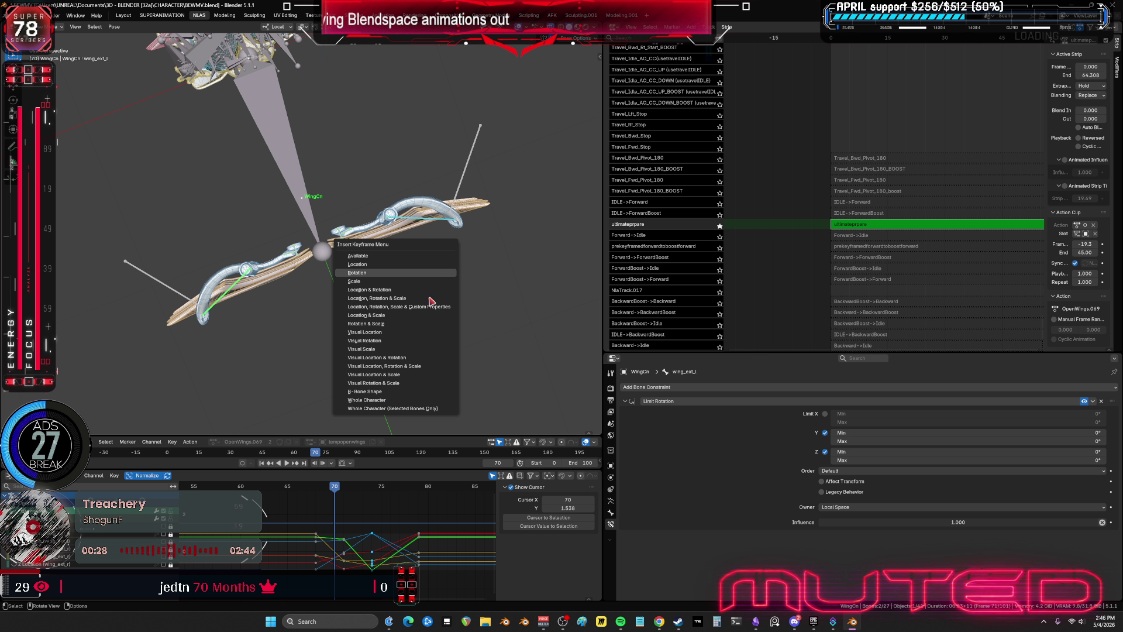
pyautogui.click(431, 296)
# - Compare against frame 69, rotate the wing bone further, and re-key the frame-70 rotation
pyautogui.moveTo(339, 492)
pyautogui.mouseDown()
pyautogui.moveTo(323, 490)
pyautogui.moveTo(447, 486)
pyautogui.moveTo(313, 474)
pyautogui.moveTo(334, 475)
pyautogui.mouseUp()
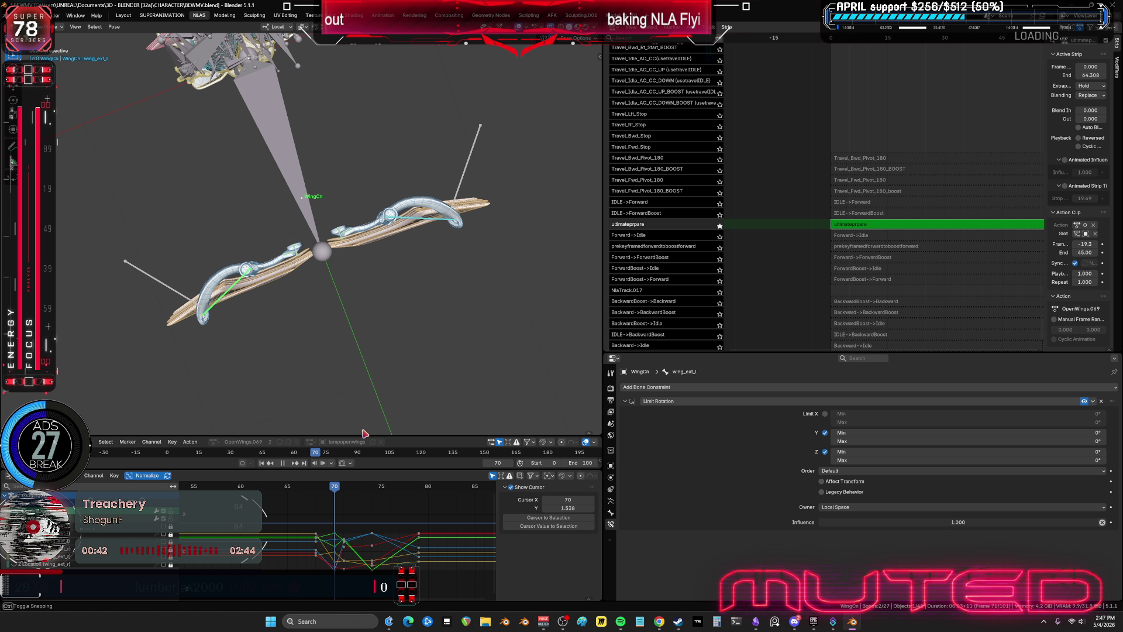
pyautogui.press('r')
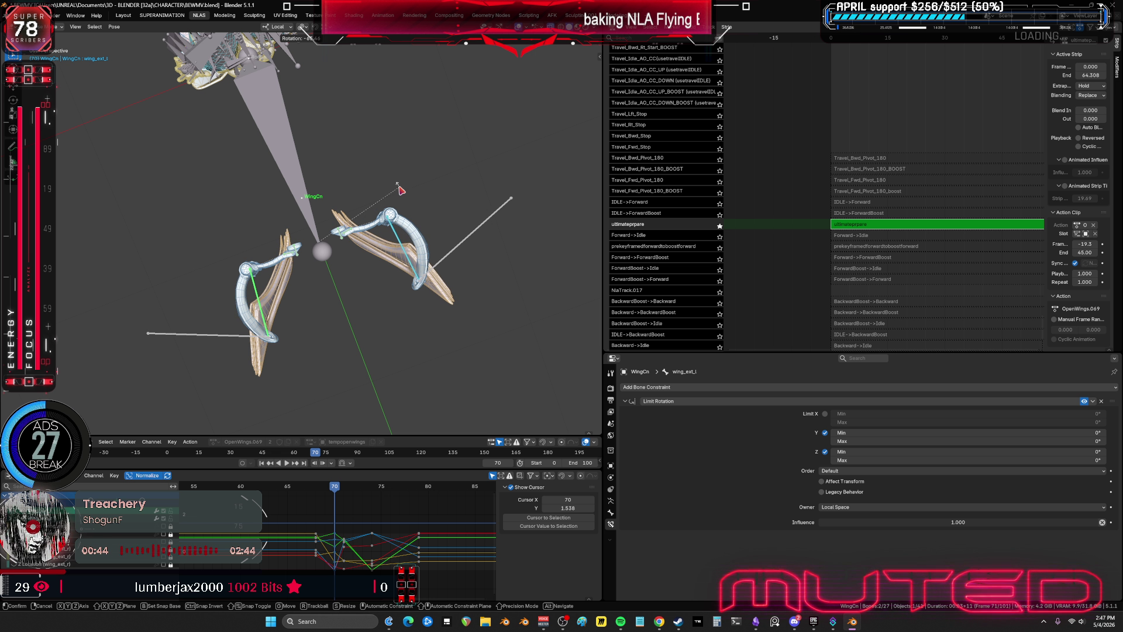
pyautogui.click(402, 192)
pyautogui.hotkey('ctrl', 'shift', 'm')
pyautogui.press('k')
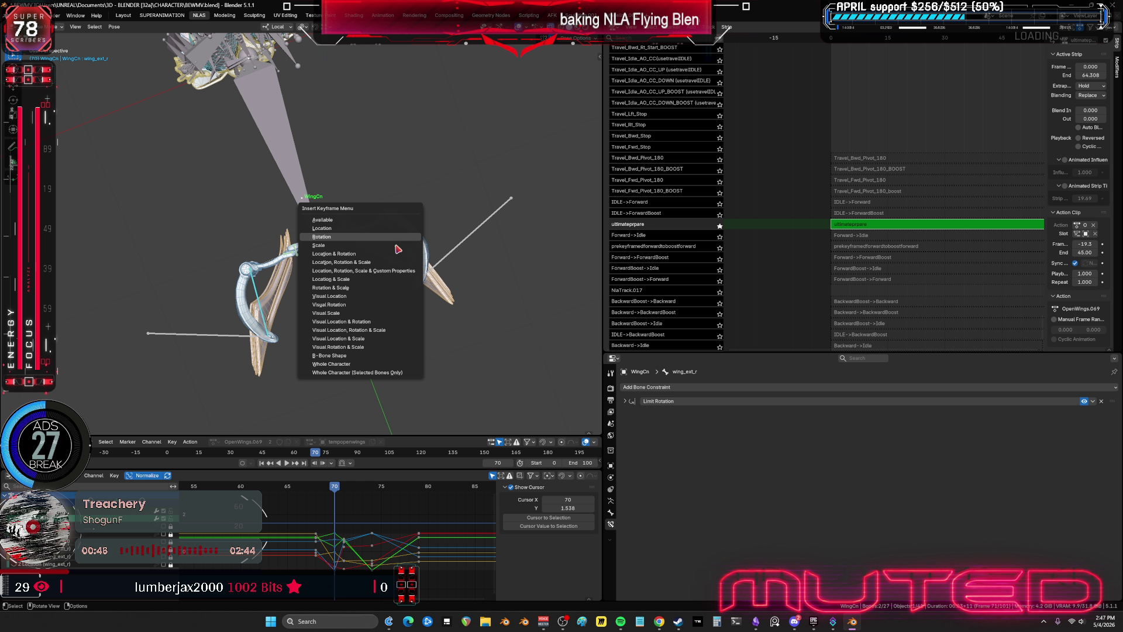
pyautogui.click(396, 246)
# - Undo and redo the last edit, then key the current wing rotation at frame 77
pyautogui.moveTo(335, 486)
pyautogui.mouseDown()
pyautogui.moveTo(419, 485)
pyautogui.moveTo(400, 486)
pyautogui.mouseUp()
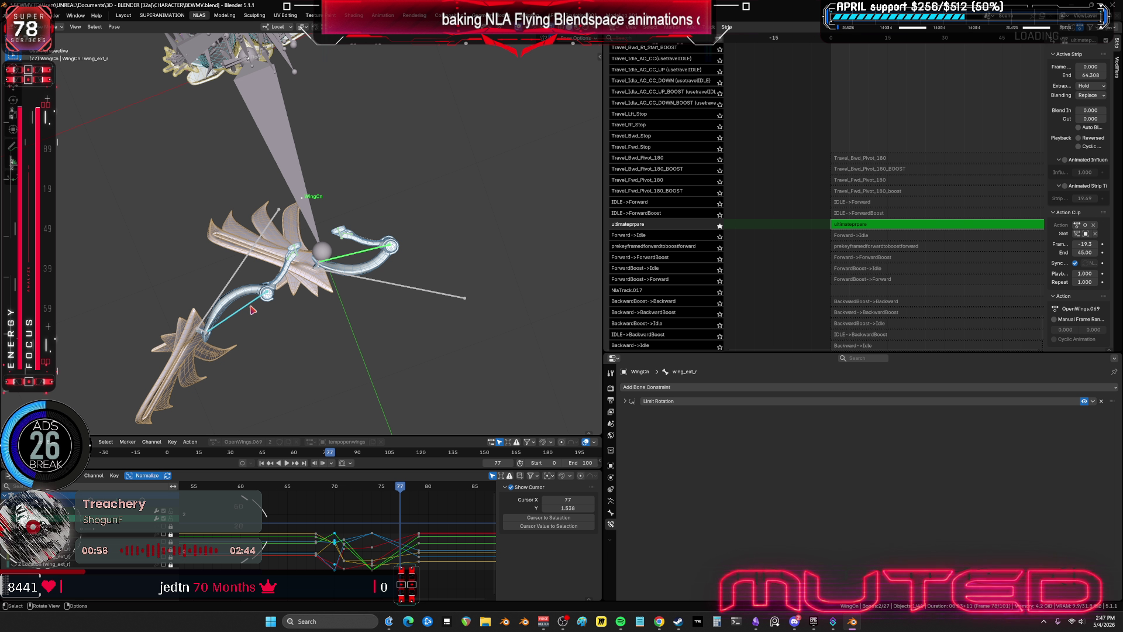
pyautogui.hotkey('ctrl', 'z')
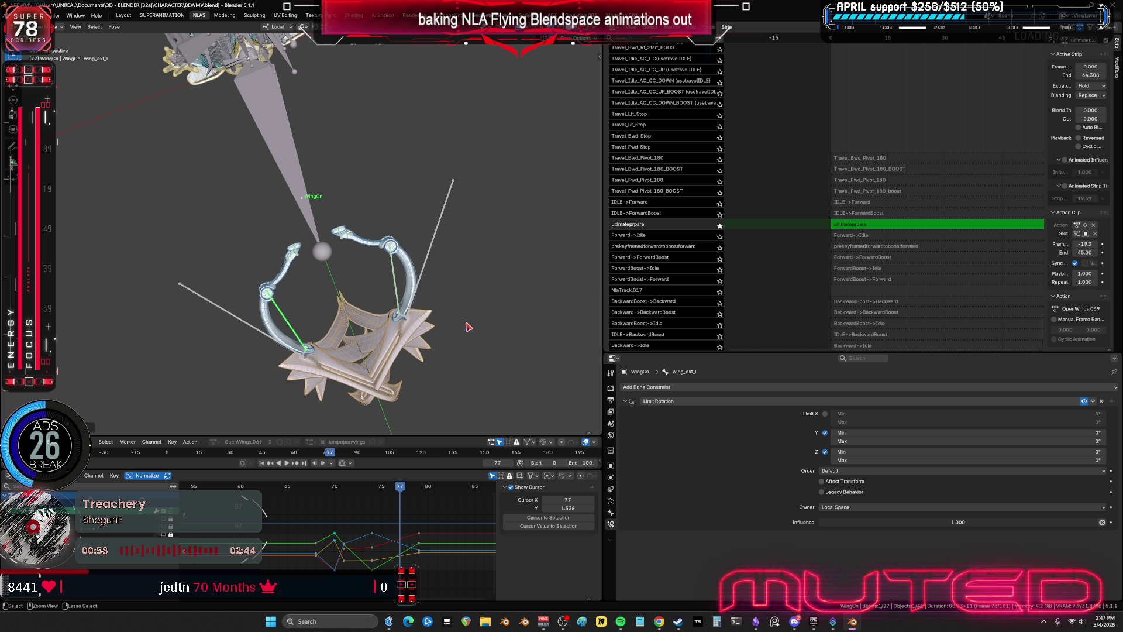
pyautogui.hotkey('ctrl', 'shift', 'z')
pyautogui.press('r')
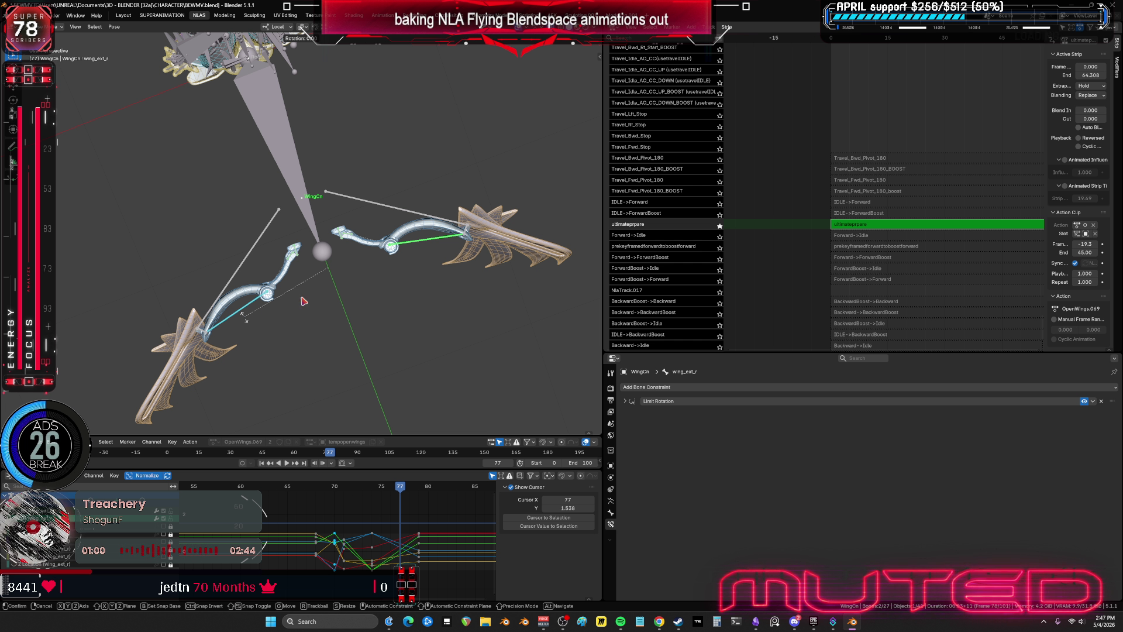
pyautogui.press('Escape')
pyautogui.rightClick(423, 246)
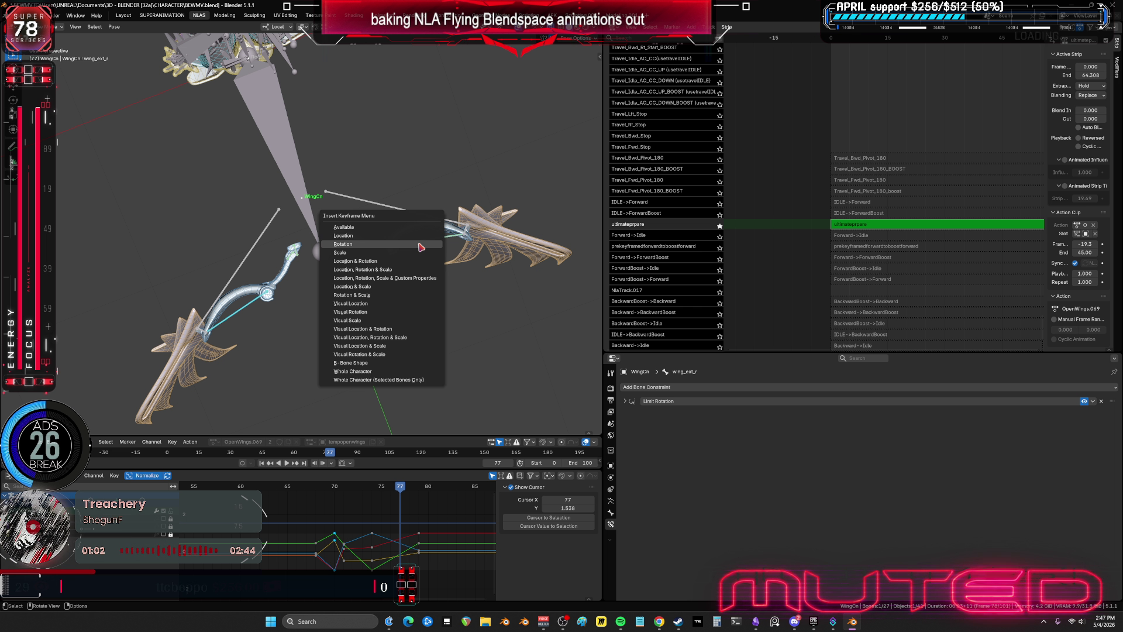
pyautogui.click(390, 364)
# - Key the current rotation of both wing bones at frame 76
pyautogui.moveTo(400, 487); pyautogui.dragTo(391, 488)
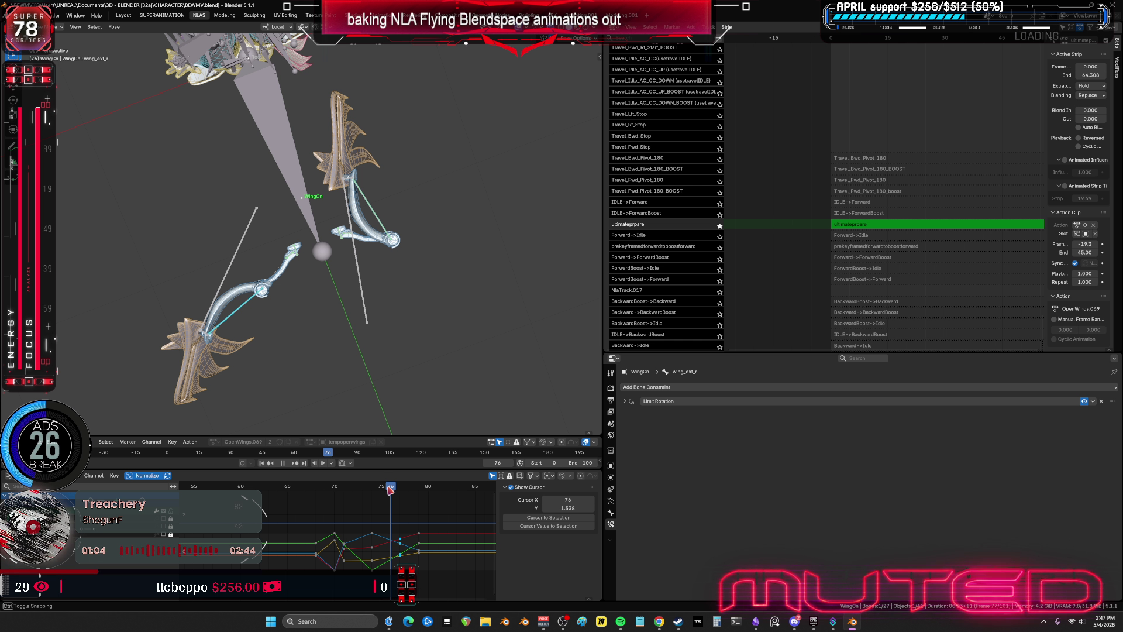
pyautogui.hotkey('ctrl', 'z')
pyautogui.press('r')
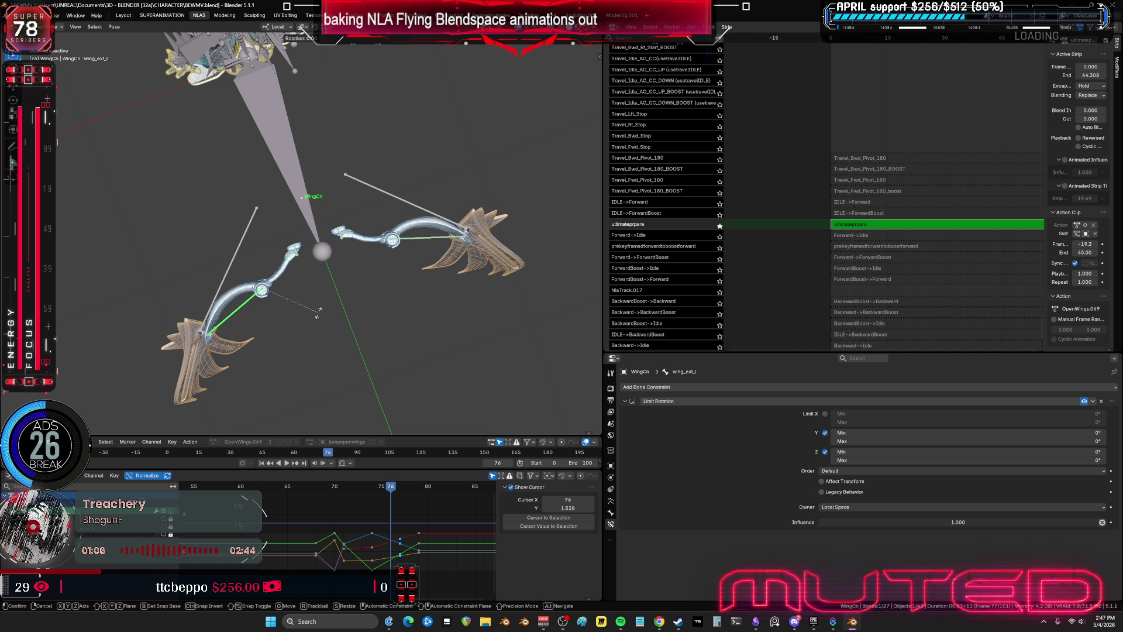
pyautogui.press('Escape')
pyautogui.keyDown('shift'); pyautogui.click(418, 242); pyautogui.keyUp('shift')
pyautogui.press('k')
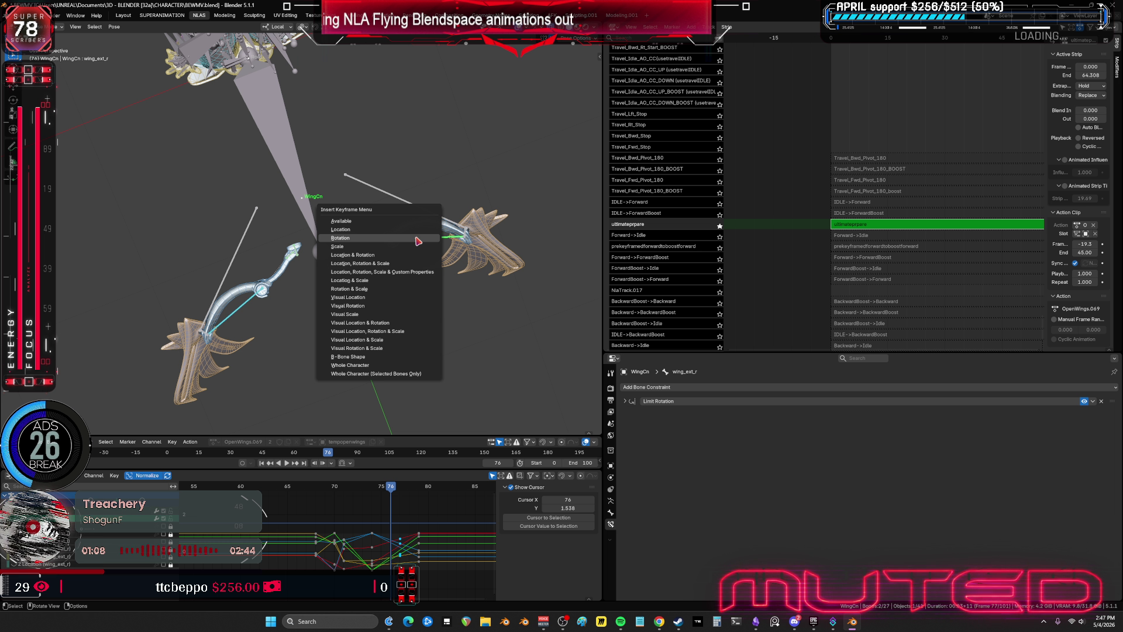
pyautogui.click(417, 241)
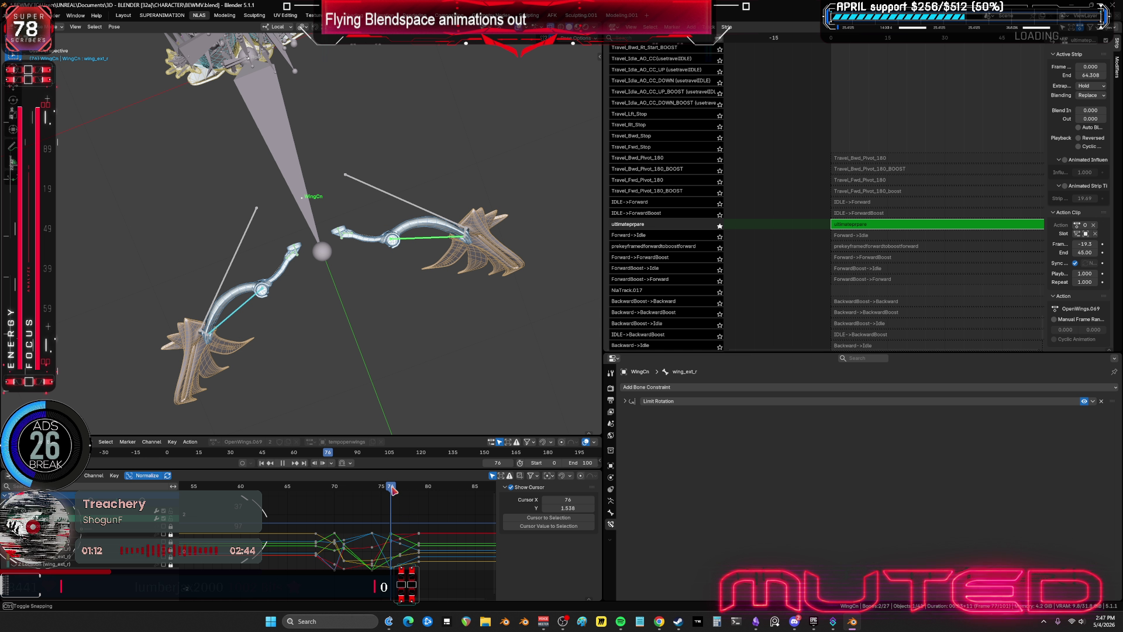
# - Re-pose the wing bones from frame 78 and key their rotation at frame 75
pyautogui.moveTo(402, 513)
pyautogui.mouseDown()
pyautogui.moveTo(408, 499)
pyautogui.moveTo(370, 499)
pyautogui.moveTo(381, 498)
pyautogui.mouseUp()
pyautogui.click(248, 312)
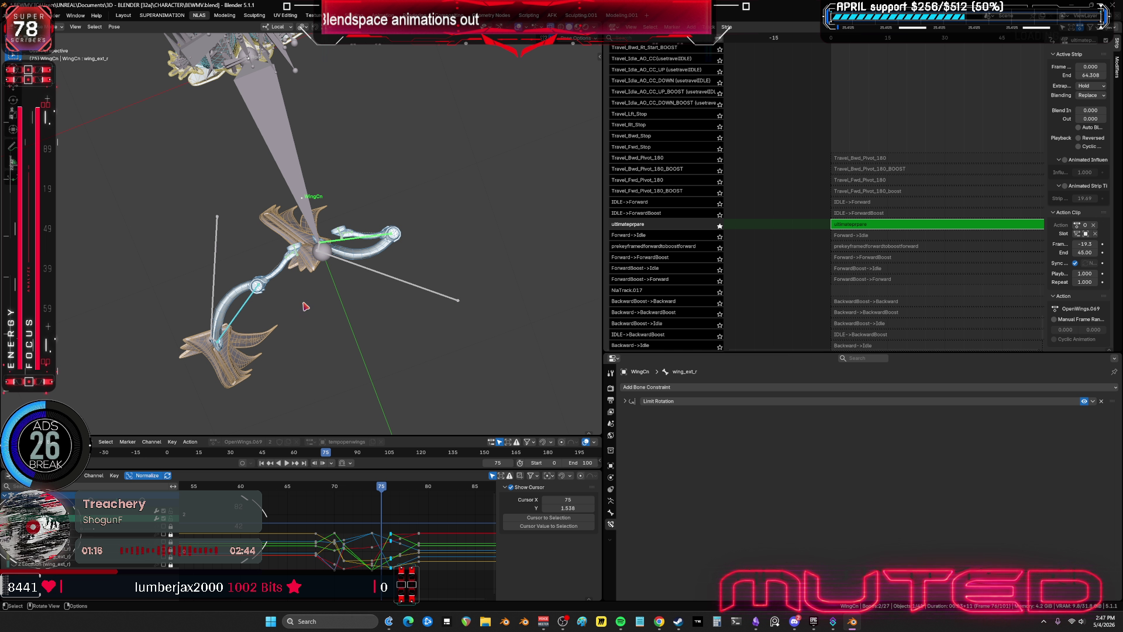
pyautogui.press('r')
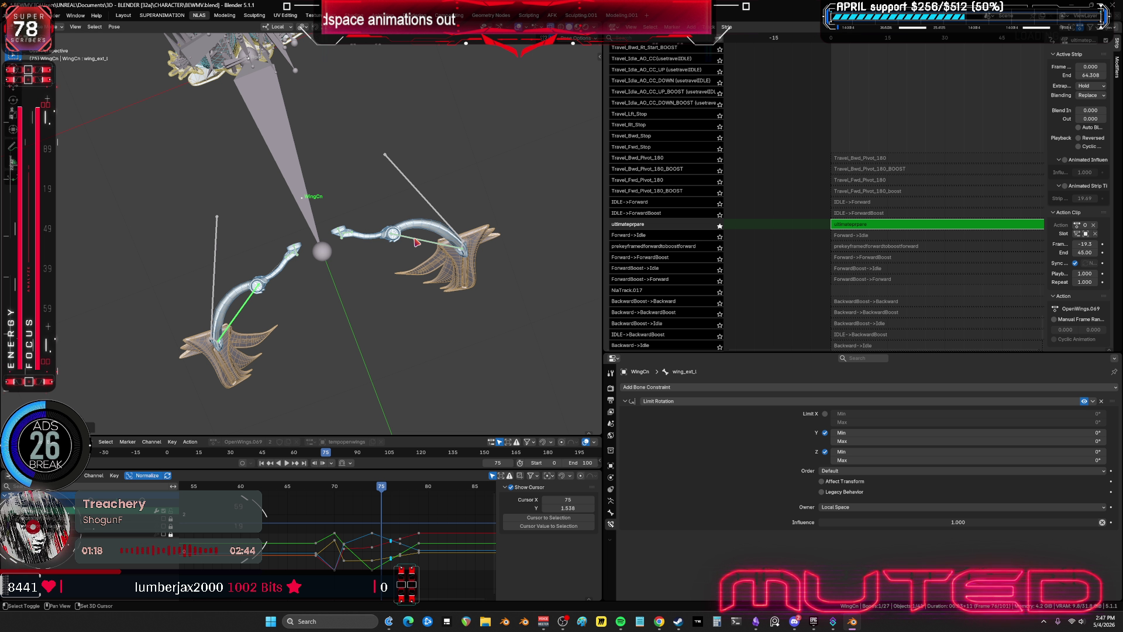
pyautogui.click(412, 247)
pyautogui.press('i')
pyautogui.click(411, 246)
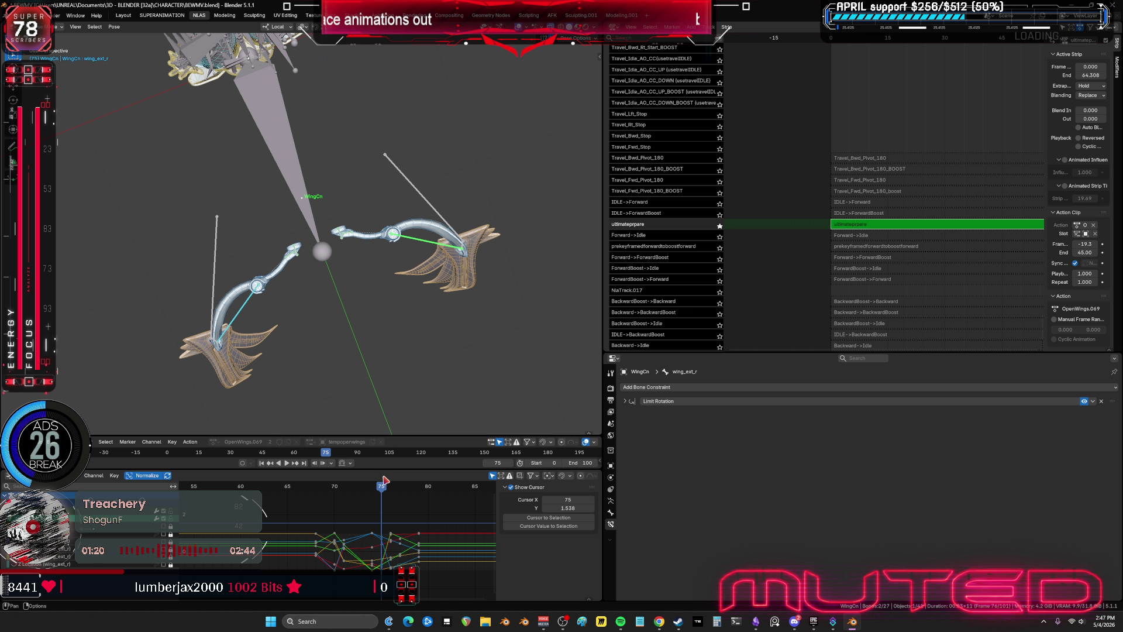
# - Rotate the wing bones once more, key them, and preview the flap from frame 71
pyautogui.moveTo(381, 487)
pyautogui.mouseDown()
pyautogui.moveTo(392, 487)
pyautogui.moveTo(323, 478)
pyautogui.mouseUp()
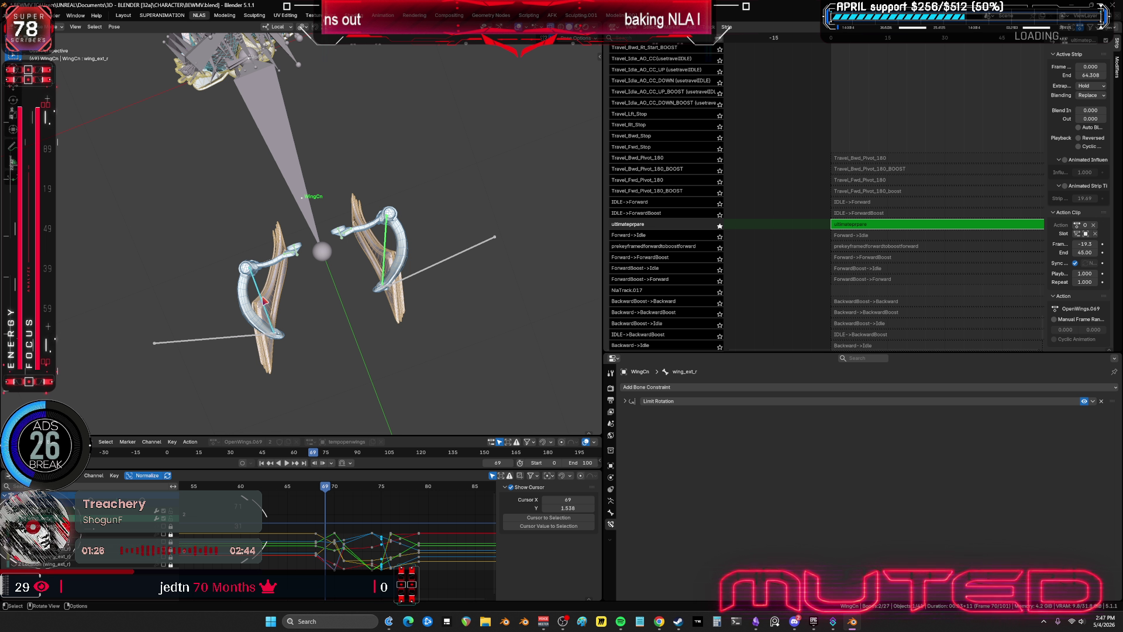
pyautogui.hotkey('ctrl', 'shift', 'm')
pyautogui.press('r')
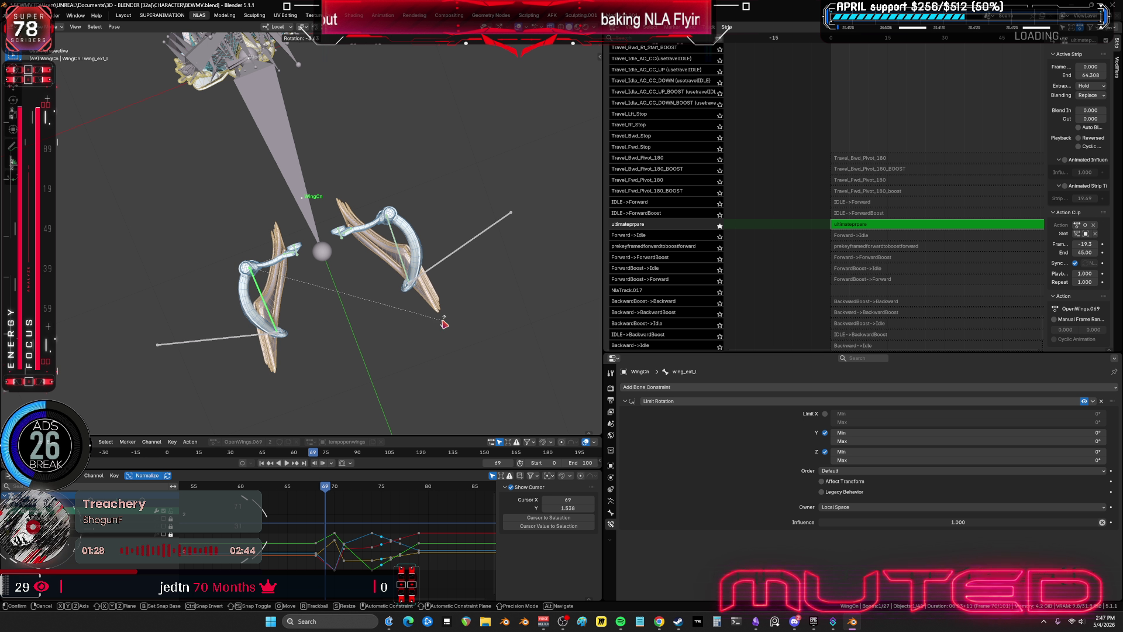
pyautogui.click(402, 258)
pyautogui.hotkey('ctrl', 'shift', 'm')
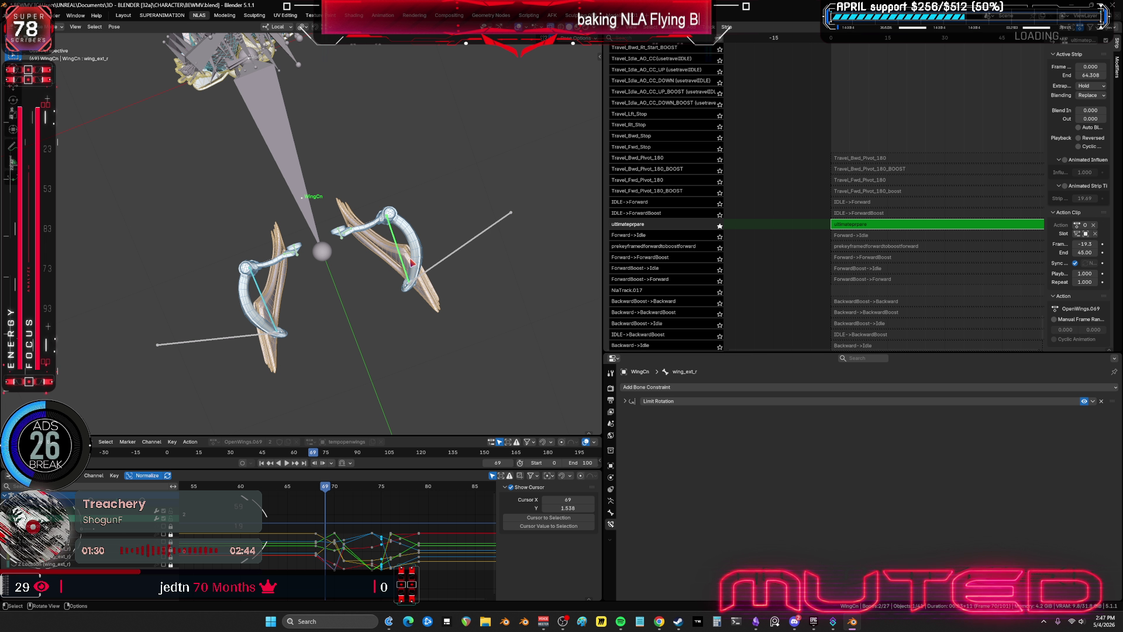
pyautogui.press('k')
pyautogui.moveTo(367, 482)
pyautogui.mouseDown()
pyautogui.moveTo(351, 485)
pyautogui.moveTo(430, 486)
pyautogui.moveTo(381, 486)
pyautogui.mouseUp()
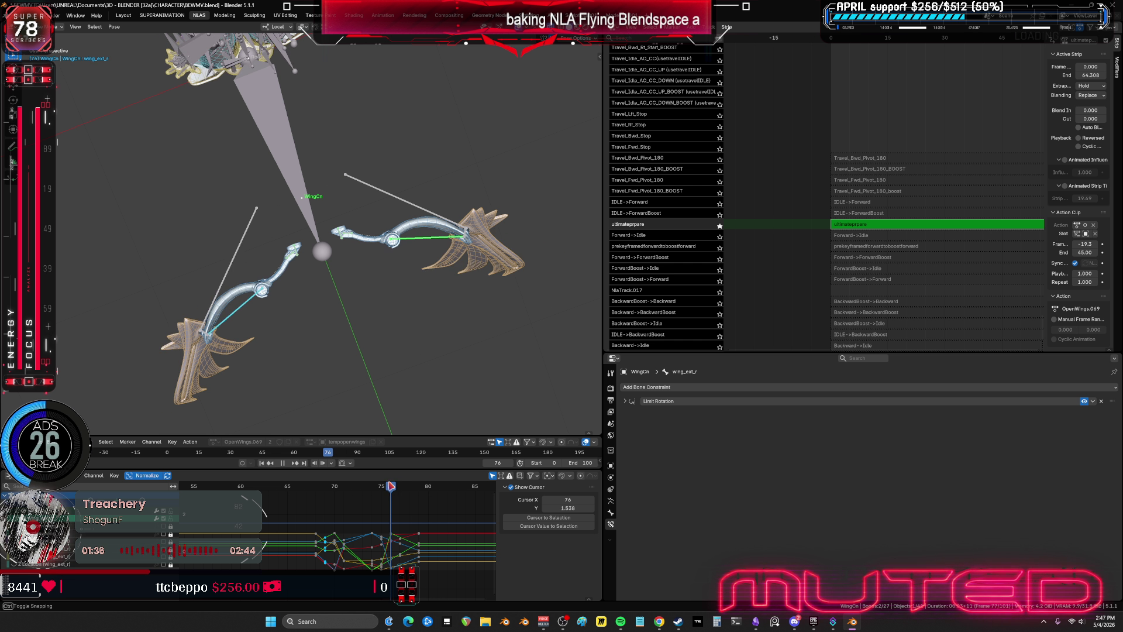
pyautogui.moveTo(384, 318)
pyautogui.mouseDown(button='middle')
pyautogui.moveTo(363, 241)
pyautogui.moveTo(403, 315)
pyautogui.moveTo(380, 322)
pyautogui.mouseUp(button='middle')
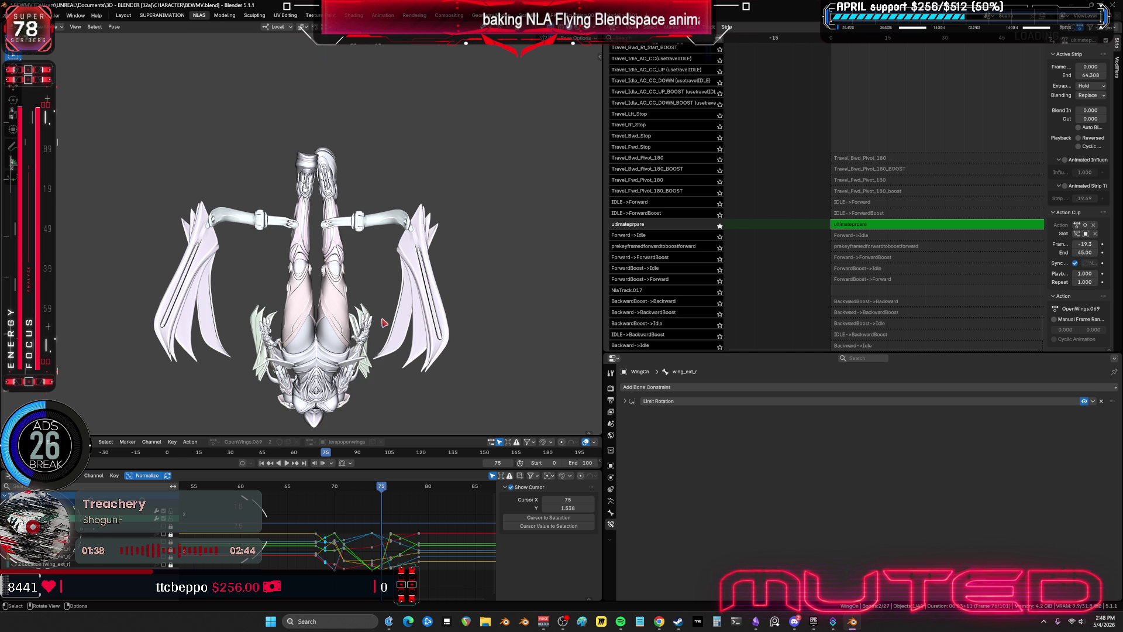
# - Step frames back and forth between 64 and 88, watching the wings spread and fold from two angles
pyautogui.keyDown('alt'); pyautogui.scroll(3, 379, 323); pyautogui.keyUp('alt')
pyautogui.keyDown('alt'); pyautogui.scroll(13, 380, 323); pyautogui.keyUp('alt')
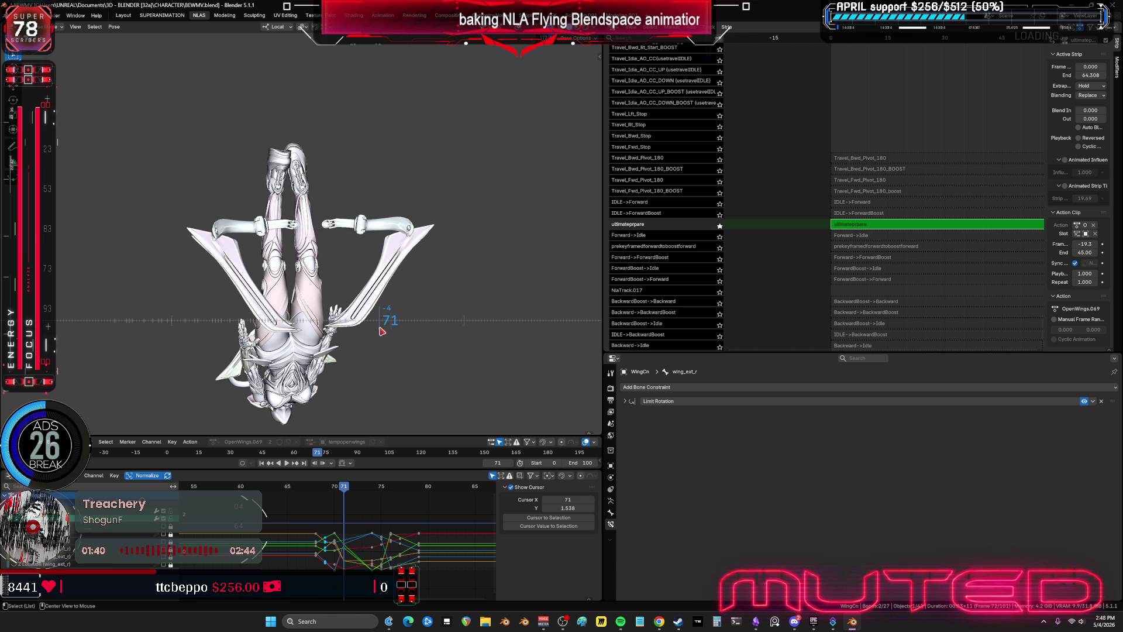
pyautogui.moveTo(339, 323)
pyautogui.mouseDown(button='middle')
pyautogui.moveTo(422, 334)
pyautogui.moveTo(388, 321)
pyautogui.mouseUp(button='middle')
pyautogui.keyDown('alt'); pyautogui.scroll(2, 387, 324); pyautogui.keyUp('alt')
pyautogui.keyDown('alt'); pyautogui.scroll(-16, 462, 336); pyautogui.keyUp('alt')
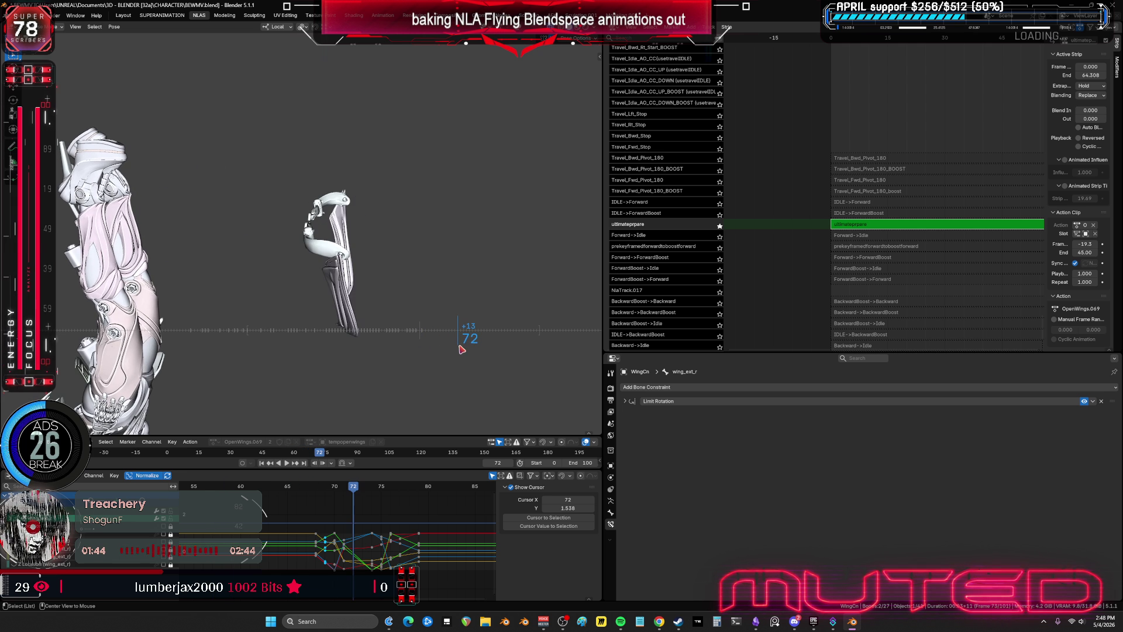
pyautogui.keyDown('alt'); pyautogui.scroll(-3, 462, 349); pyautogui.keyUp('alt')
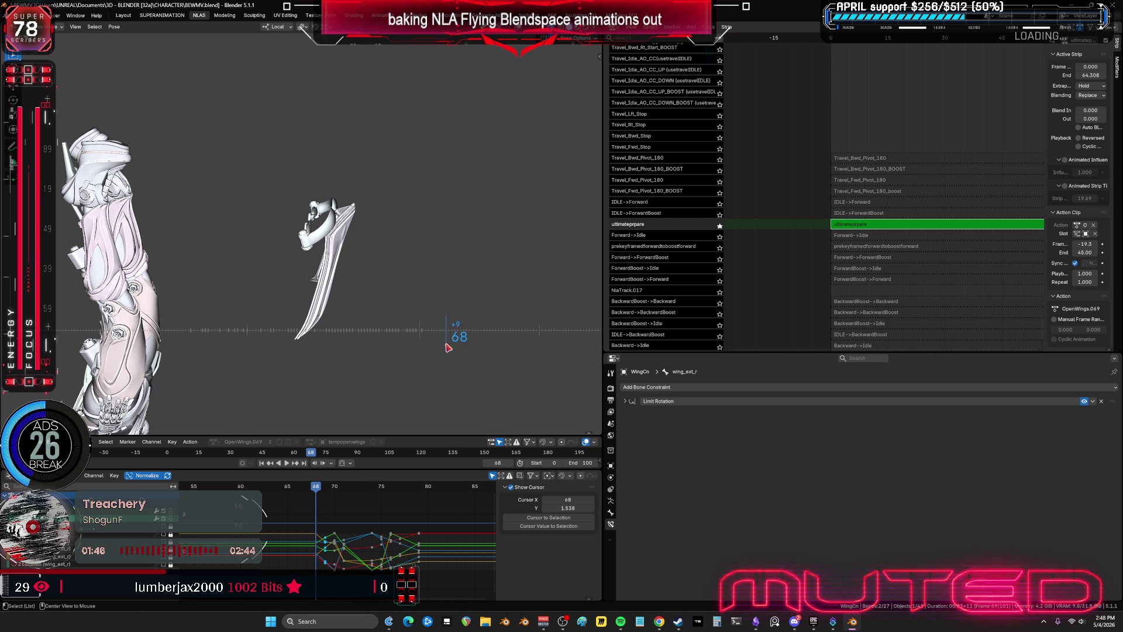
pyautogui.keyDown('alt'); pyautogui.scroll(3, 463, 351); pyautogui.keyUp('alt')
pyautogui.keyDown('alt'); pyautogui.scroll(-6, 468, 351); pyautogui.keyUp('alt')
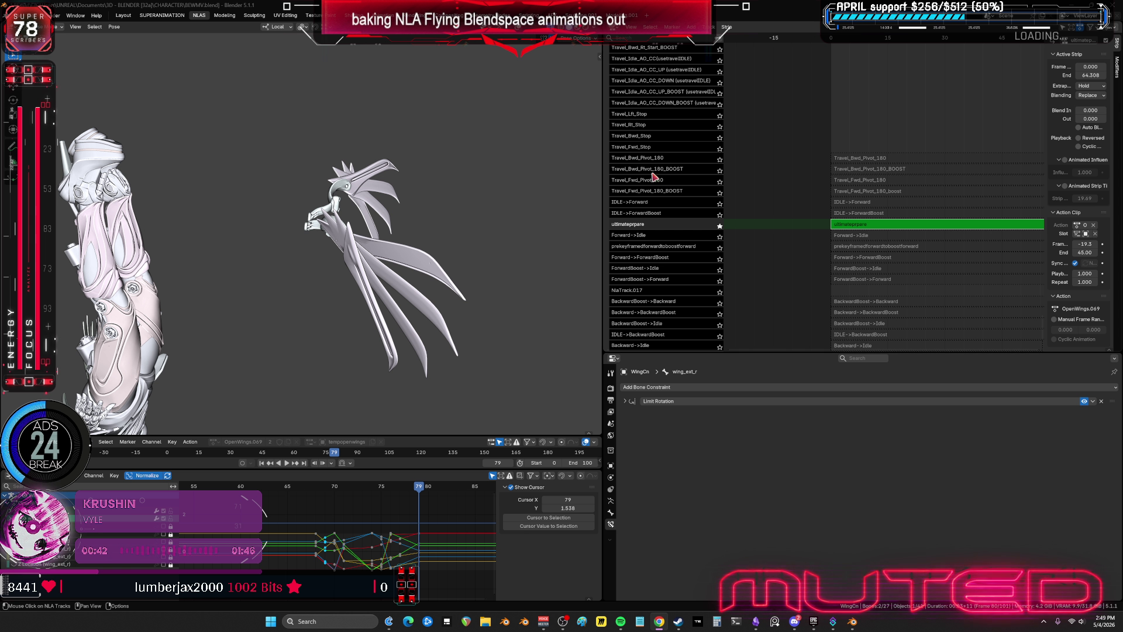
pyautogui.keyDown('alt'); pyautogui.scroll(8, 453, 215); pyautogui.keyUp('alt')
pyautogui.keyDown('alt'); pyautogui.scroll(-5, 459, 217); pyautogui.keyUp('alt')
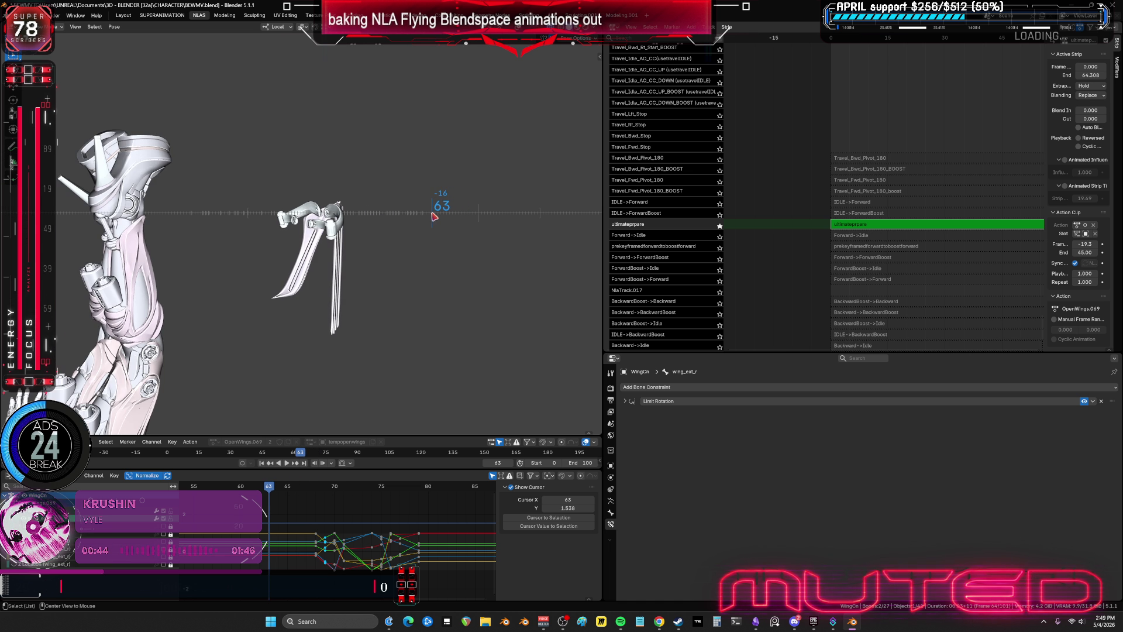
pyautogui.keyDown('alt'); pyautogui.scroll(8, 472, 222); pyautogui.keyUp('alt')
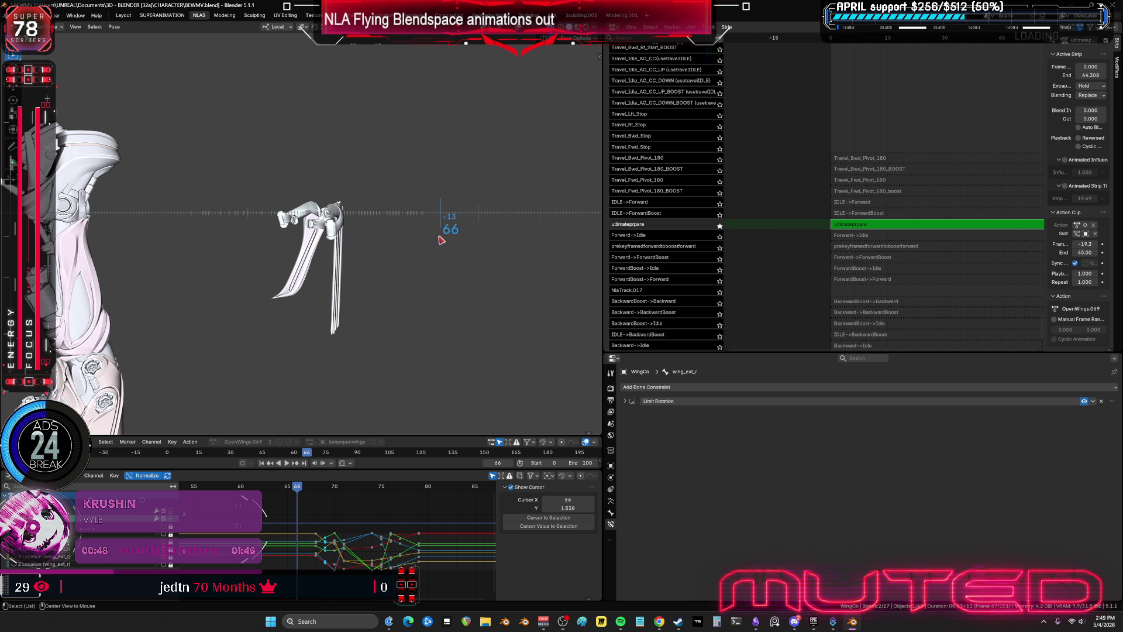
pyautogui.keyDown('alt'); pyautogui.scroll(-4, 456, 243); pyautogui.keyUp('alt')
pyautogui.keyDown('alt'); pyautogui.scroll(-10, 462, 246); pyautogui.keyUp('alt')
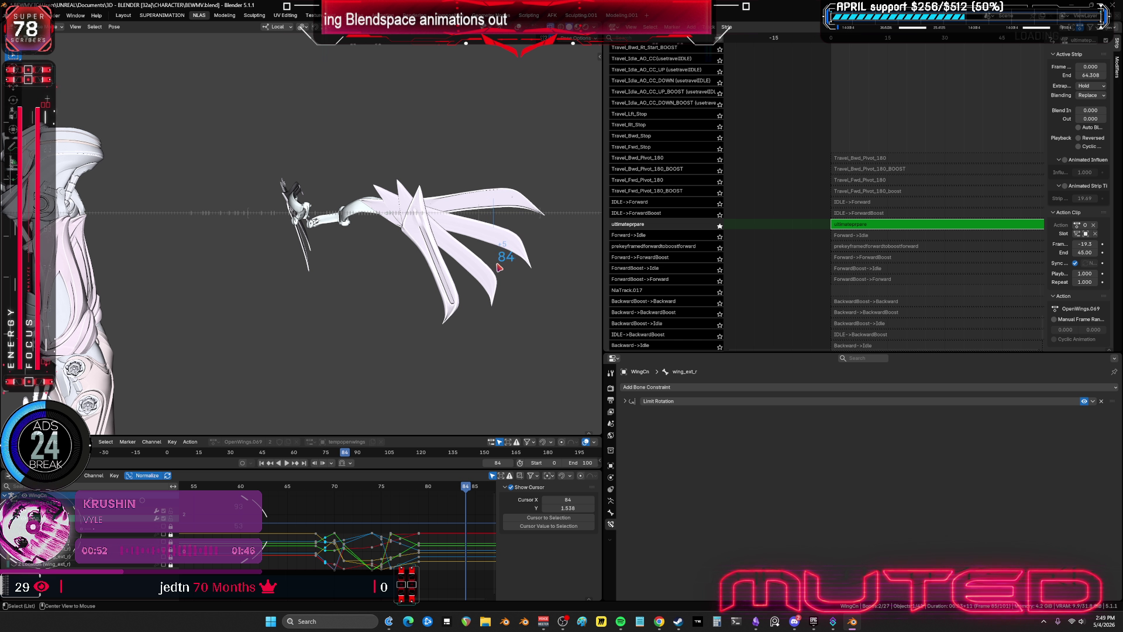
pyautogui.keyDown('alt'); pyautogui.scroll(-6, 313, 297); pyautogui.keyUp('alt')
pyautogui.moveTo(313, 297)
pyautogui.mouseDown(button='middle')
pyautogui.moveTo(193, 208)
pyautogui.moveTo(327, 245)
pyautogui.moveTo(421, 242)
pyautogui.mouseUp(button='middle')
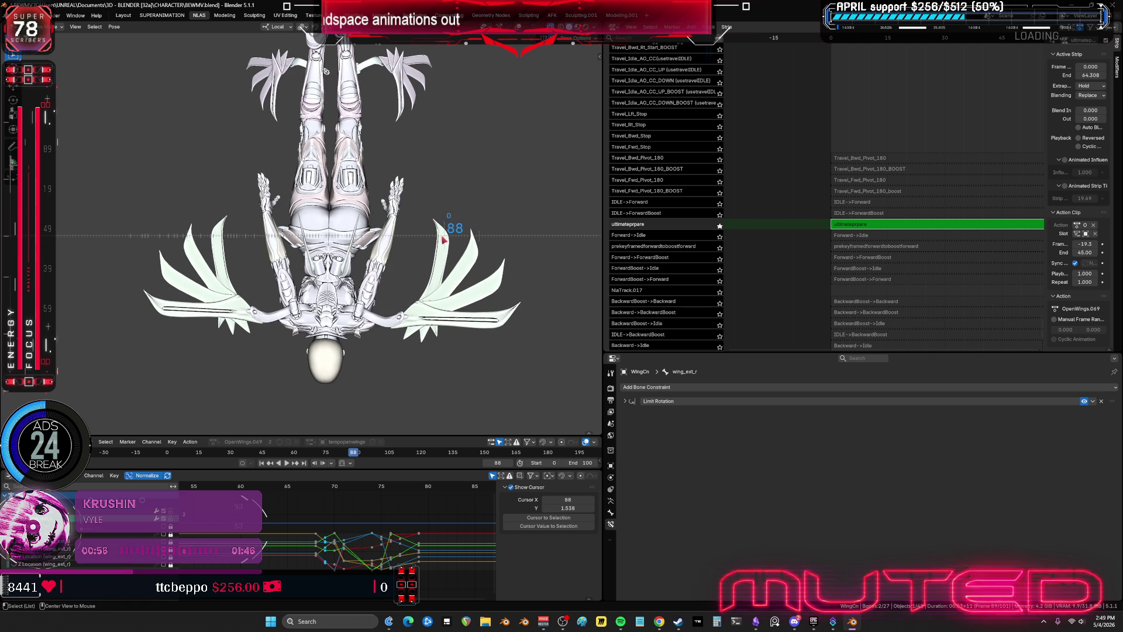
pyautogui.keyDown('alt'); pyautogui.scroll(20, 381, 245); pyautogui.keyUp('alt')
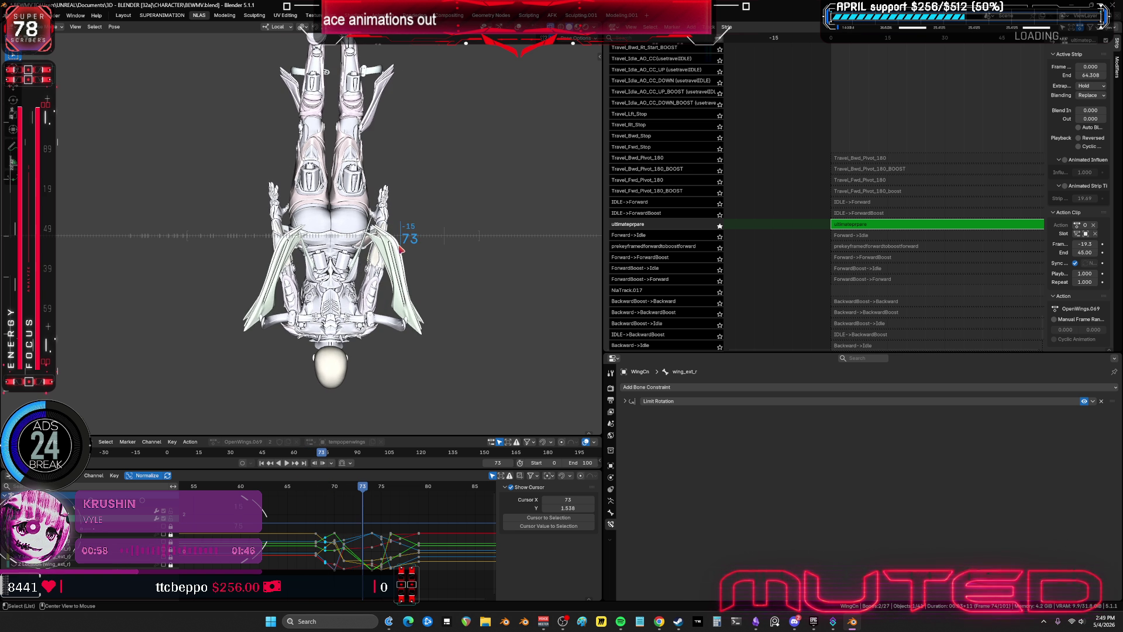
pyautogui.keyDown('alt'); pyautogui.scroll(-20, 380, 245); pyautogui.keyUp('alt')
pyautogui.keyDown('alt'); pyautogui.scroll(20, 374, 263); pyautogui.keyUp('alt')
pyautogui.keyDown('alt'); pyautogui.scroll(-16, 398, 265); pyautogui.keyUp('alt')
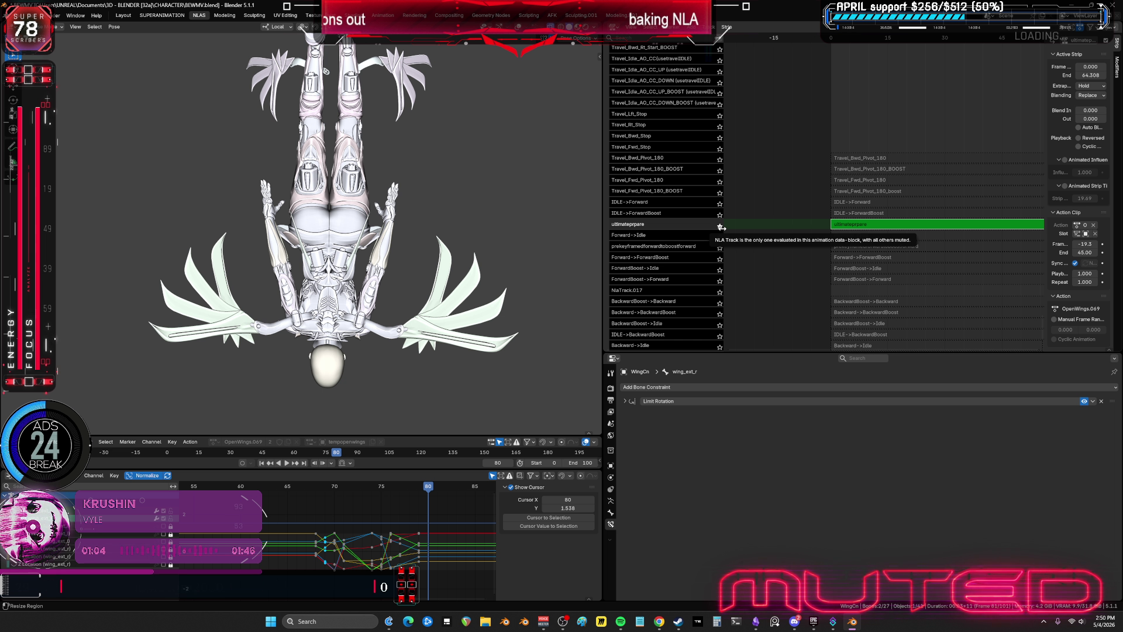
# - Play and scrub the animation to preview the wing pose around frames 67–77
pyautogui.scroll(-5, 436, 520)
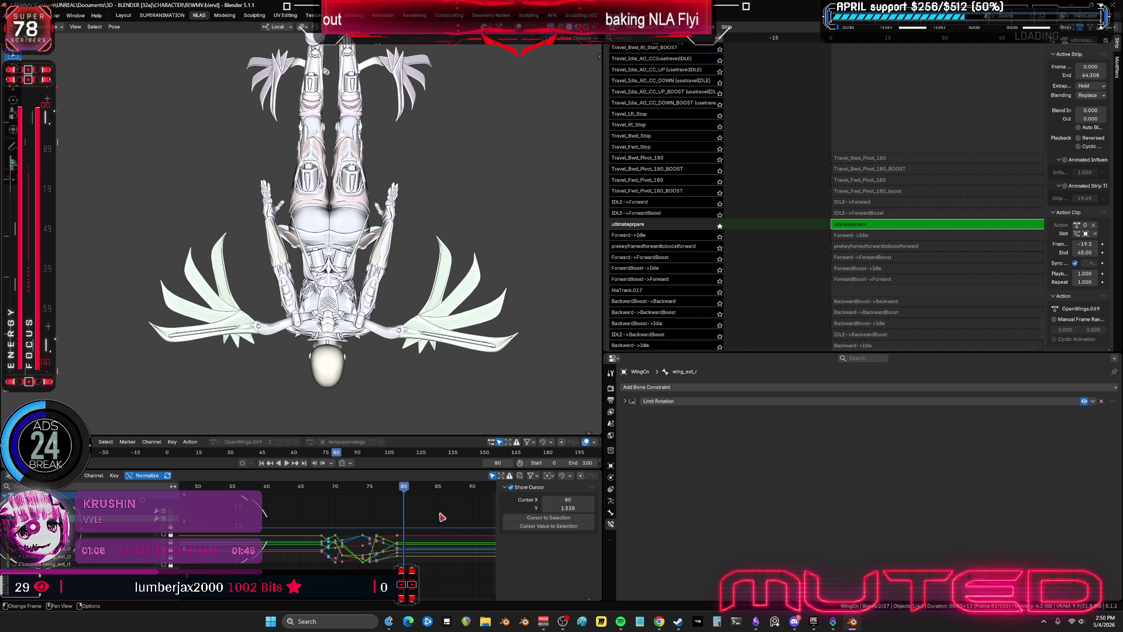
pyautogui.press('space')
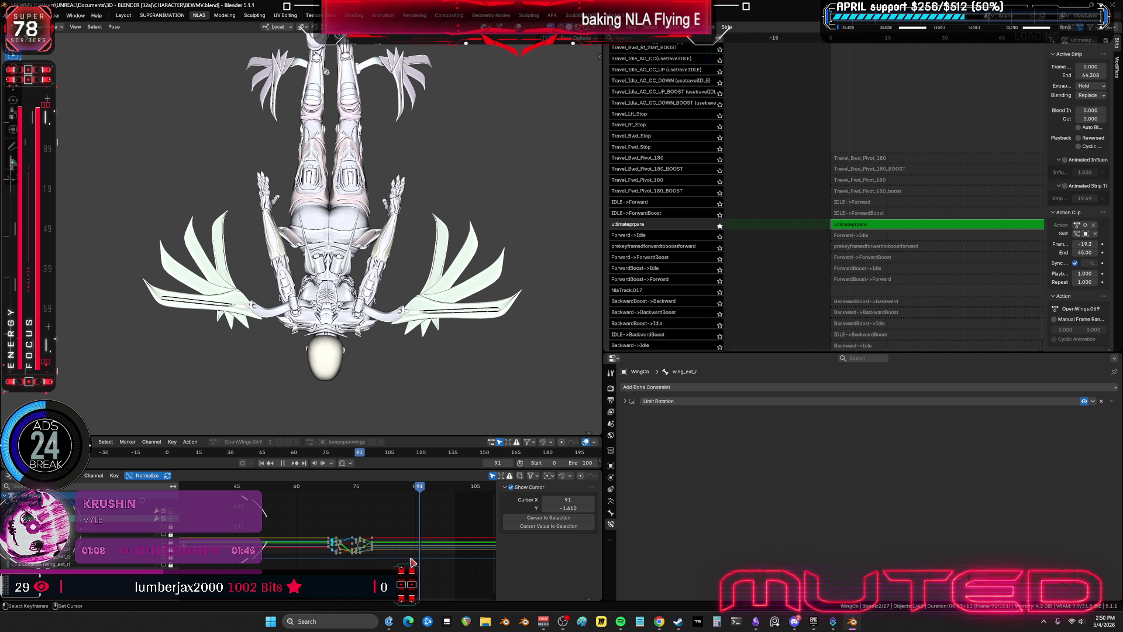
pyautogui.keyDown('shift'); pyautogui.rightClick(362, 566); pyautogui.keyUp('shift')
pyautogui.keyDown('shift'); pyautogui.moveTo(362, 566); pyautogui.dragTo(326, 559, button='right'); pyautogui.keyUp('shift')
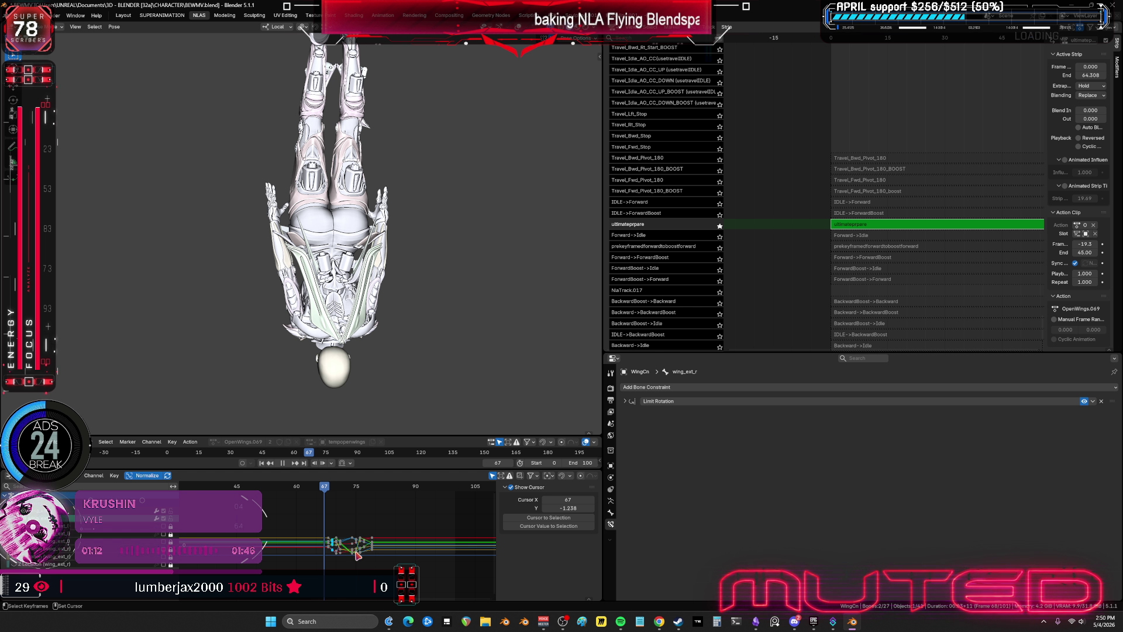
# - Shift the whole wing keyframe cluster 30 frames later in the full-window graph
pyautogui.hotkey('ctrl', 'space')
pyautogui.moveTo(854, 454)
pyautogui.mouseDown()
pyautogui.moveTo(546, 226)
pyautogui.moveTo(502, 218)
pyautogui.mouseUp()
pyautogui.write('g30')
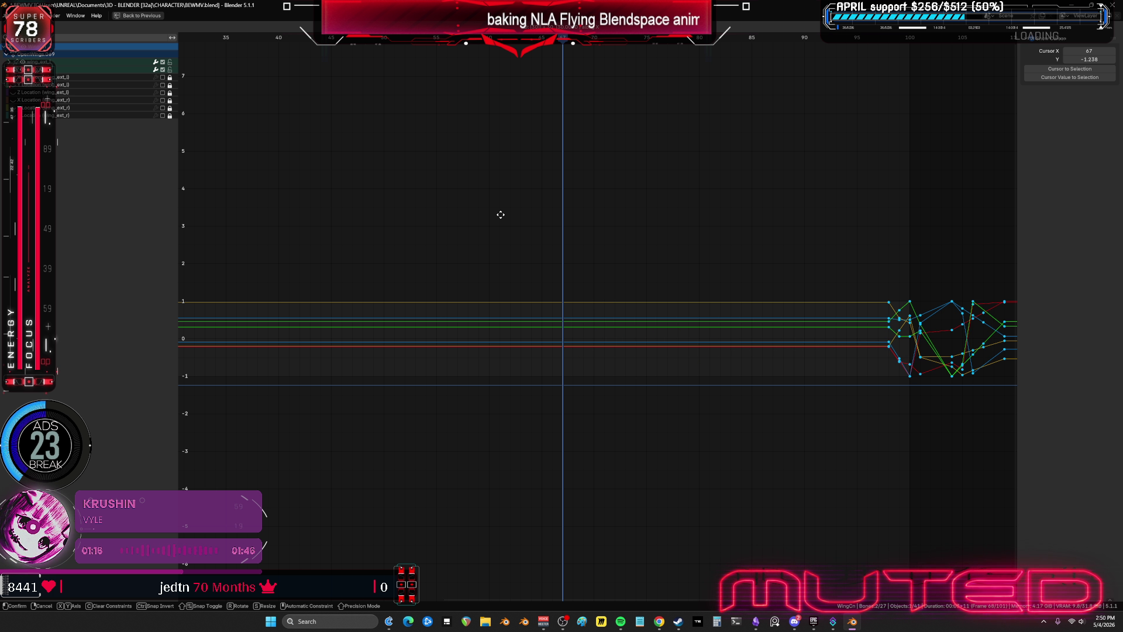
pyautogui.press('Return')
pyautogui.hotkey('ctrl', 'space')
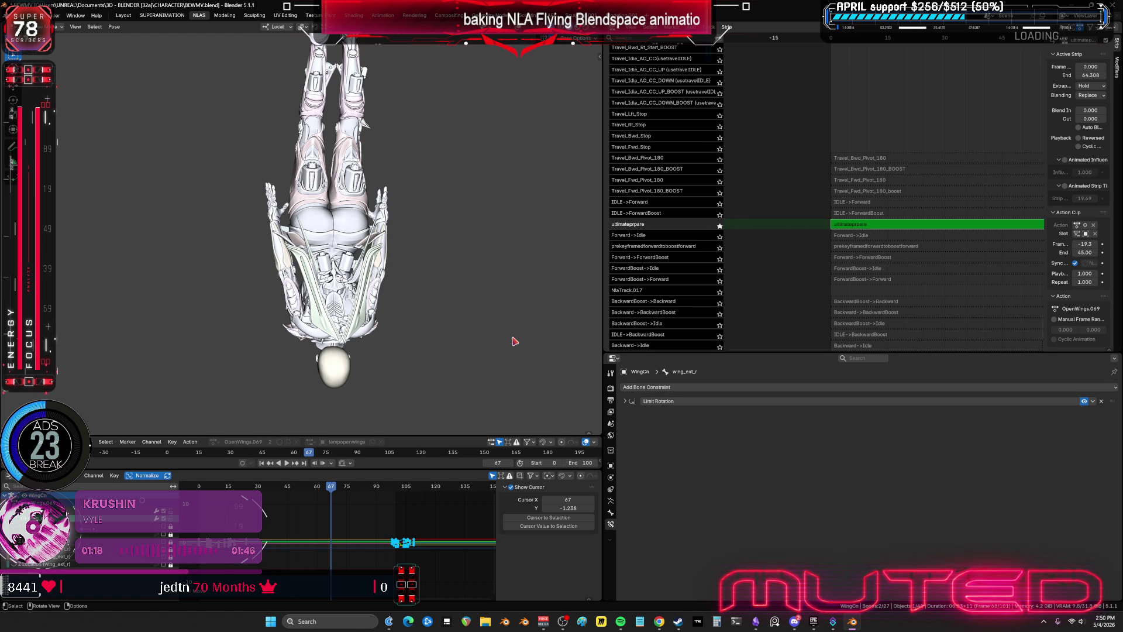
# - Check the moved keys and the pose at frame 97, framing the selected wing bones
pyautogui.moveTo(322, 501)
pyautogui.mouseDown()
pyautogui.moveTo(393, 508)
pyautogui.moveTo(255, 520)
pyautogui.mouseUp()
pyautogui.hotkey('ctrl', 'space')
pyautogui.moveTo(369, 359); pyautogui.dragTo(515, 396, button='middle')
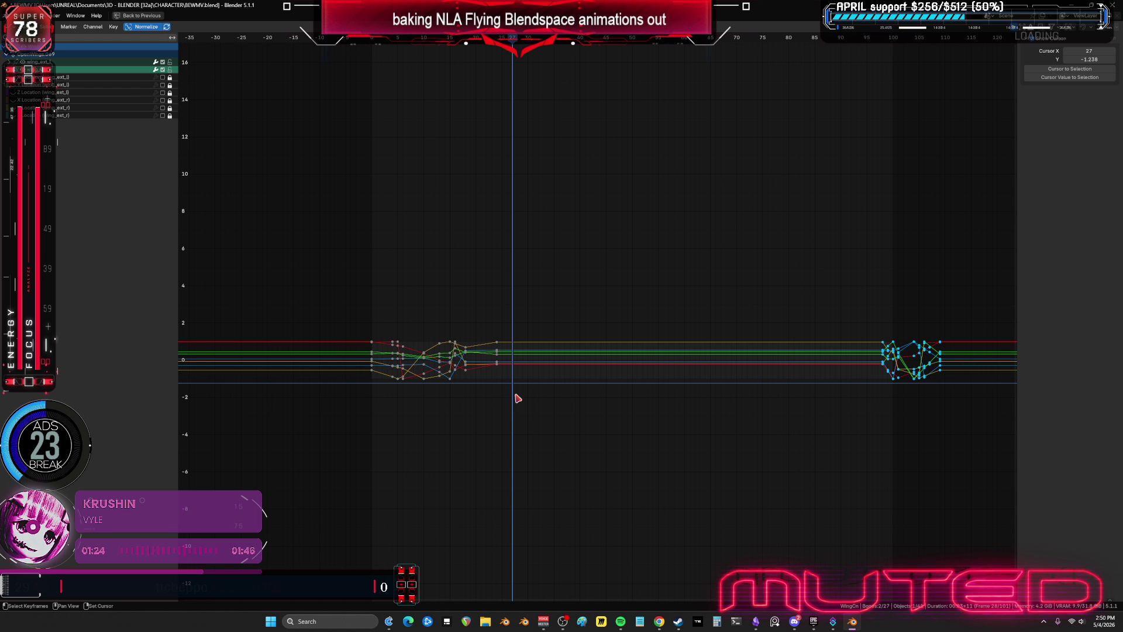
pyautogui.hotkey('ctrl', 'space')
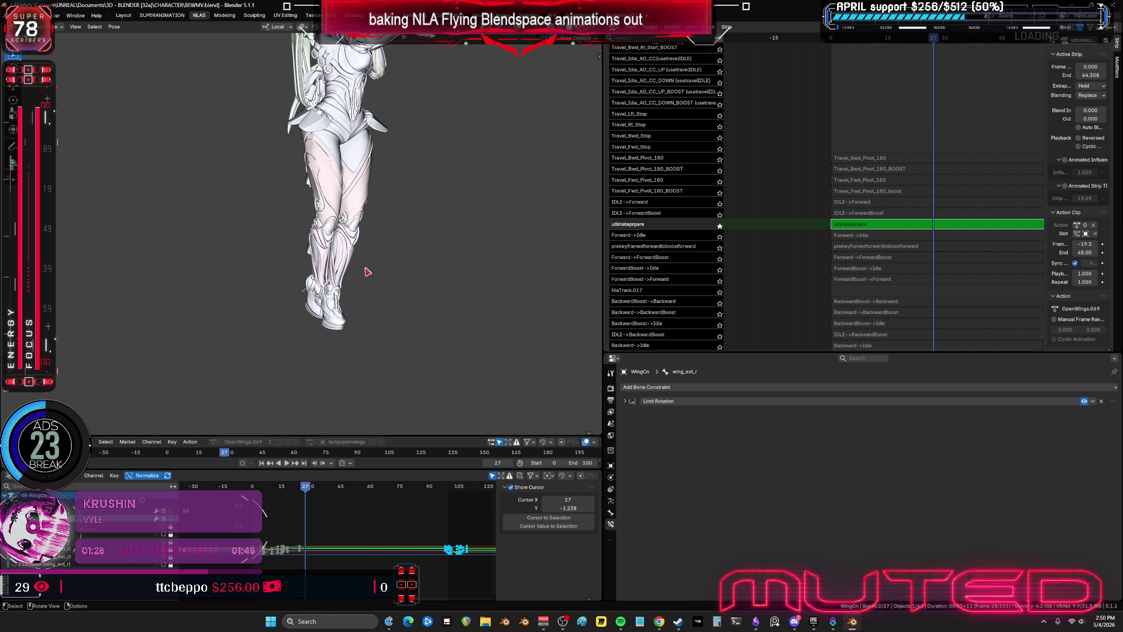
pyautogui.moveTo(367, 270); pyautogui.dragTo(421, 331, button='middle')
pyautogui.press('KP_Decimal')
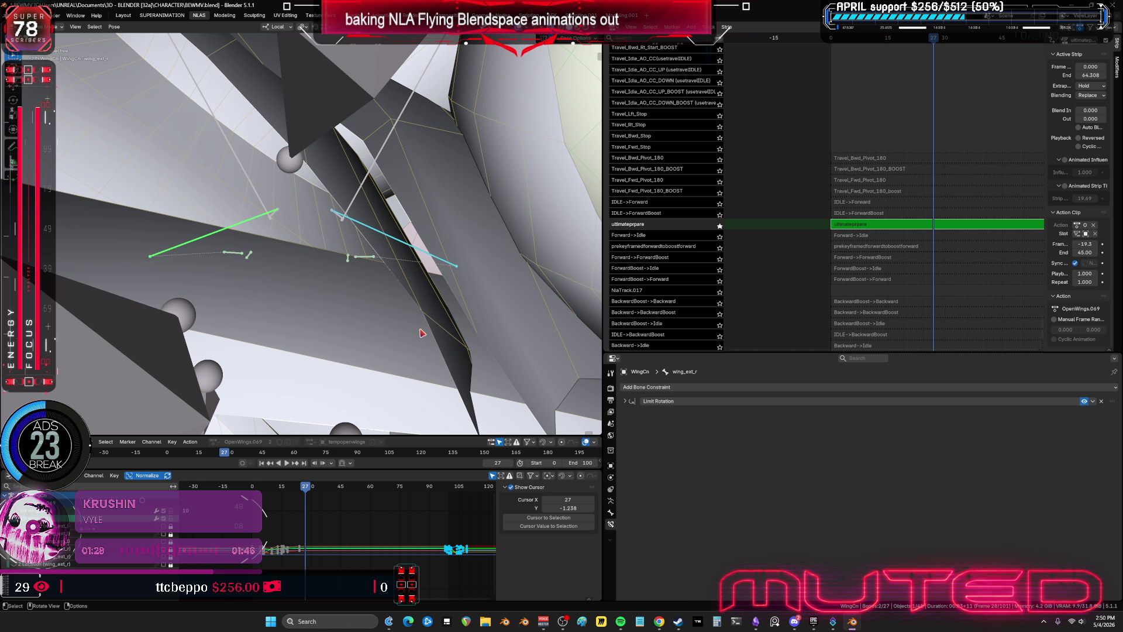
# - Isolate the ext bones' curves, paste keys at frame 67, and play the animation
pyautogui.hotkey('ctrl', 'space')
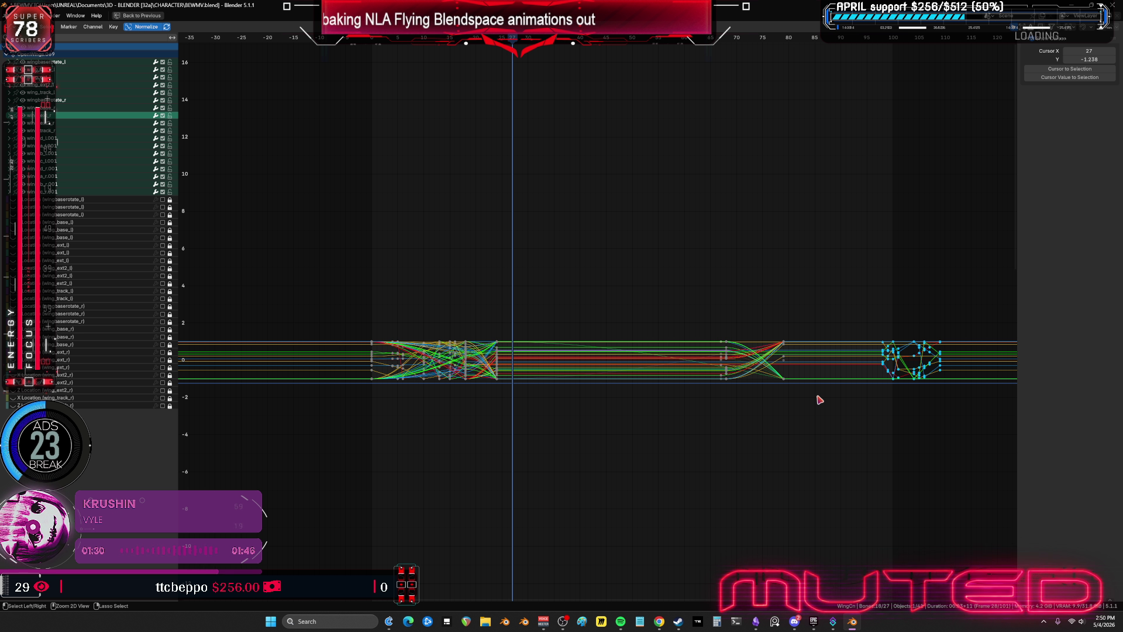
pyautogui.hotkey('shift', 'h')
pyautogui.press('Up')
pyautogui.hotkey('ctrl', 'v')
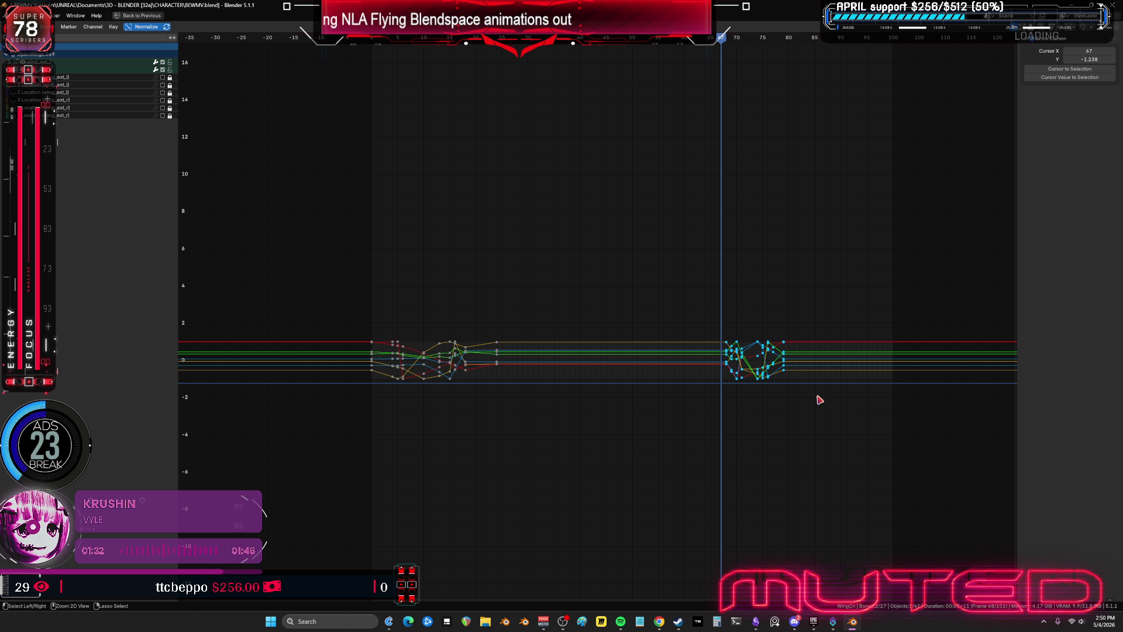
pyautogui.hotkey('alt', 'a')
pyautogui.press('a')
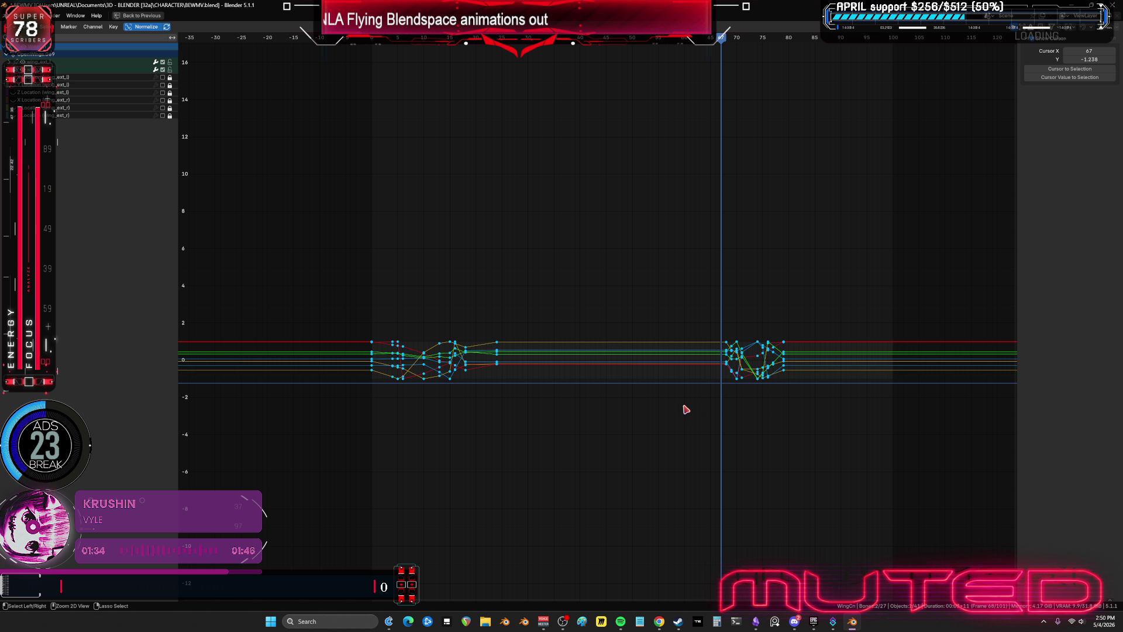
pyautogui.hotkey('ctrl', 'space')
pyautogui.hotkey('ctrl', 'space')
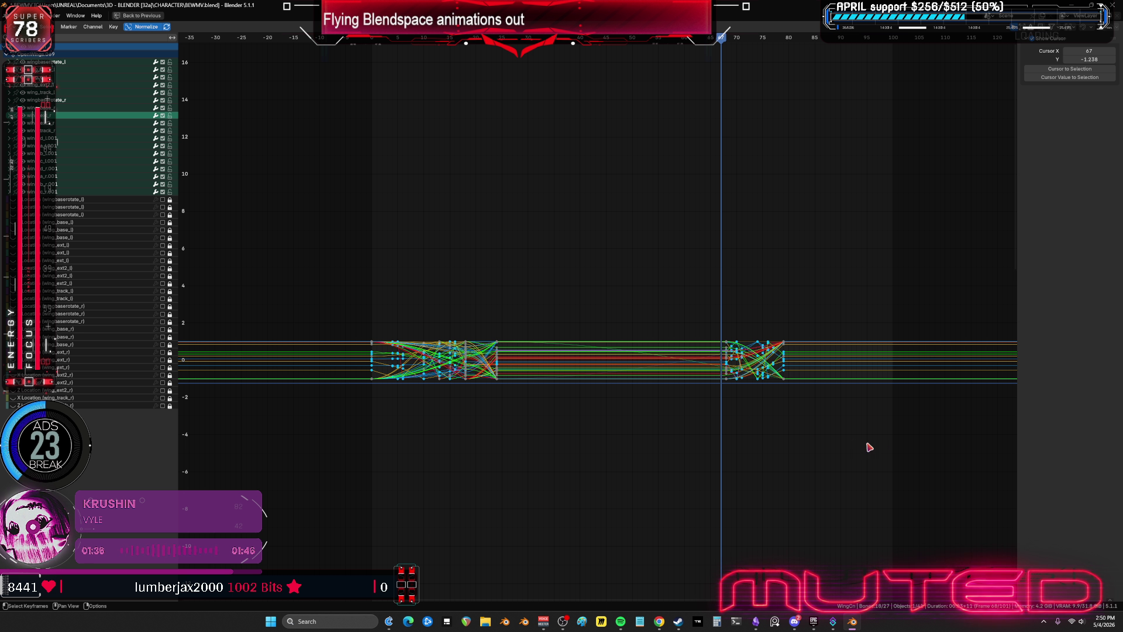
pyautogui.hotkey('alt', 'a')
pyautogui.press('space')
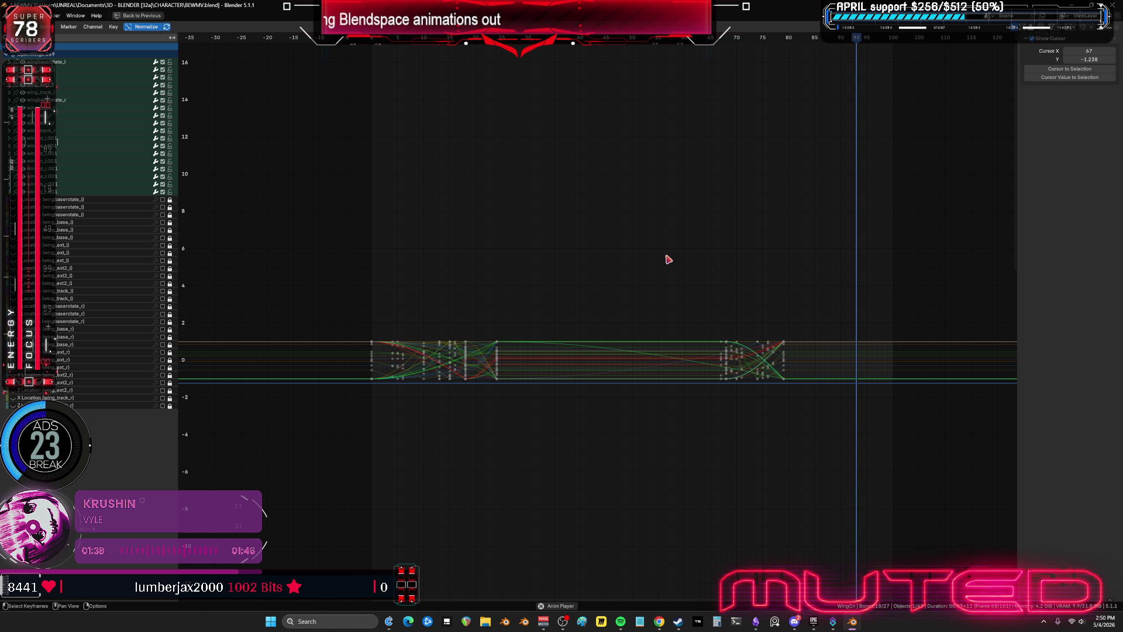
pyautogui.hotkey('ctrl', 'space')
# - Move the right-hand keyframe cluster 20 frames later along X and select the frame-24 key column
pyautogui.hotkey('ctrl', 'space')
pyautogui.hotkey('ctrl', 'space')
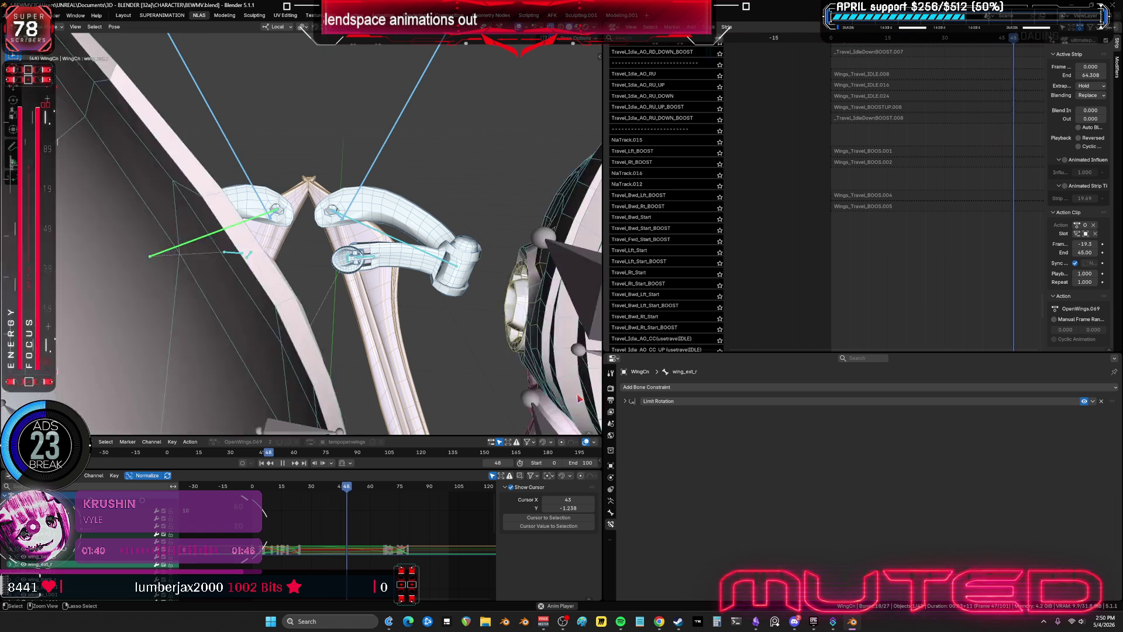
pyautogui.hotkey('ctrl', 'space')
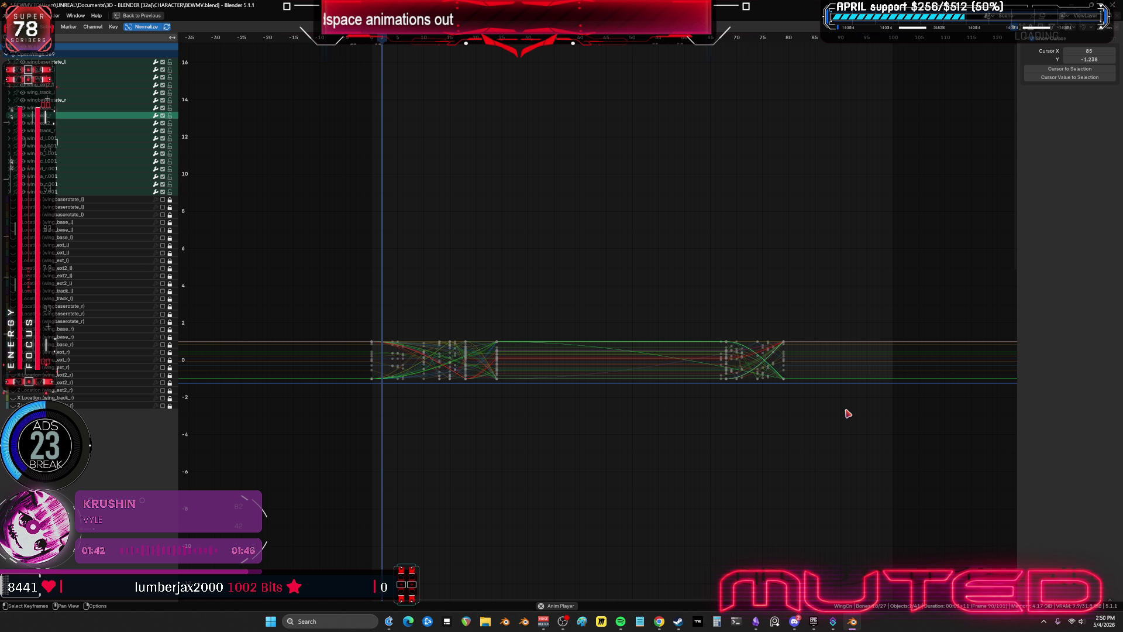
pyautogui.moveTo(867, 454); pyautogui.dragTo(696, 299)
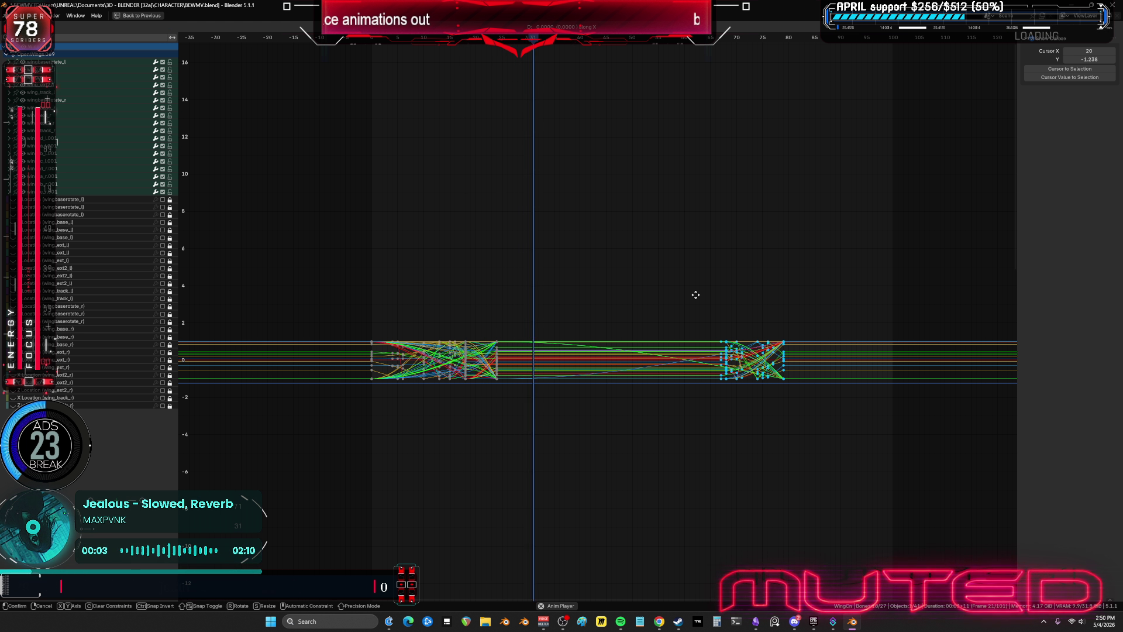
pyautogui.write('gx20')
pyautogui.press('Return')
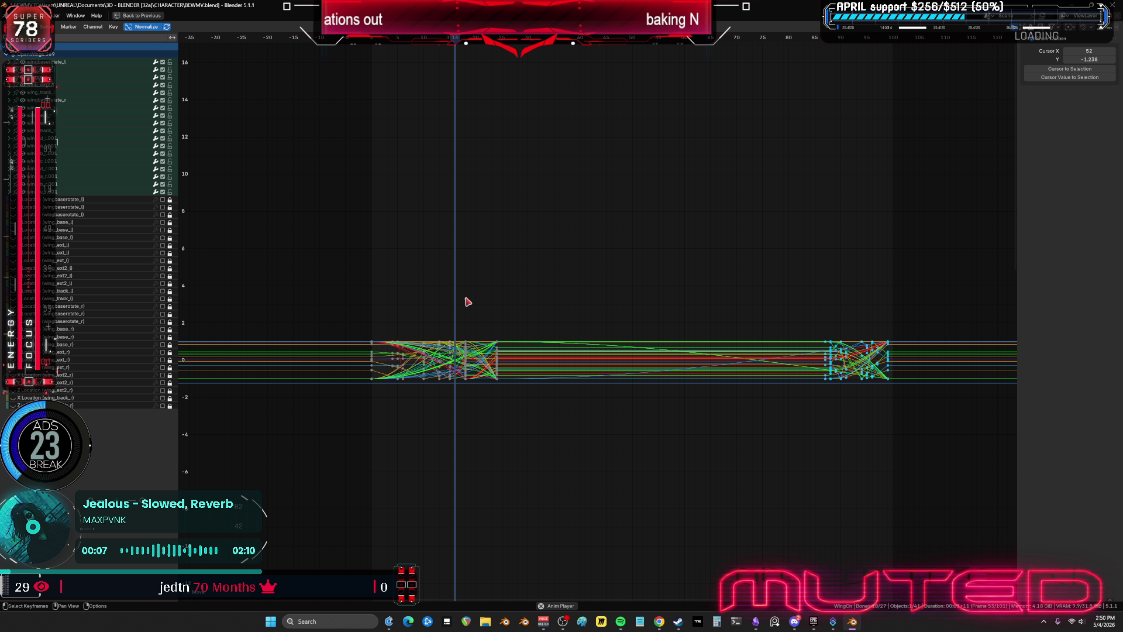
pyautogui.click(492, 36)
pyautogui.scroll(6, 509, 383)
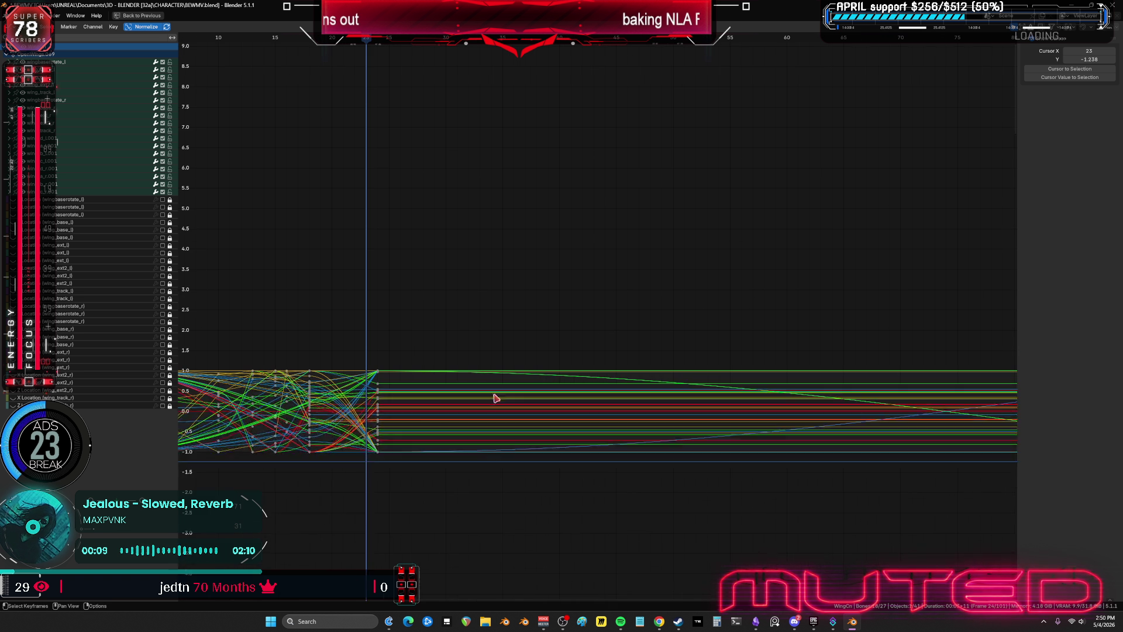
pyautogui.moveTo(592, 512); pyautogui.dragTo(520, 223)
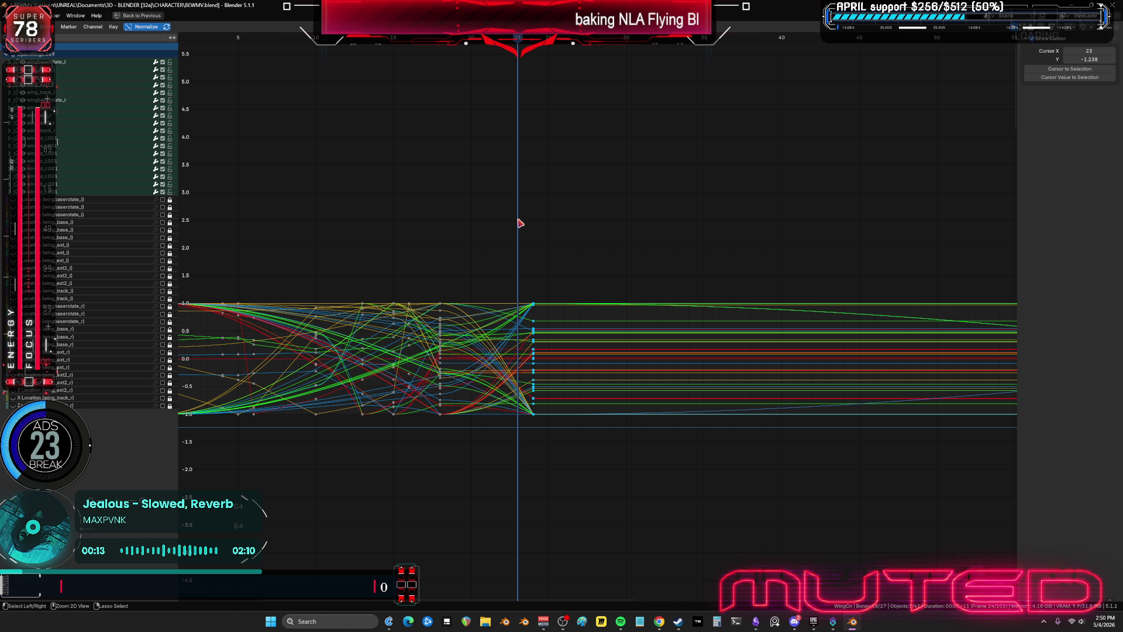
pyautogui.scroll(-2, 602, 212)
pyautogui.hotkey('ctrl', 'space')
# - Orbit behind the model and scrub the animation through frames 74 to 85
pyautogui.scroll(-8, 401, 318)
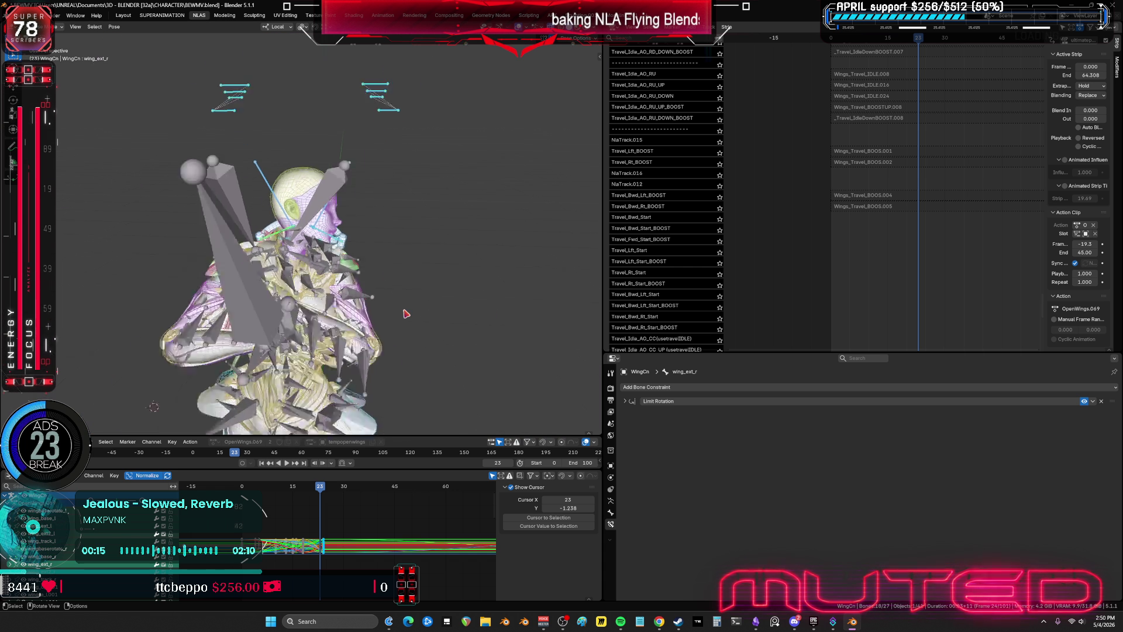
pyautogui.moveTo(376, 301); pyautogui.dragTo(359, 338, button='middle')
pyautogui.moveTo(359, 337)
pyautogui.mouseDown()
pyautogui.moveTo(476, 341)
pyautogui.moveTo(508, 356)
pyautogui.moveTo(379, 171)
pyautogui.moveTo(379, 221)
pyautogui.moveTo(365, 221)
pyautogui.moveTo(359, 239)
pyautogui.mouseUp()
pyautogui.hotkey('ctrl', 'space')
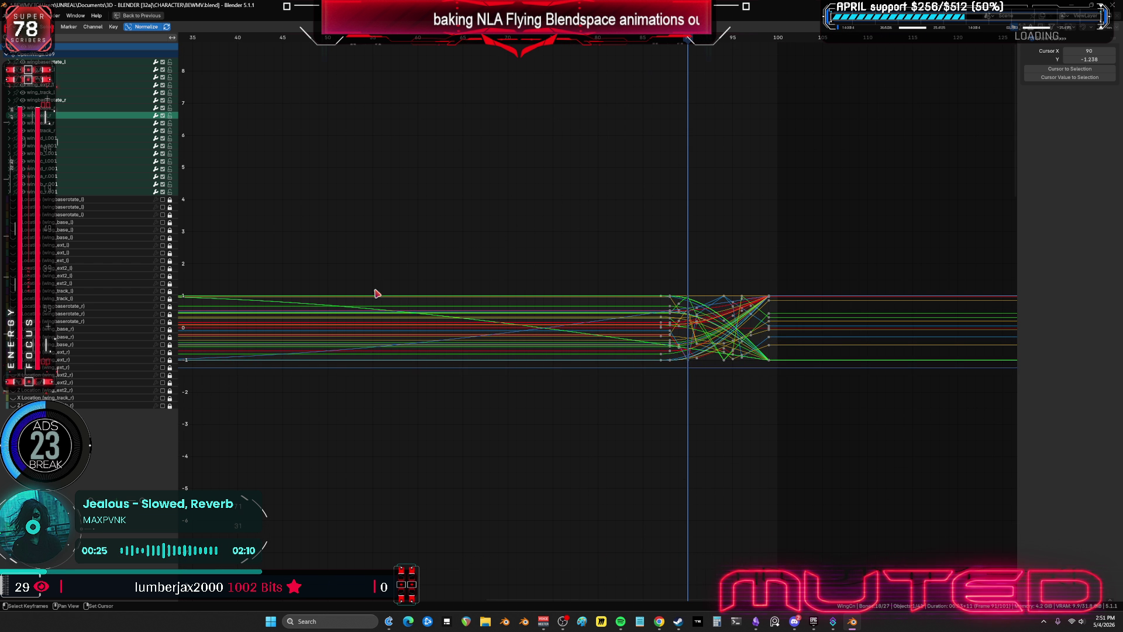
pyautogui.moveTo(689, 38)
pyautogui.mouseDown()
pyautogui.moveTo(651, 40)
pyautogui.moveTo(642, 56)
pyautogui.mouseUp()
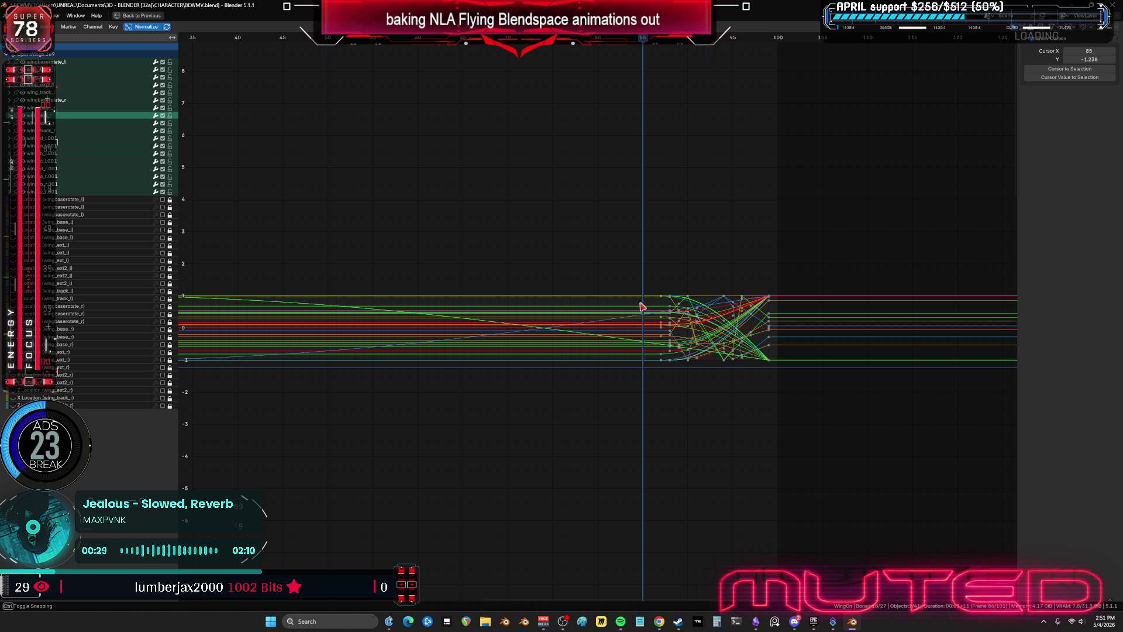
pyautogui.moveTo(642, 306); pyautogui.dragTo(639, 306)
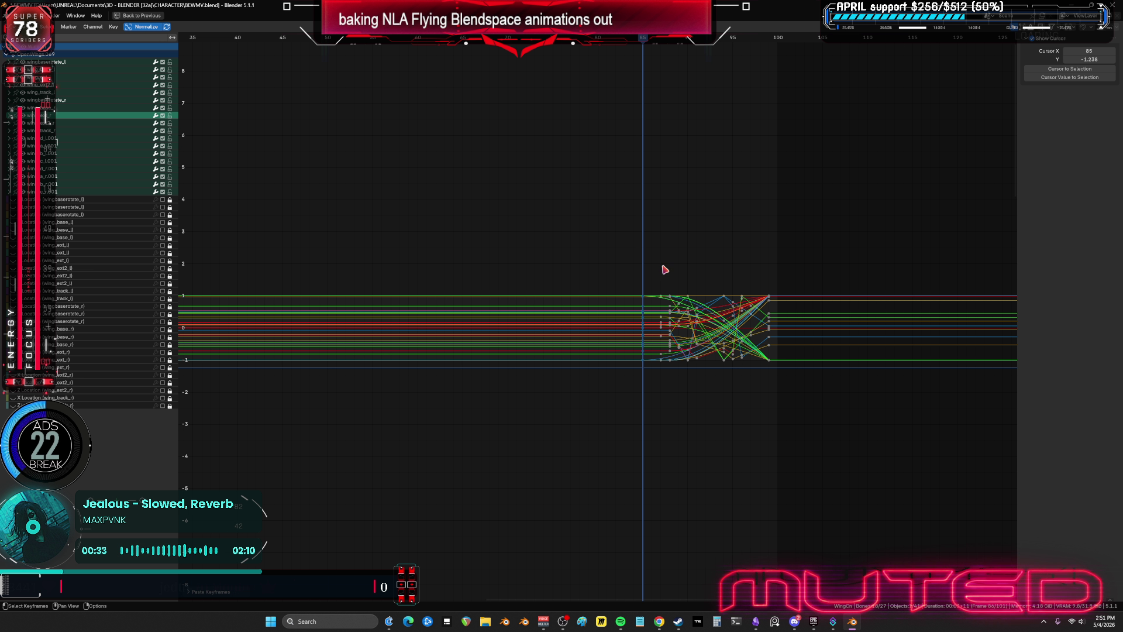
# - Shift all the keyframes about 3 frames later
pyautogui.moveTo(742, 366); pyautogui.dragTo(731, 352, button='middle')
pyautogui.press('a')
pyautogui.press('g')
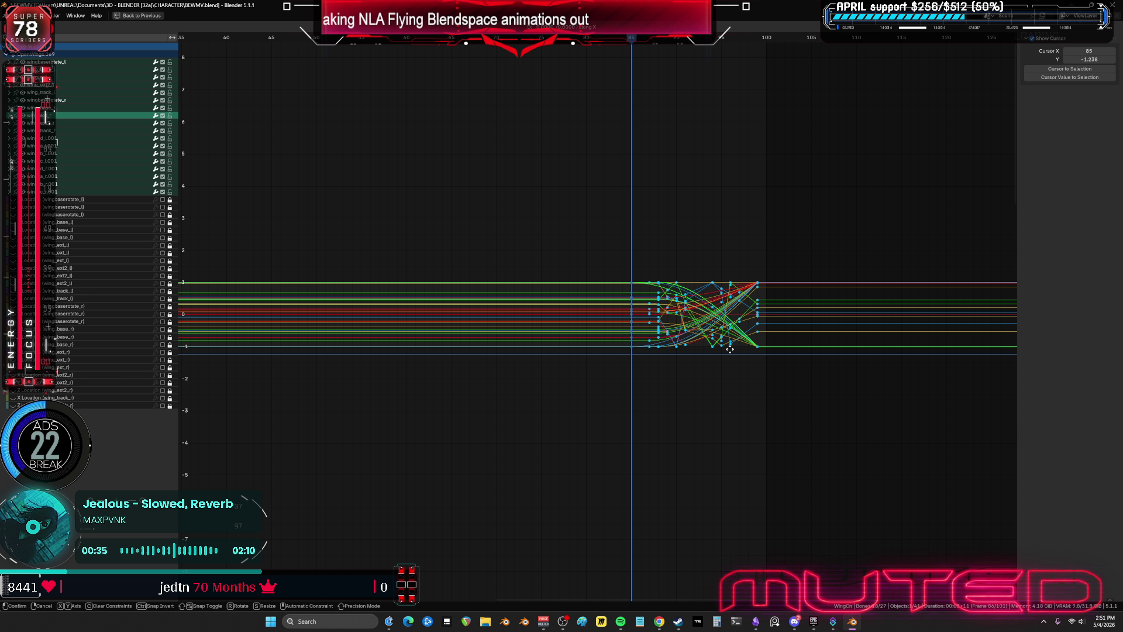
pyautogui.press('3')
pyautogui.press('Return')
# - Set the strip end frame to 105 and the action clip start frame to 0
pyautogui.hotkey('ctrl', 'space')
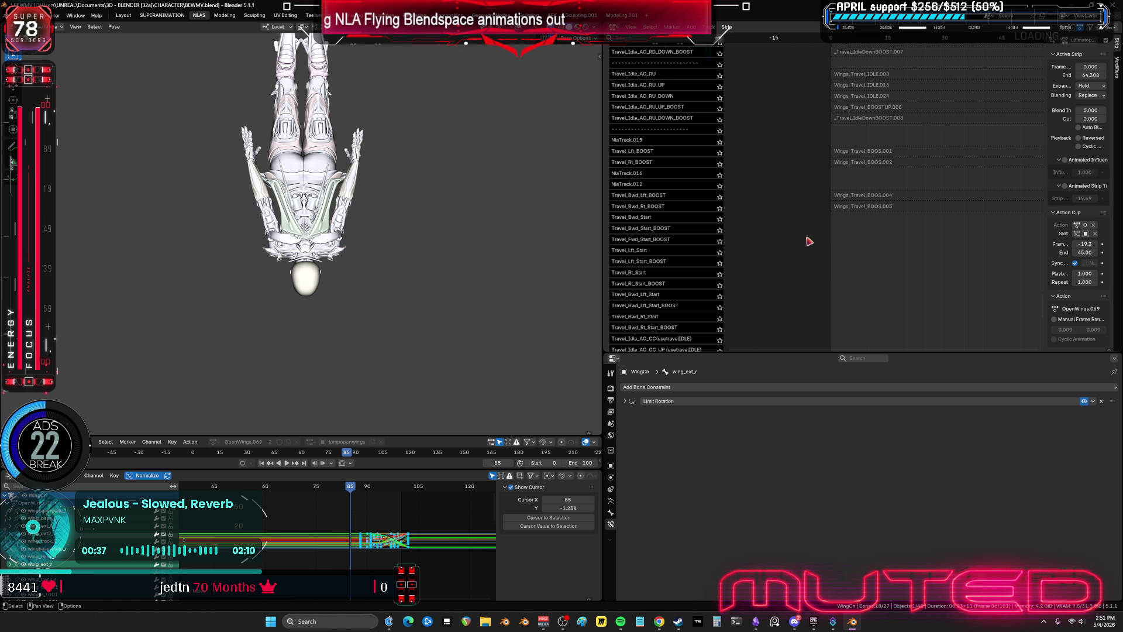
pyautogui.scroll(-10, 824, 222)
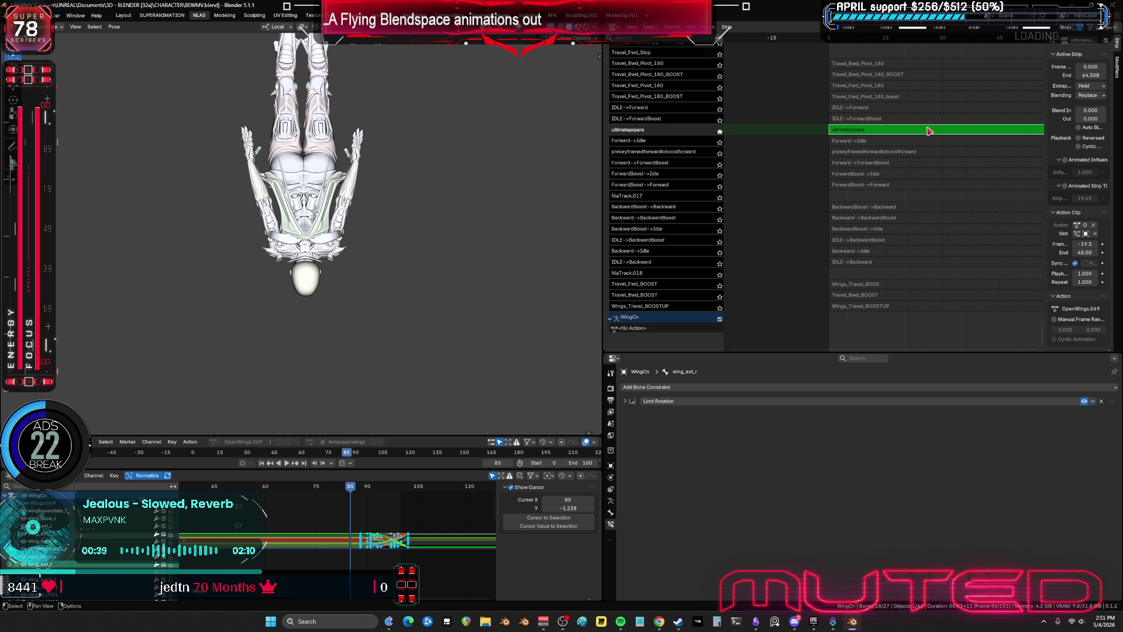
pyautogui.click(1086, 76)
pyautogui.write('105')
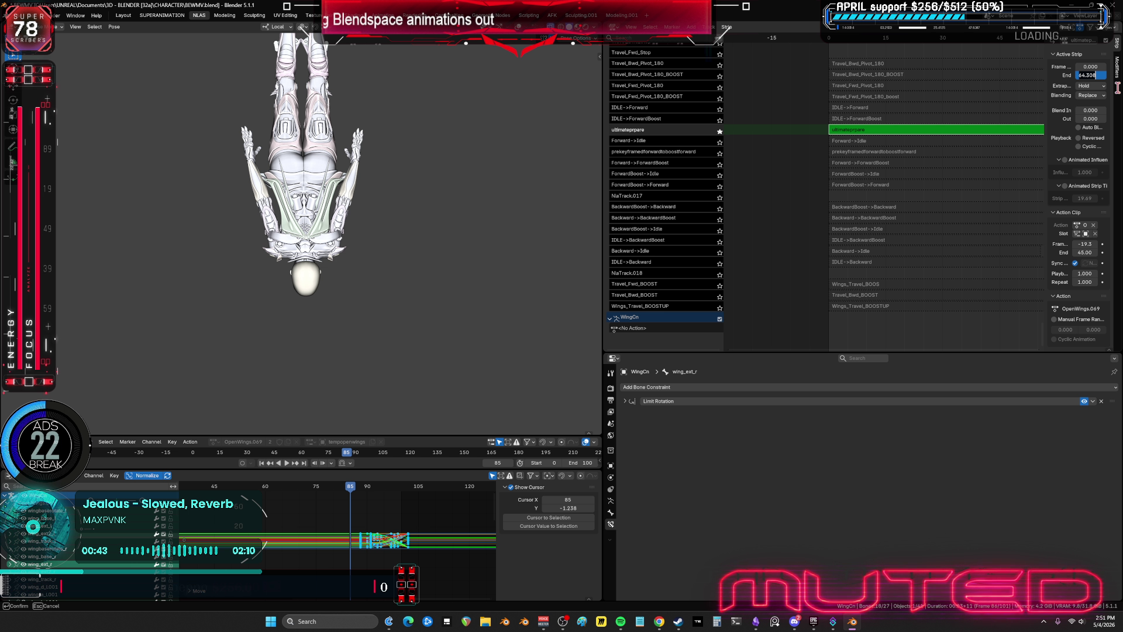
pyautogui.press('Return')
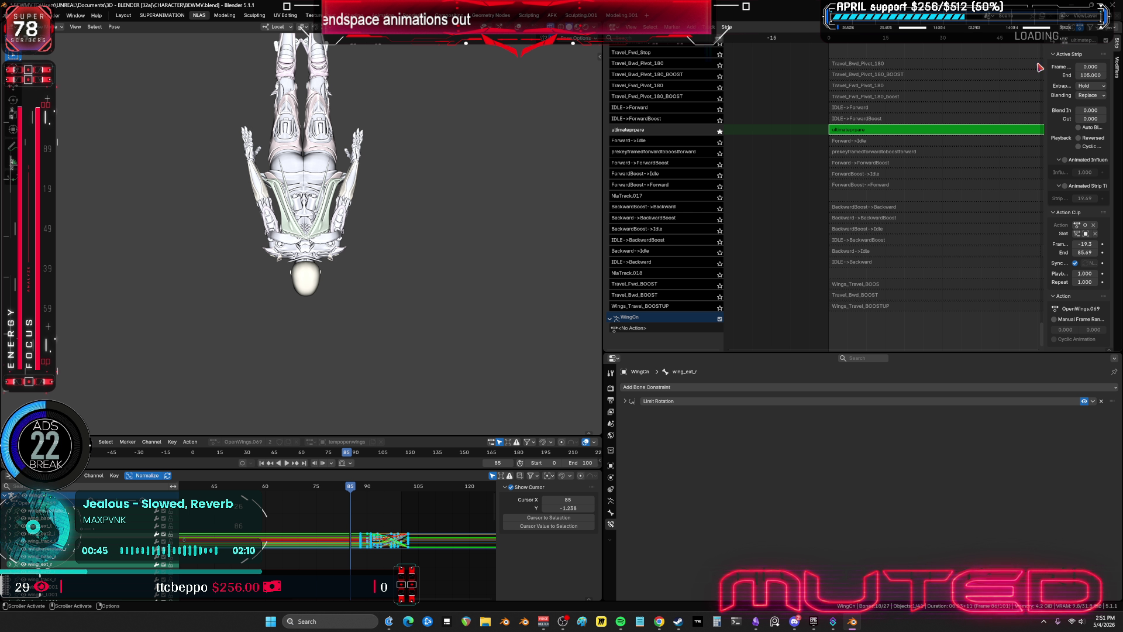
pyautogui.click(1088, 243)
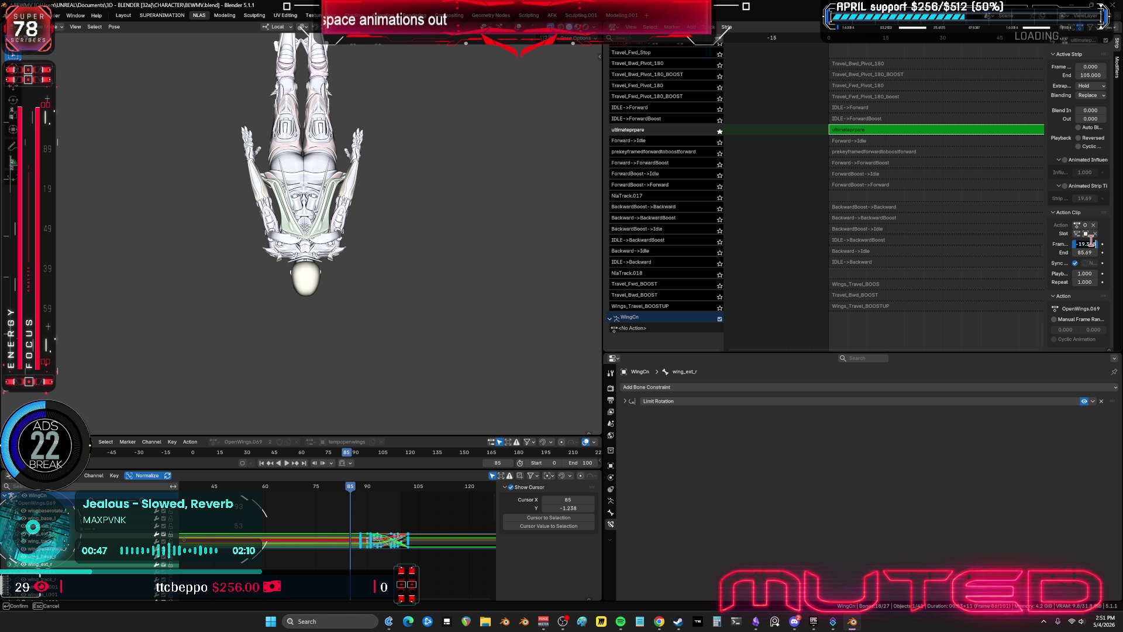
pyautogui.write('0')
pyautogui.press('Return')
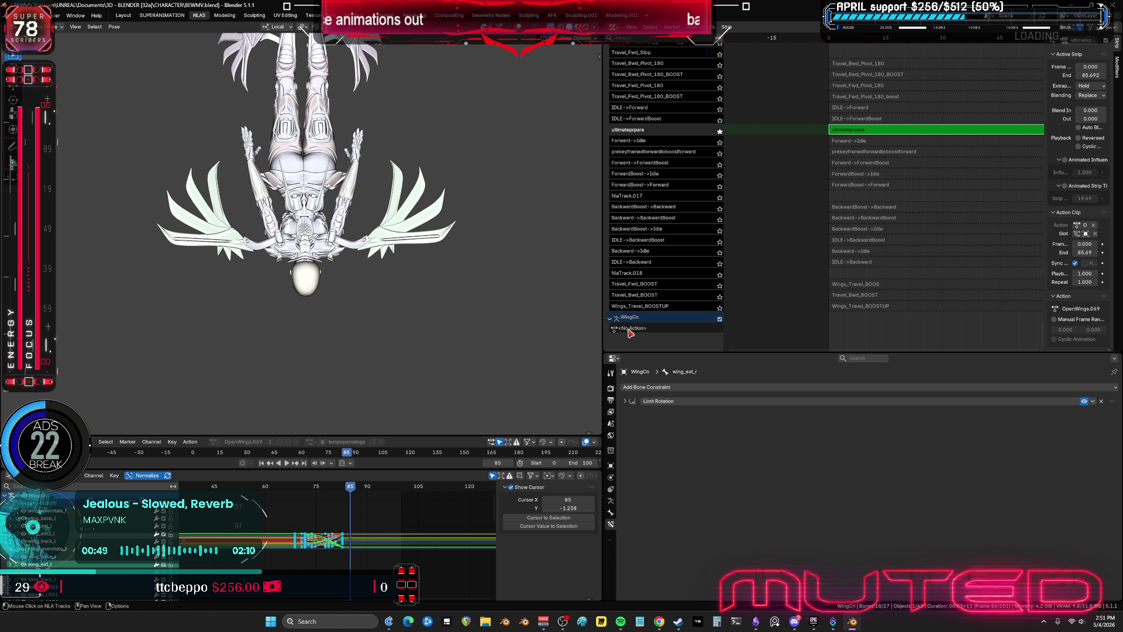
# - Undo back to the earlier 45-frame clip timing and save the blend file
pyautogui.scroll(-3, 388, 380)
pyautogui.hotkey('ctrl', 'z')
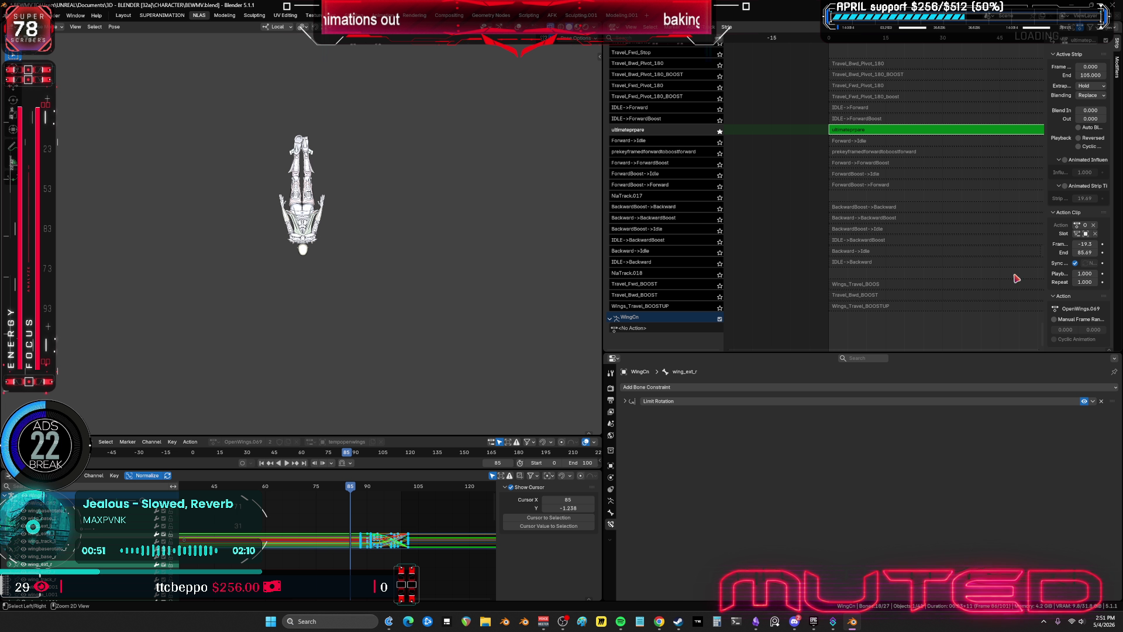
pyautogui.hotkey('ctrl', 'z')
pyautogui.moveTo(352, 280); pyautogui.dragTo(376, 267, button='middle')
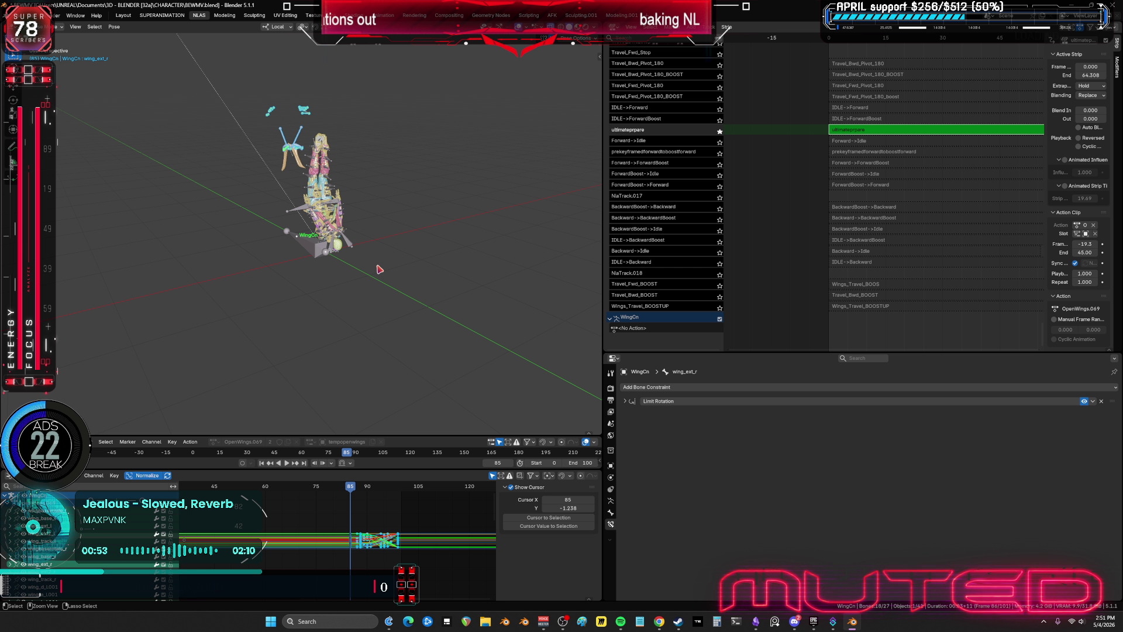
pyautogui.hotkey('ctrl', 's')
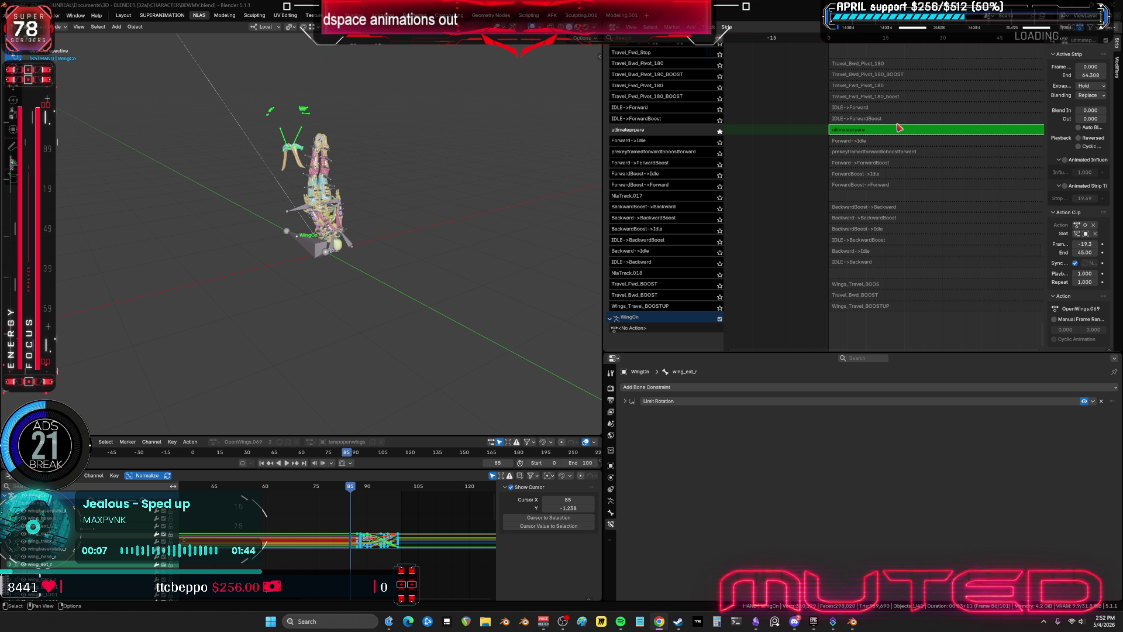
# - Set the ultimateprpare clip start to 0 and strip end to 105, then reopen its curves full-window
pyautogui.press('Tab')
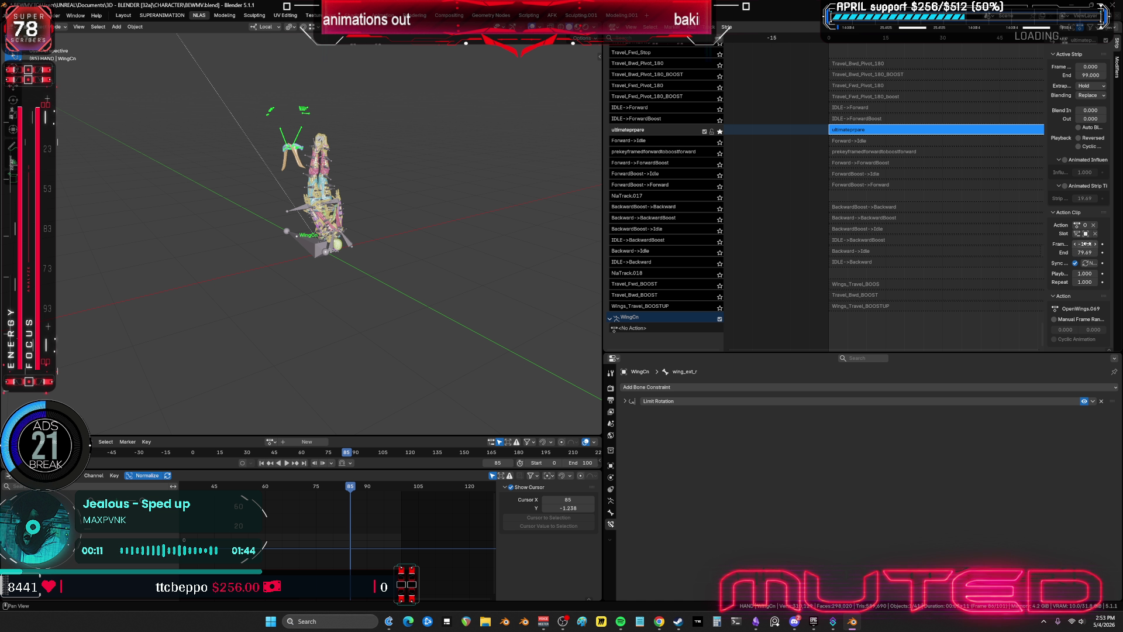
pyautogui.press('Return')
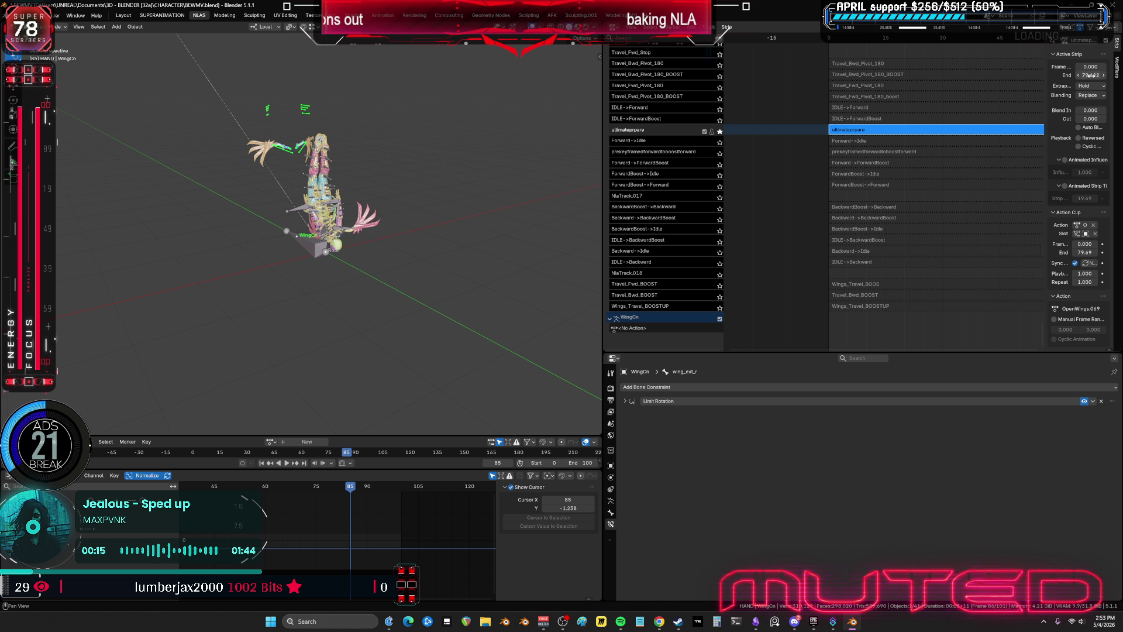
pyautogui.write('105.000')
pyautogui.press('Return')
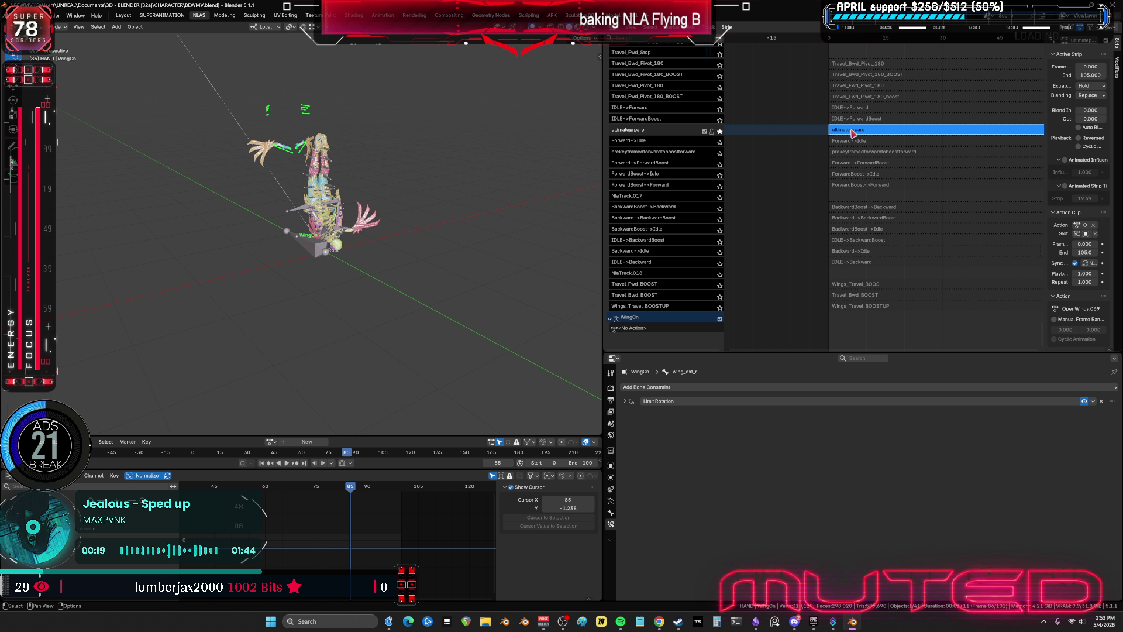
pyautogui.press('Tab')
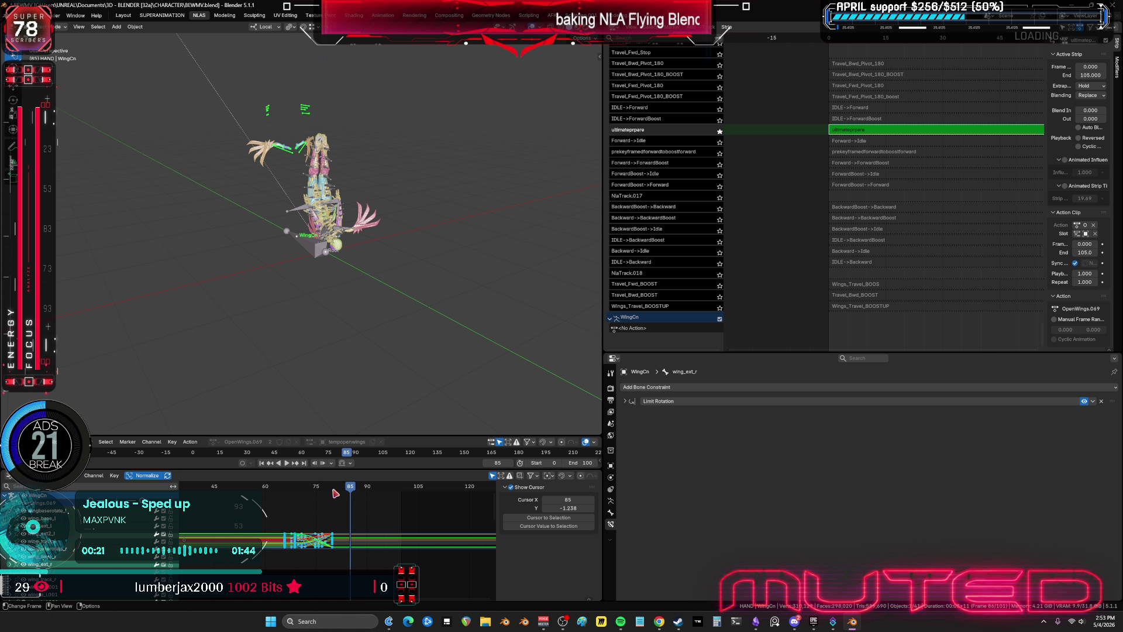
pyautogui.hotkey('ctrl', 'space')
pyautogui.press('Home')
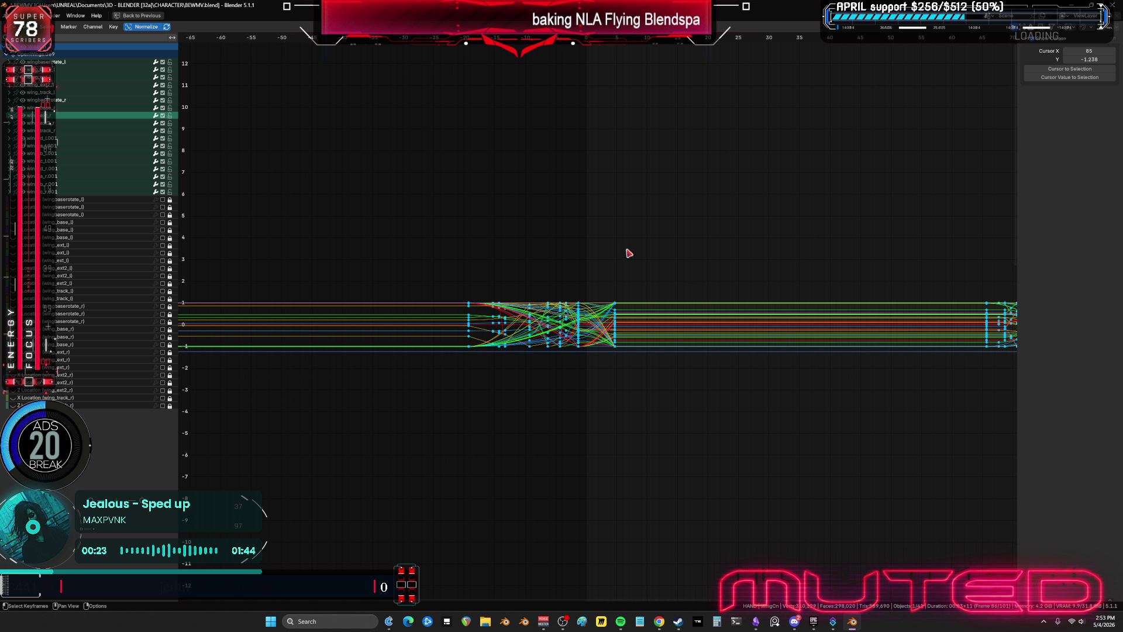
# - Move the wing keyframes 100 frames in time, then reposition them again
pyautogui.hotkey('shift', 'Left')
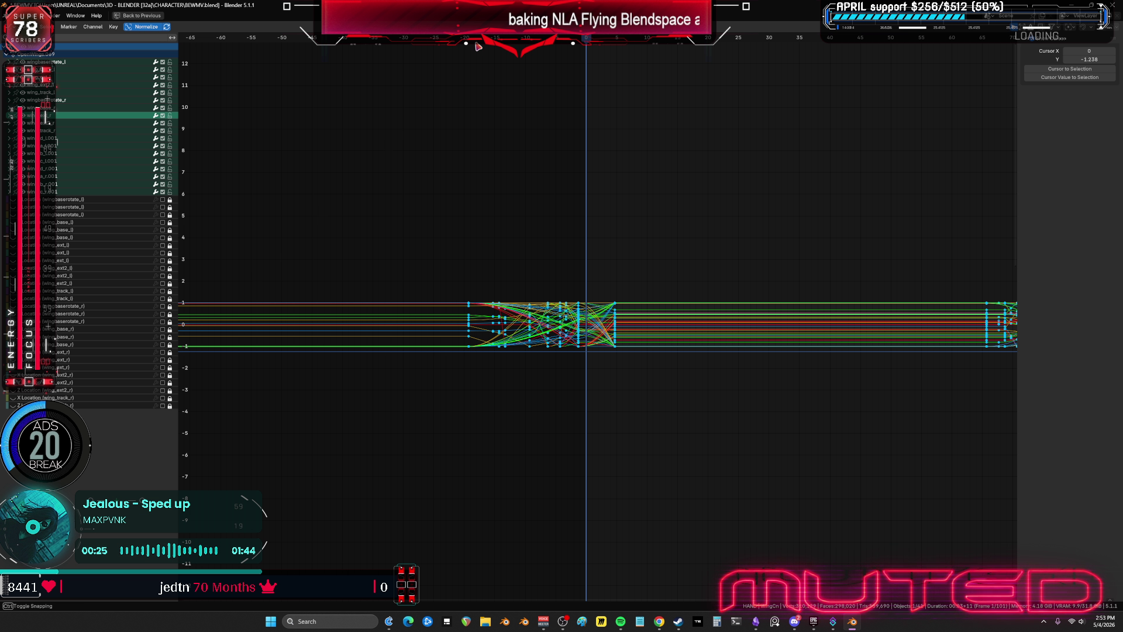
pyautogui.write('g')
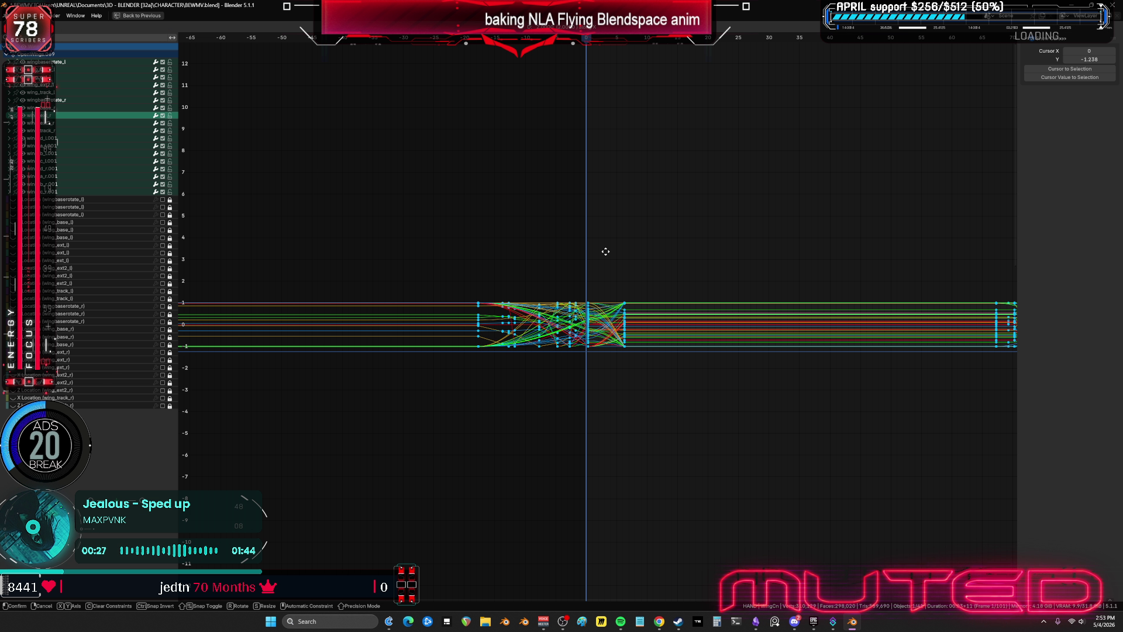
pyautogui.write('100')
pyautogui.press('Return')
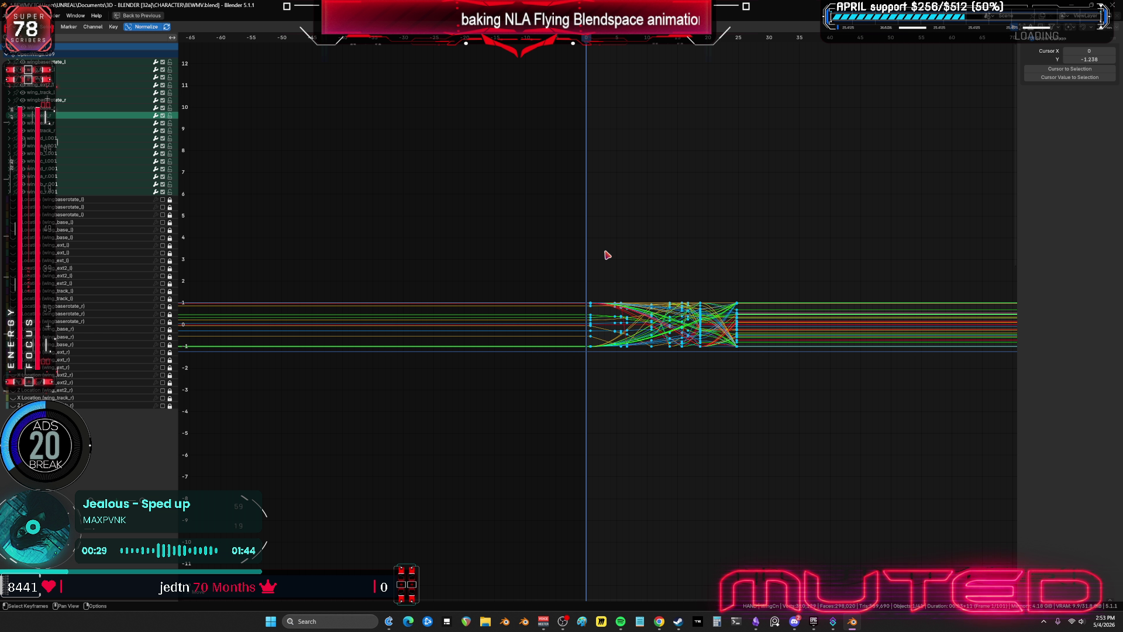
pyautogui.press('Home')
pyautogui.press('g')
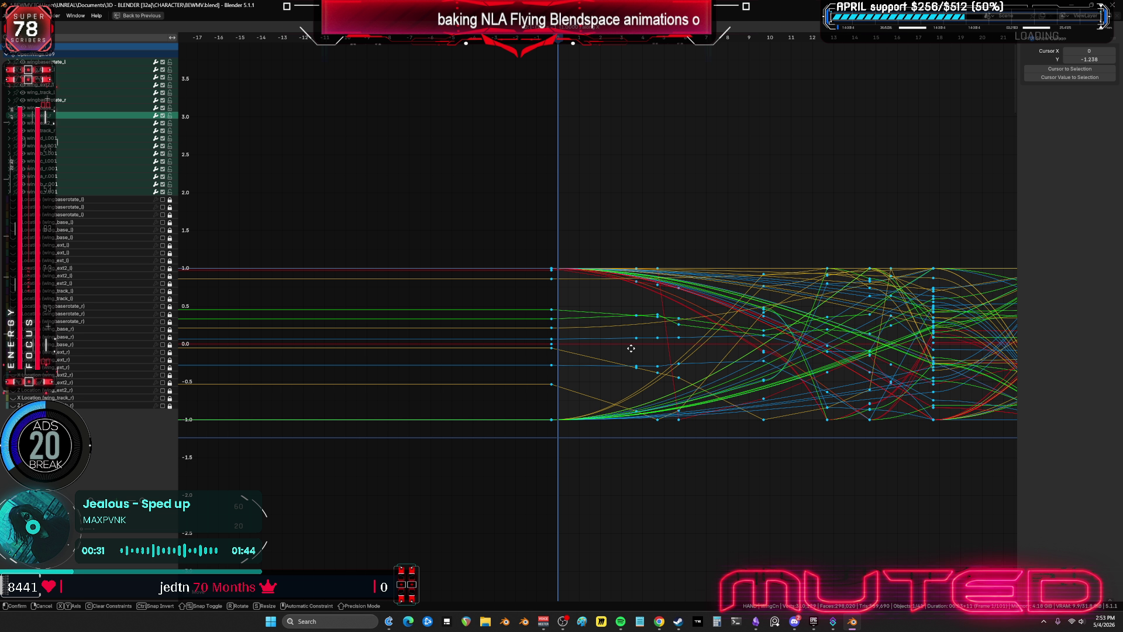
pyautogui.scroll(2, 632, 351)
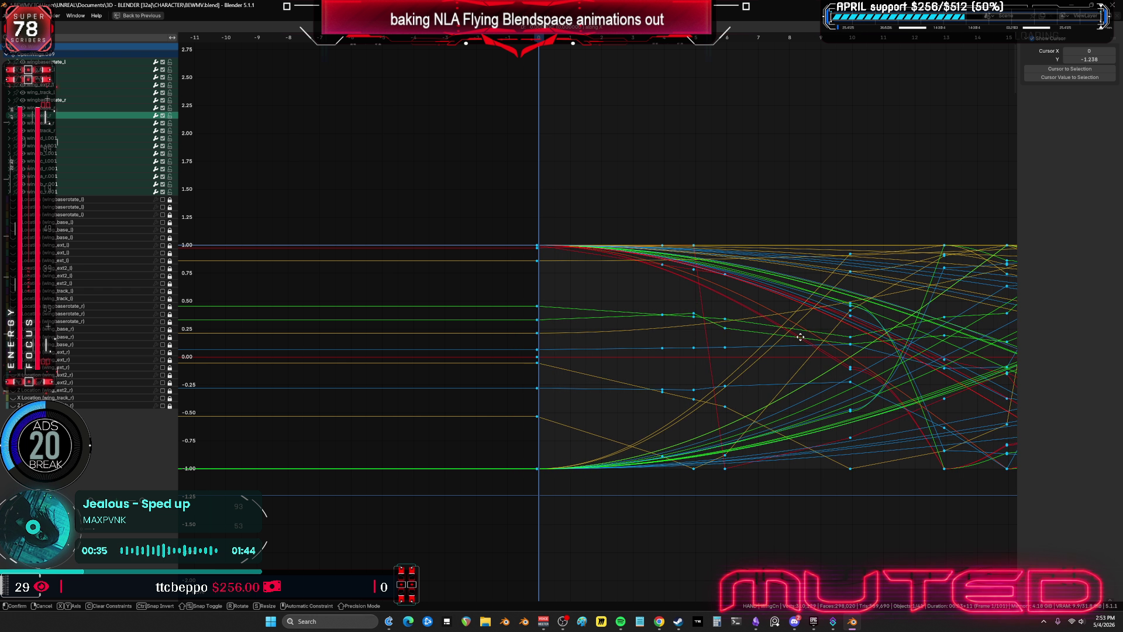
pyautogui.click(830, 338)
pyautogui.press('Up')
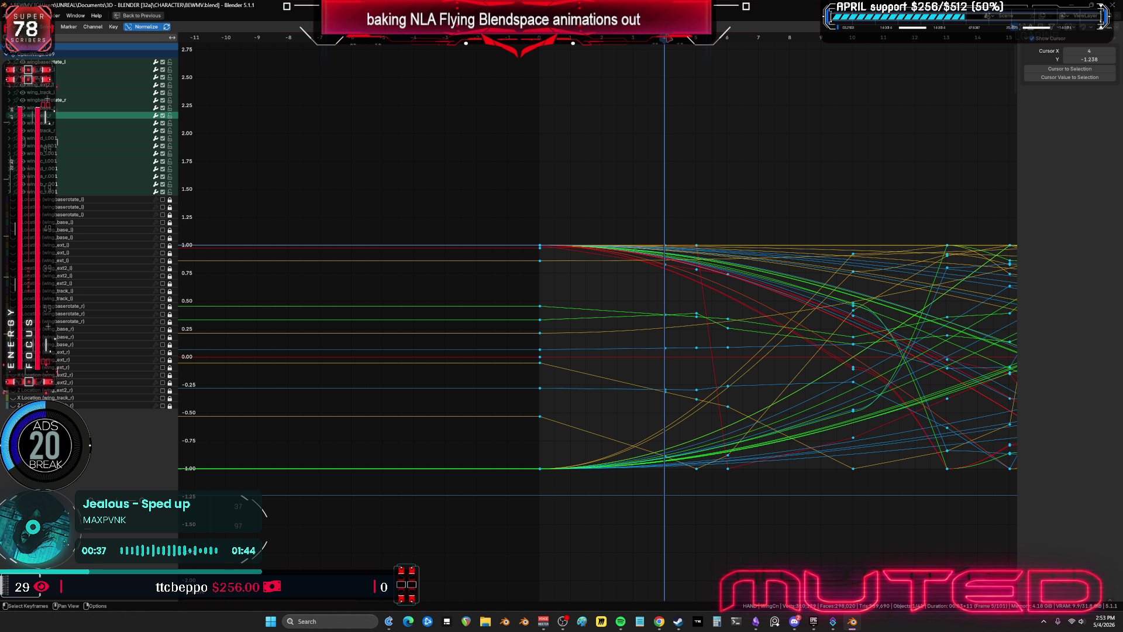
# - Look at the Key > Snap options, restore the layout, and scrub frames 0–30 from the front
pyautogui.click(113, 26)
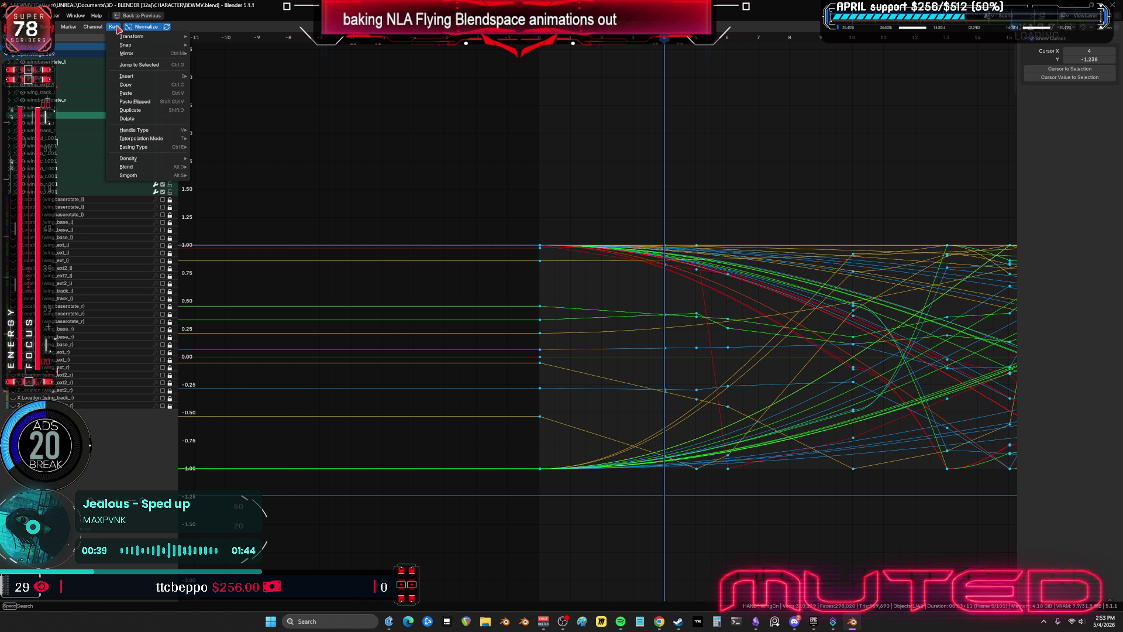
pyautogui.moveTo(156, 45)
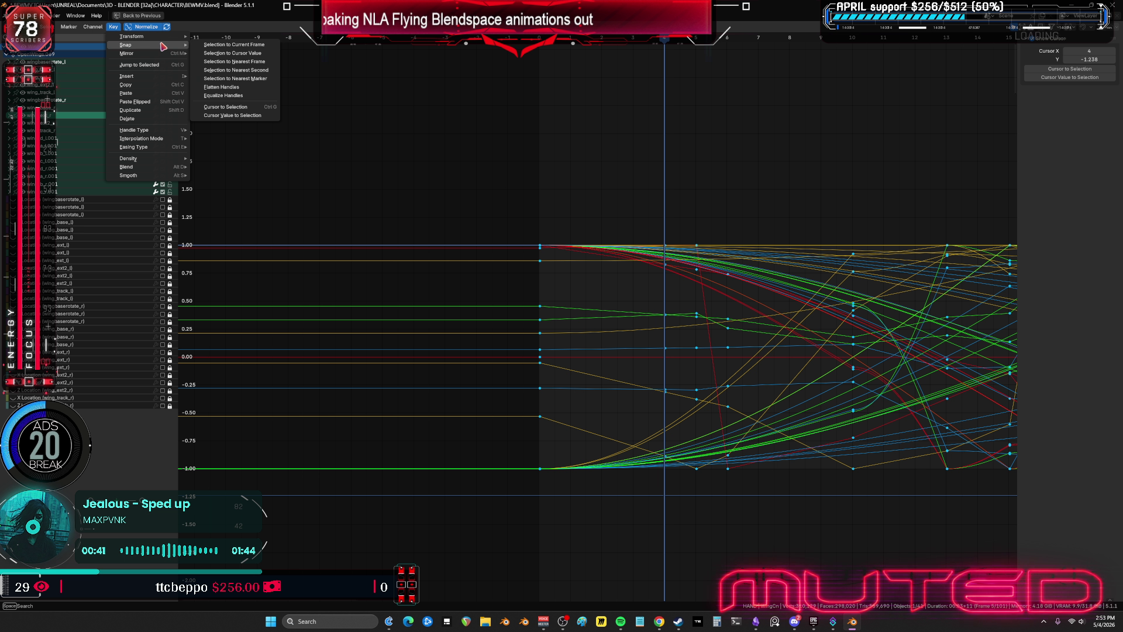
pyautogui.press('Home')
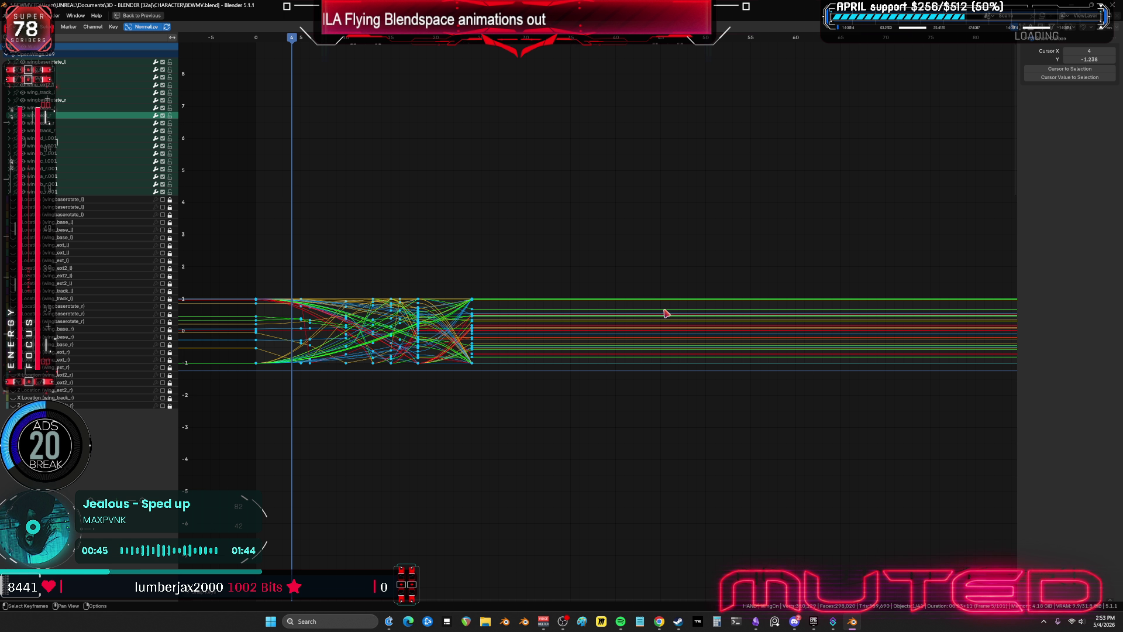
pyautogui.hotkey('ctrl', 'space')
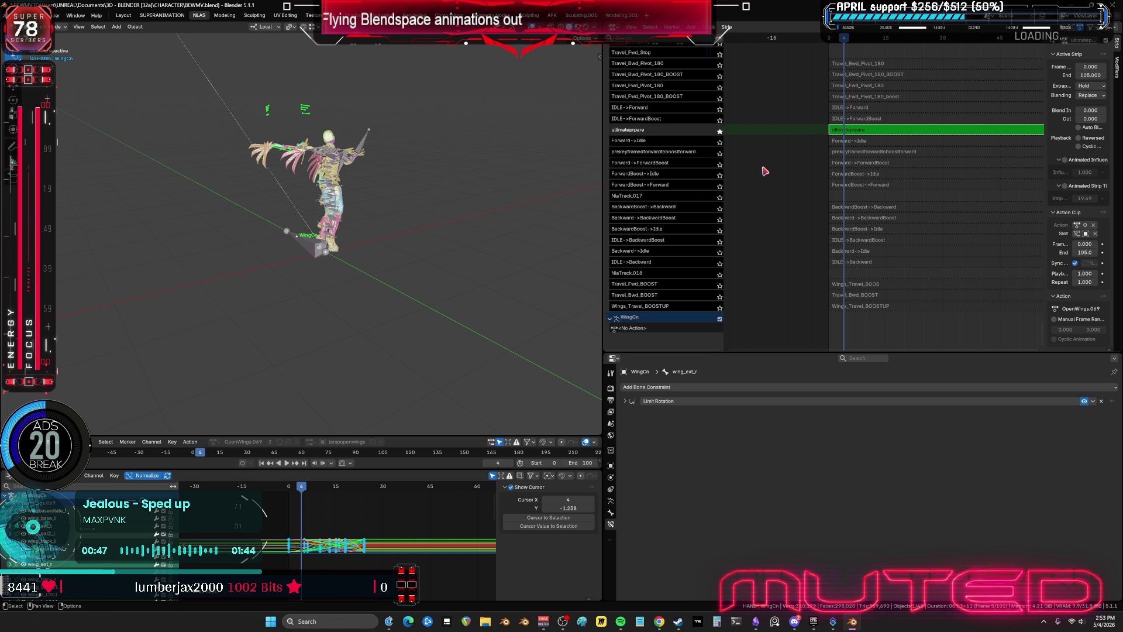
pyautogui.keyDown('alt'); pyautogui.moveTo(340, 290); pyautogui.dragTo(371, 296, button='middle'); pyautogui.keyUp('alt')
pyautogui.keyDown('alt'); pyautogui.scroll(4, 371, 296); pyautogui.keyUp('alt')
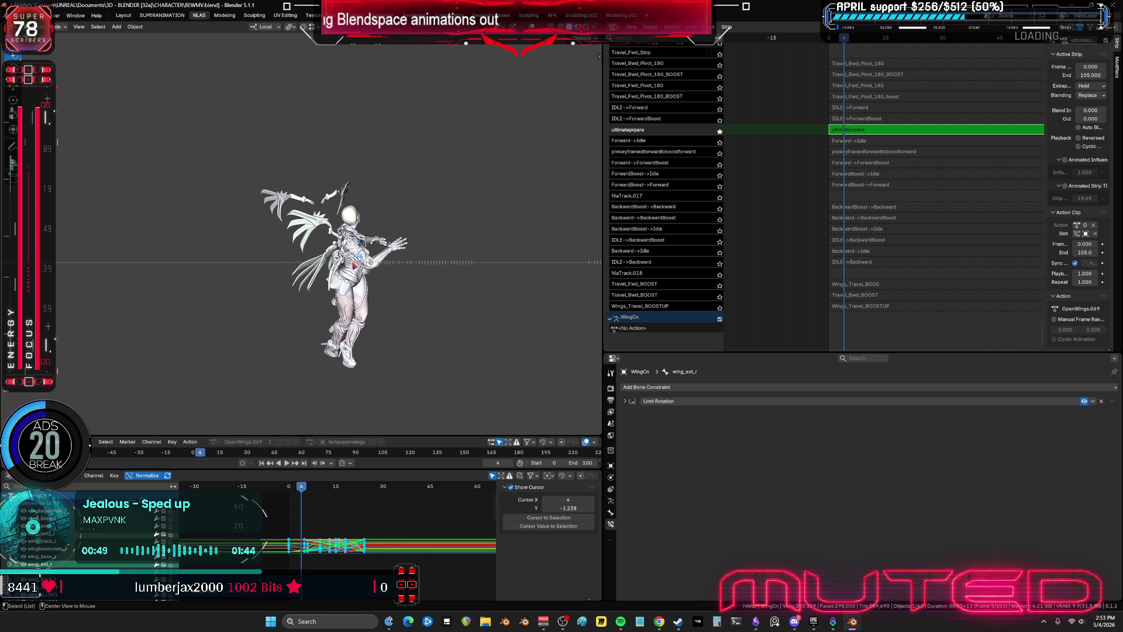
pyautogui.moveTo(331, 264)
pyautogui.keyDown('alt'); pyautogui.mouseDown(button='middle')
pyautogui.moveTo(540, 258)
pyautogui.moveTo(485, 258)
pyautogui.moveTo(596, 285)
pyautogui.moveTo(438, 201)
pyautogui.moveTo(387, 232)
pyautogui.moveTo(389, 223)
pyautogui.moveTo(459, 238)
pyautogui.moveTo(270, 268)
pyautogui.moveTo(181, 243)
pyautogui.moveTo(155, 252)
pyautogui.moveTo(264, 243)
pyautogui.mouseUp(button='middle'); pyautogui.keyUp('alt')
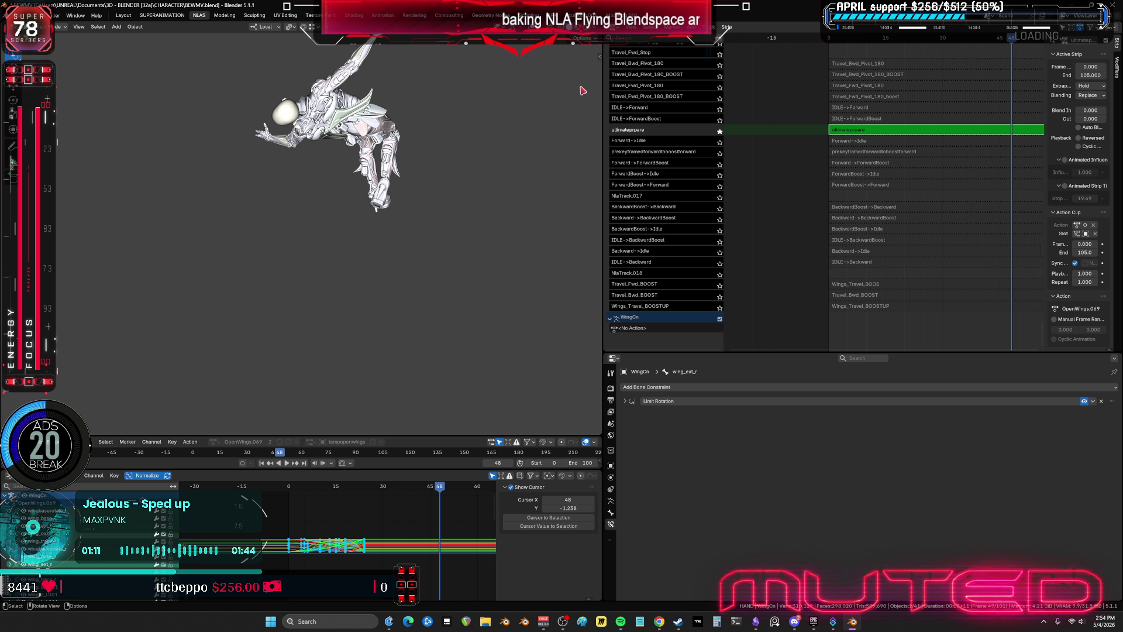
# - Move the solo from ultimateprpare to IDLE->BackwardBoost and orbit in close to inspect the wings
pyautogui.click(720, 131)
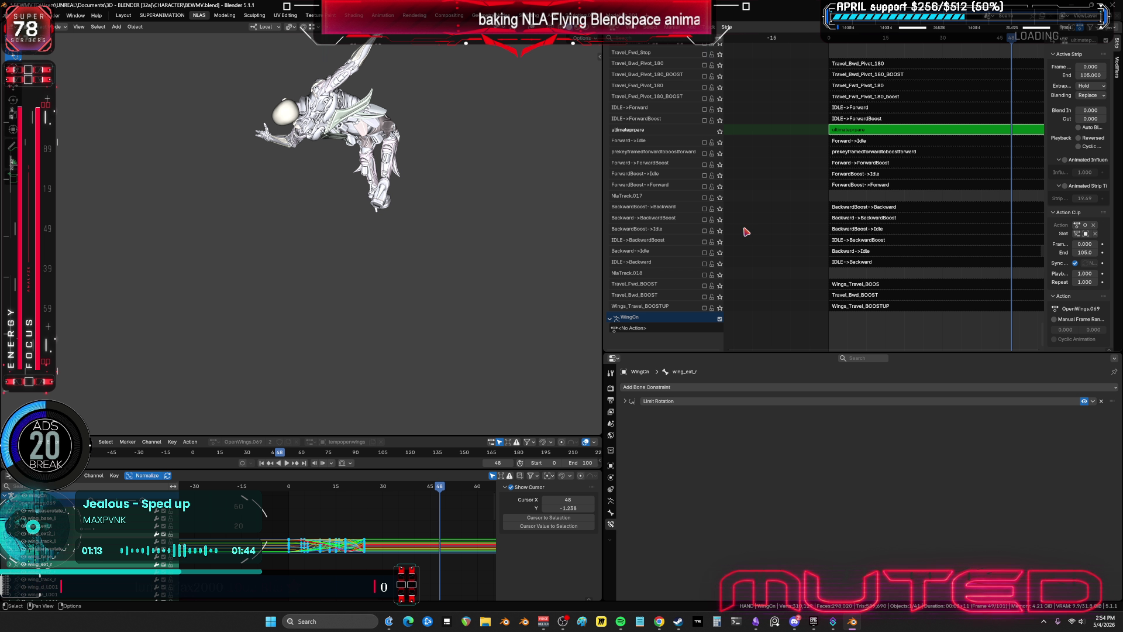
pyautogui.click(720, 241)
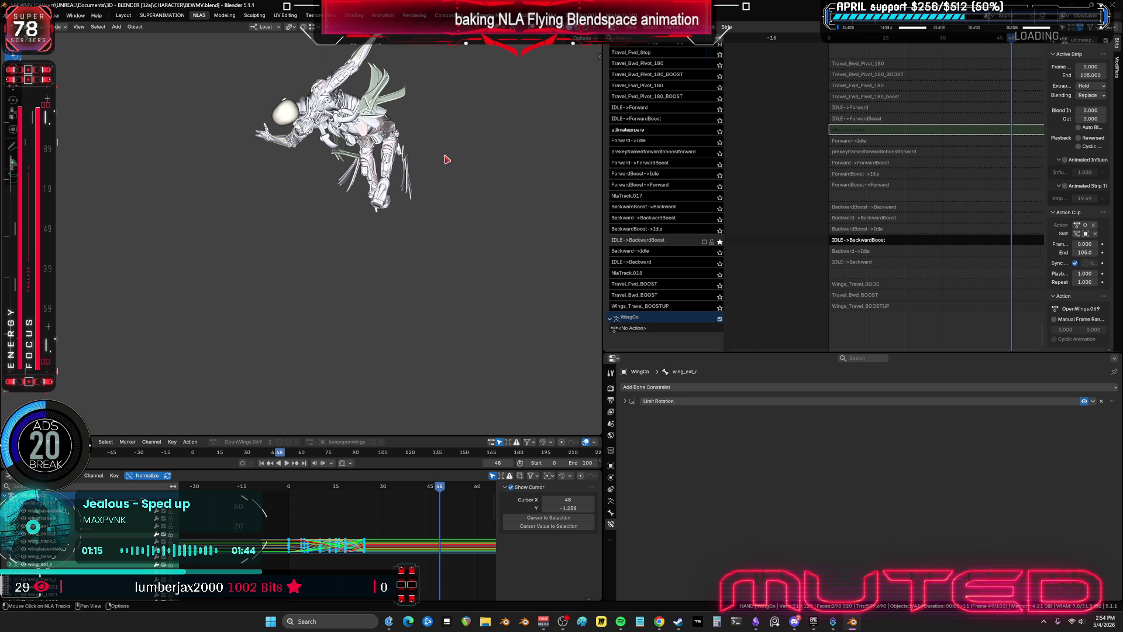
pyautogui.moveTo(444, 158)
pyautogui.mouseDown(button='middle')
pyautogui.moveTo(323, 141)
pyautogui.moveTo(337, 139)
pyautogui.mouseUp(button='middle')
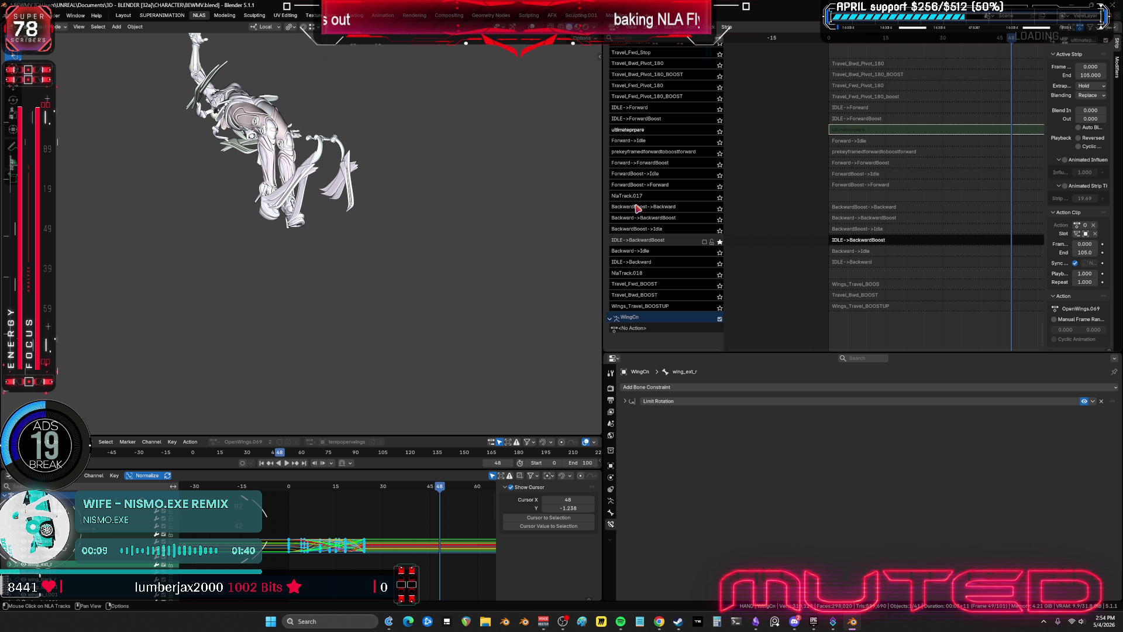
pyautogui.scroll(3, 371, 198)
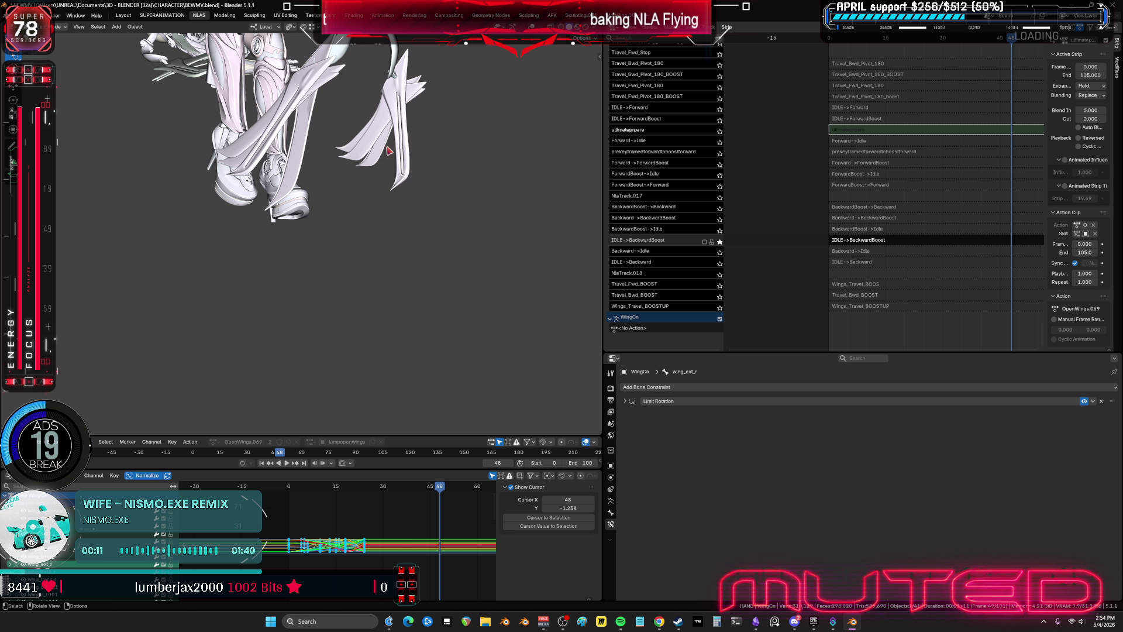
pyautogui.moveTo(370, 198)
pyautogui.mouseDown(button='middle')
pyautogui.moveTo(406, 328)
pyautogui.moveTo(374, 321)
pyautogui.mouseUp(button='middle')
pyautogui.keyDown('alt'); pyautogui.moveTo(373, 321); pyautogui.dragTo(401, 310); pyautogui.keyUp('alt')
pyautogui.moveTo(401, 309)
pyautogui.mouseDown(button='middle')
pyautogui.moveTo(325, 183)
pyautogui.moveTo(358, 231)
pyautogui.moveTo(427, 243)
pyautogui.mouseUp(button='middle')
pyautogui.moveTo(427, 243)
pyautogui.keyDown('alt'); pyautogui.mouseDown()
pyautogui.moveTo(462, 240)
pyautogui.moveTo(260, 244)
pyautogui.moveTo(297, 254)
pyautogui.moveTo(313, 243)
pyautogui.moveTo(425, 252)
pyautogui.mouseUp(); pyautogui.keyUp('alt')
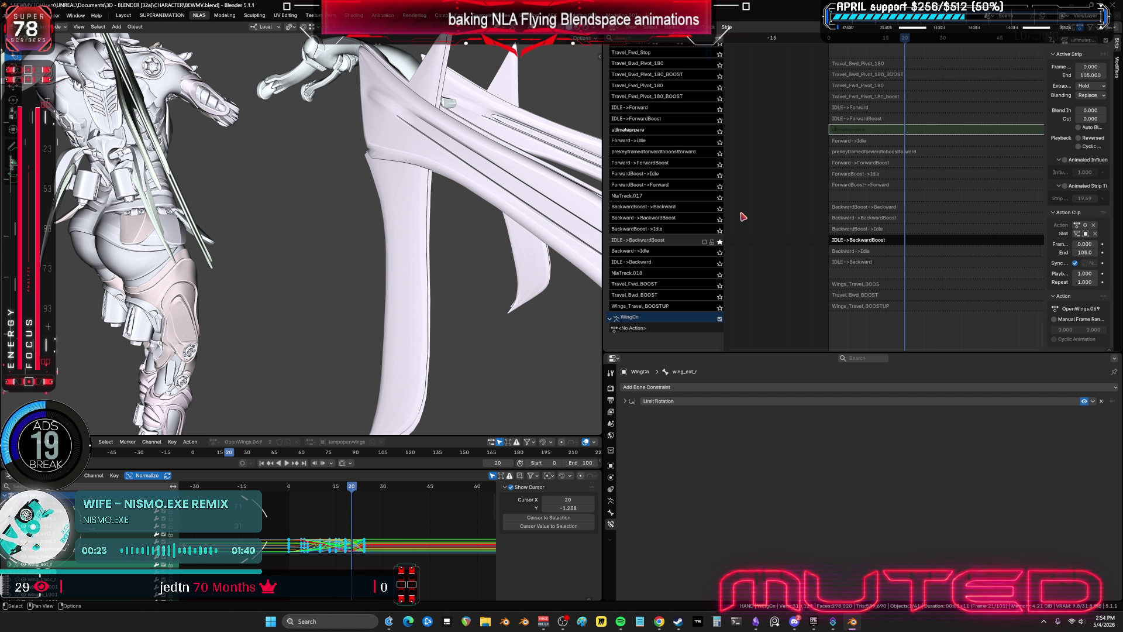
# - Solo Backward->BackwardBoost instead of IDLE->BackwardBoost and scrub its motion from frame 1 to 19
pyautogui.click(720, 242)
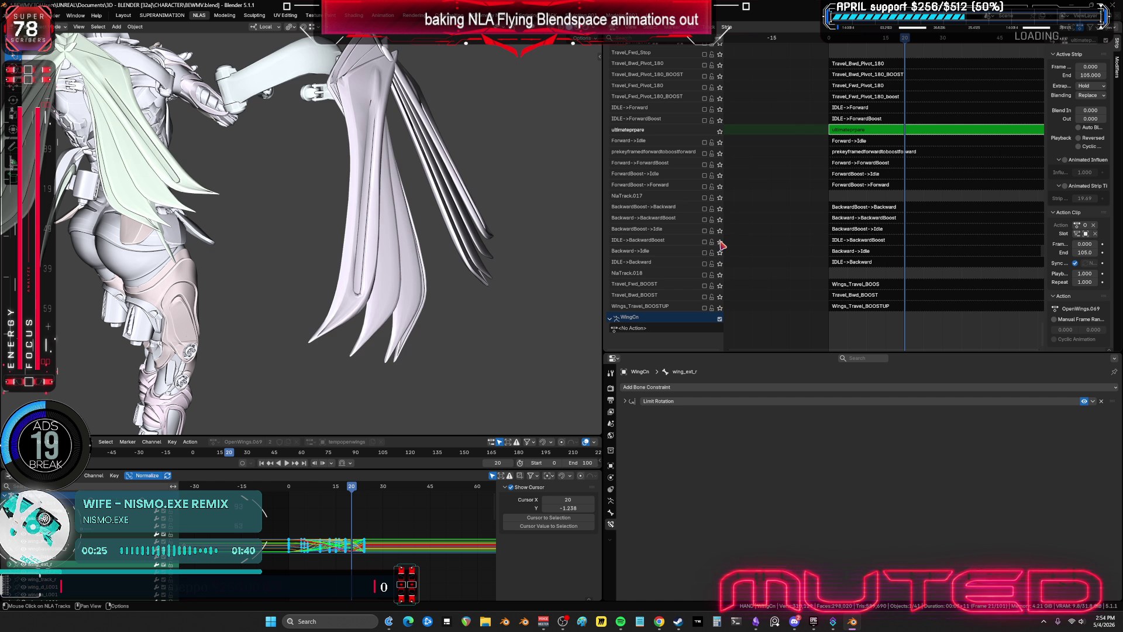
pyautogui.click(719, 210)
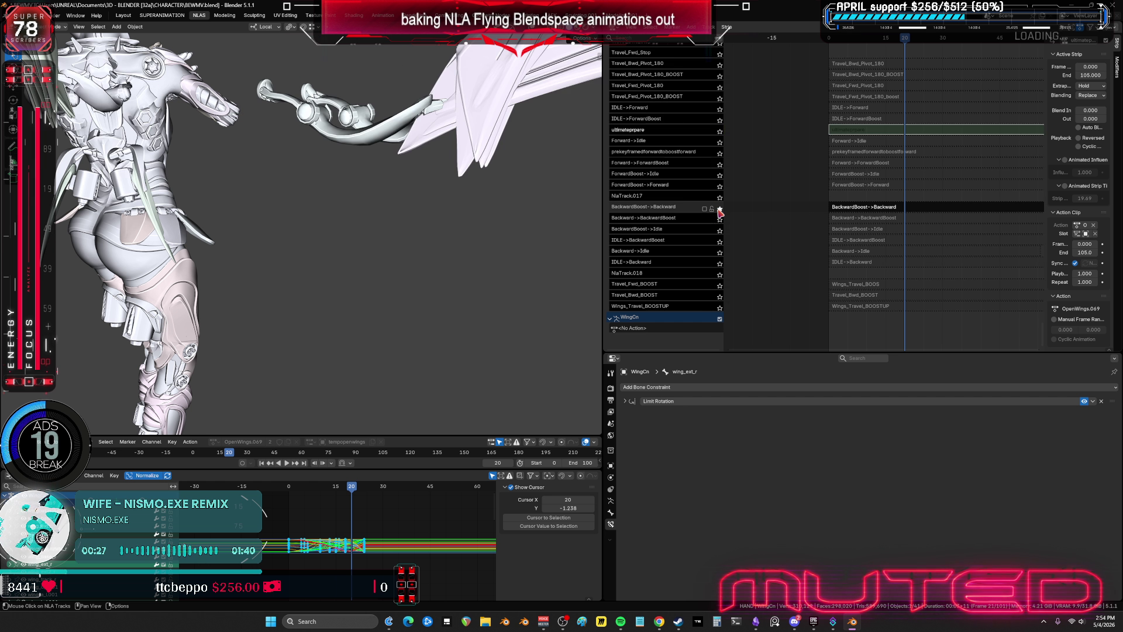
pyautogui.moveTo(496, 178)
pyautogui.mouseDown()
pyautogui.moveTo(417, 247)
pyautogui.moveTo(398, 248)
pyautogui.moveTo(543, 260)
pyautogui.moveTo(421, 254)
pyautogui.moveTo(531, 245)
pyautogui.moveTo(473, 244)
pyautogui.moveTo(529, 225)
pyautogui.moveTo(399, 226)
pyautogui.moveTo(458, 228)
pyautogui.moveTo(496, 239)
pyautogui.moveTo(487, 244)
pyautogui.moveTo(362, 219)
pyautogui.mouseUp()
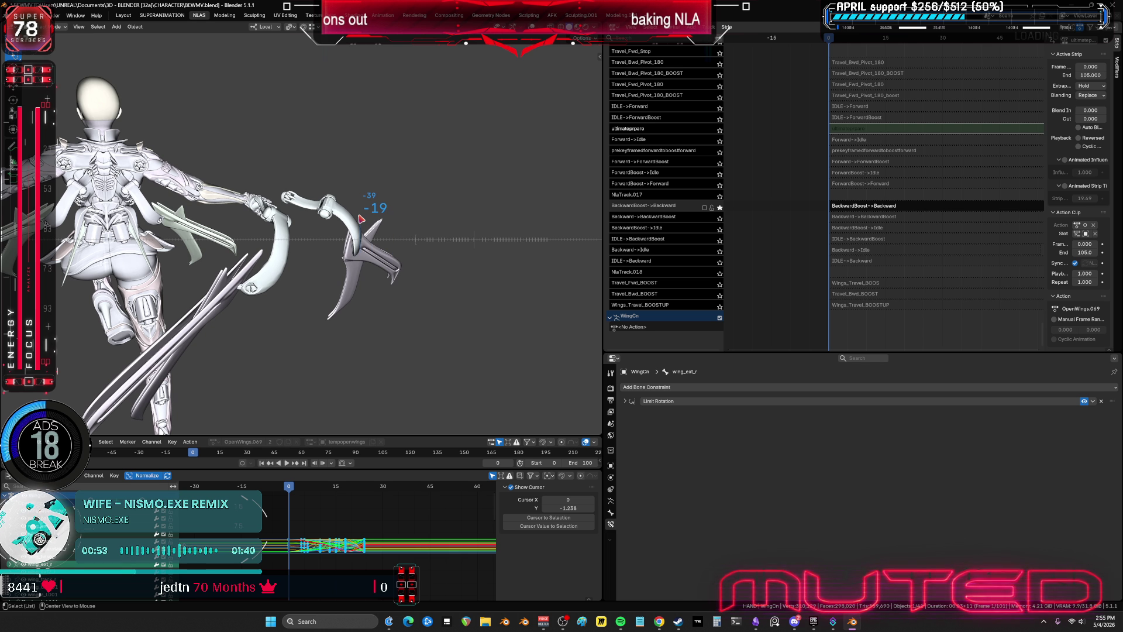
pyautogui.moveTo(431, 241); pyautogui.dragTo(406, 238)
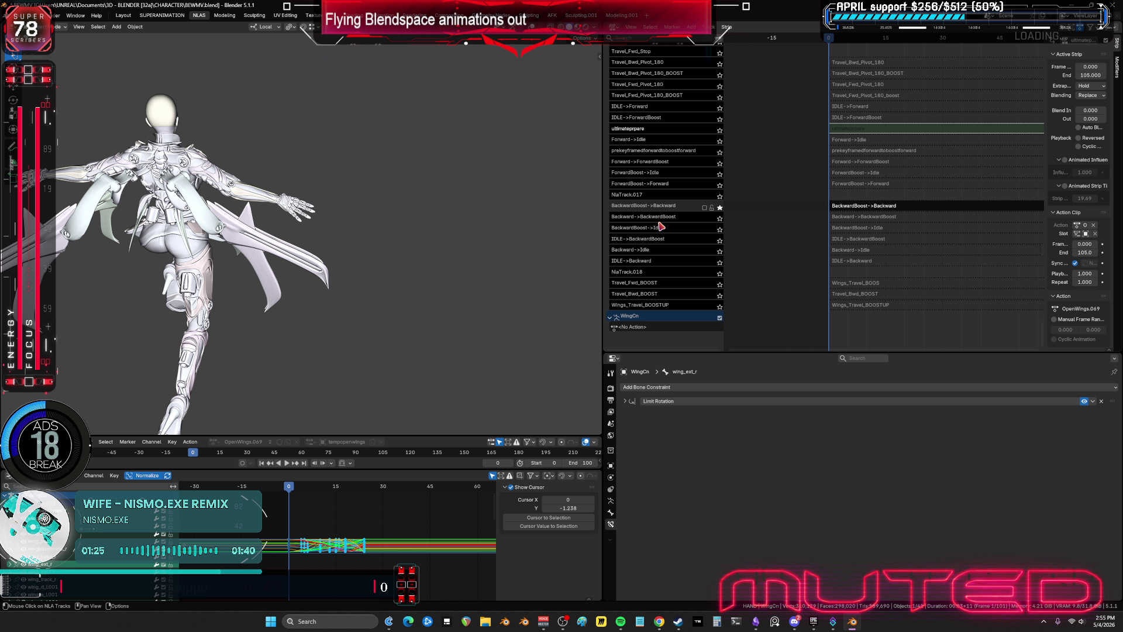
pyautogui.click(719, 216)
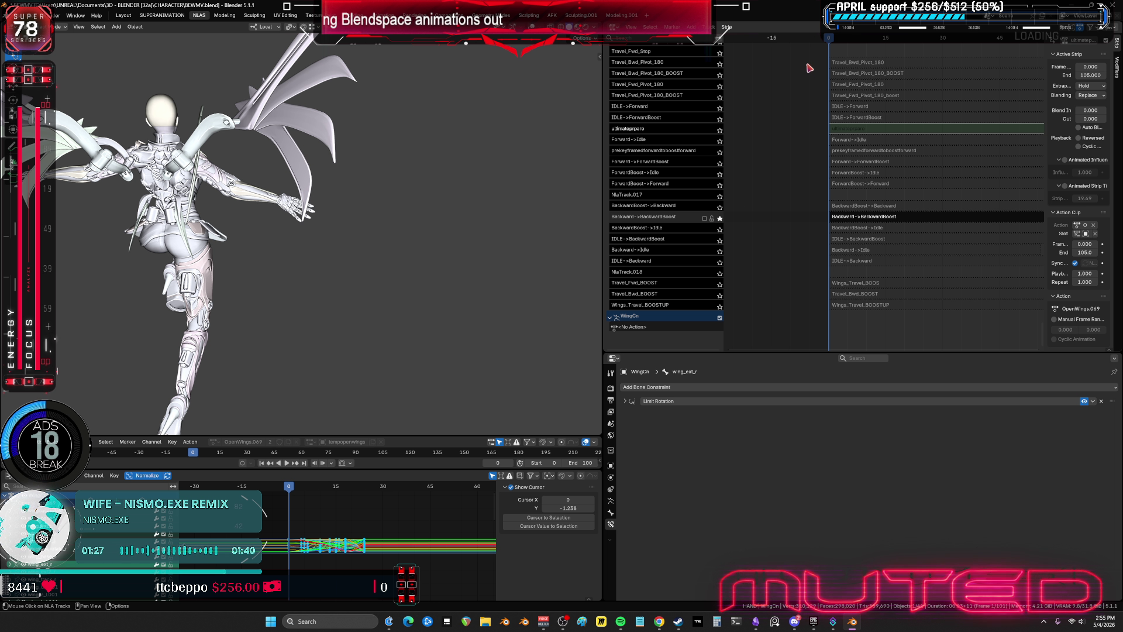
pyautogui.click(834, 43)
pyautogui.moveTo(834, 43)
pyautogui.mouseDown()
pyautogui.moveTo(904, 69)
pyautogui.moveTo(989, 76)
pyautogui.moveTo(927, 86)
pyautogui.mouseUp()
# - Switch the solo from Backward->BackwardBoost to IDLE->BackwardBoost and rewind to frame 0
pyautogui.moveTo(894, 89)
pyautogui.mouseDown()
pyautogui.moveTo(850, 85)
pyautogui.moveTo(875, 86)
pyautogui.mouseUp()
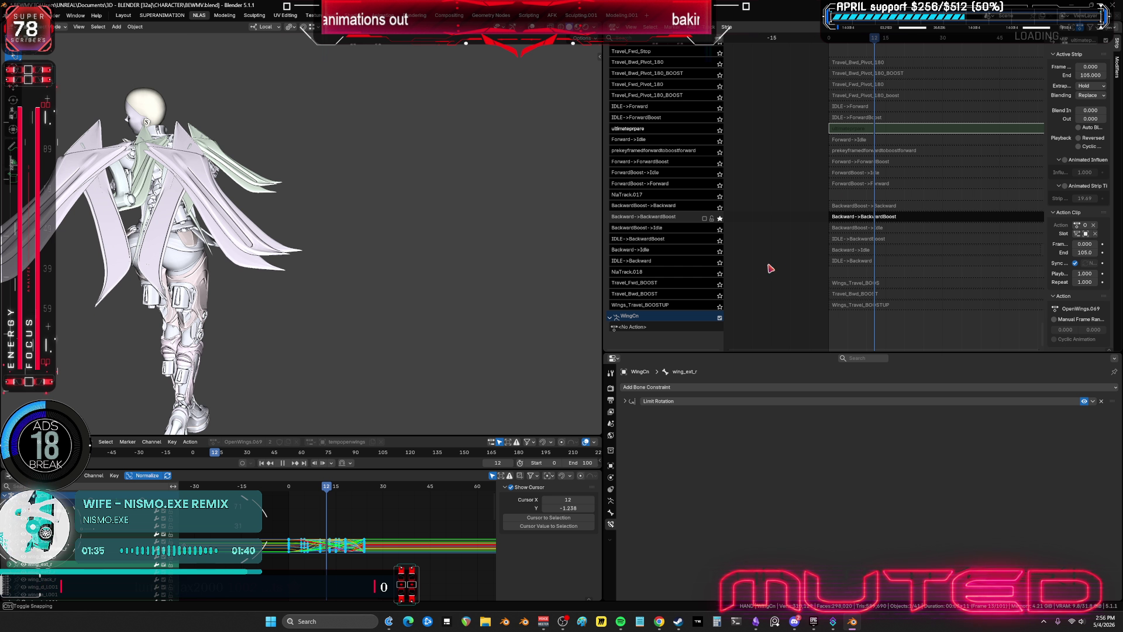
pyautogui.click(720, 219)
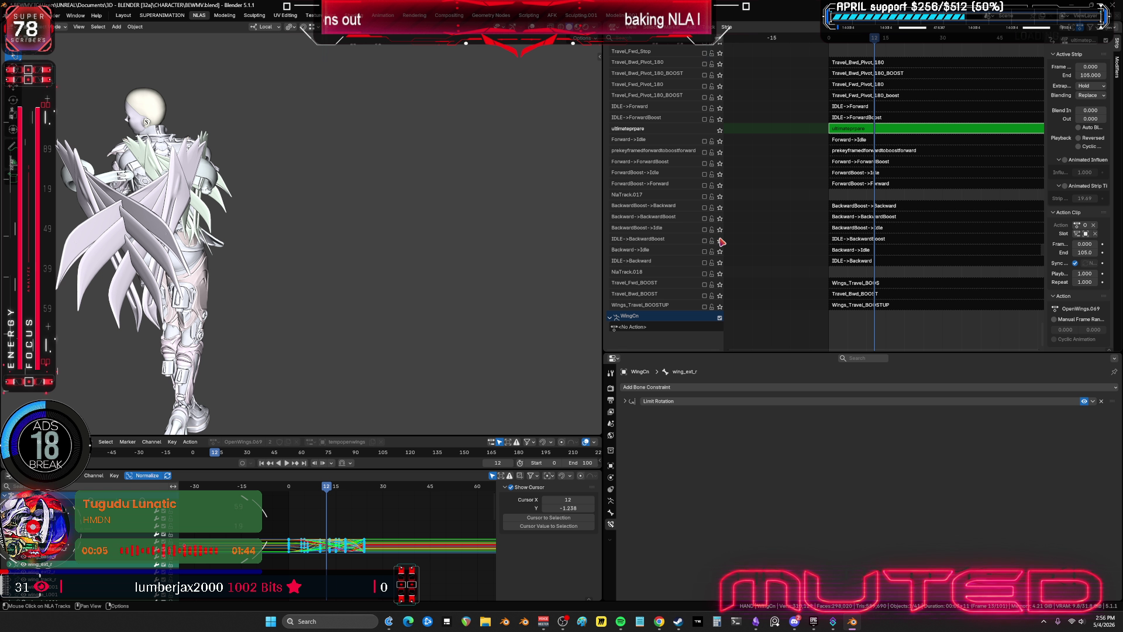
pyautogui.click(719, 241)
pyautogui.moveTo(837, 39)
pyautogui.mouseDown()
pyautogui.moveTo(821, 42)
pyautogui.moveTo(930, 64)
pyautogui.moveTo(1038, 65)
pyautogui.moveTo(761, 99)
pyautogui.mouseUp()
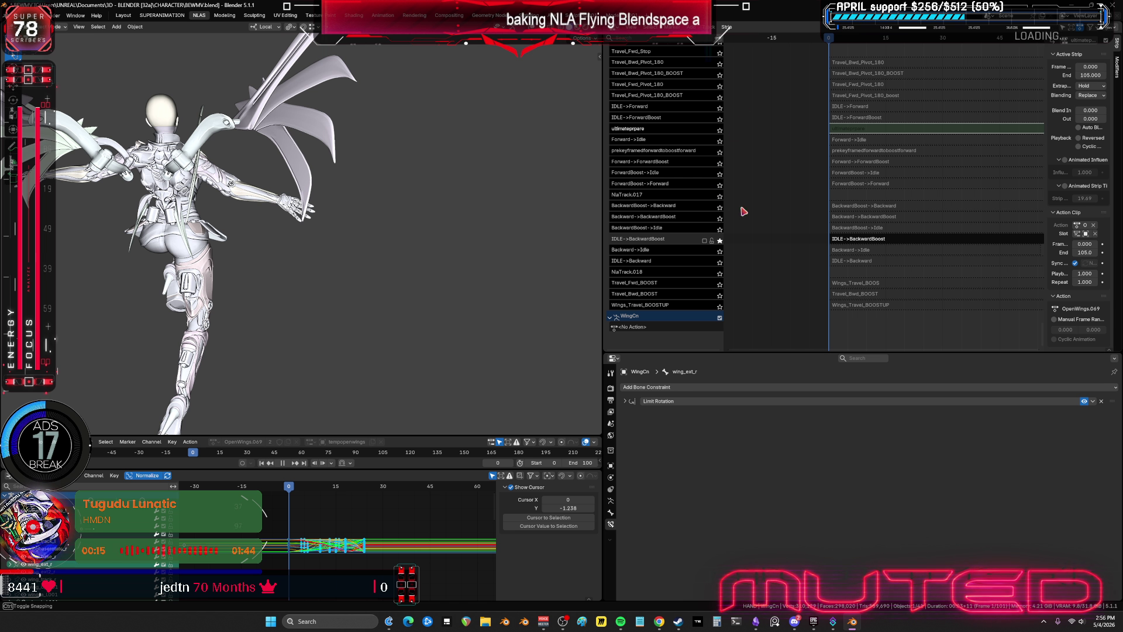
# - Solo IDLE->Backward and preview frames 3 to 12 from the side view
pyautogui.click(720, 240)
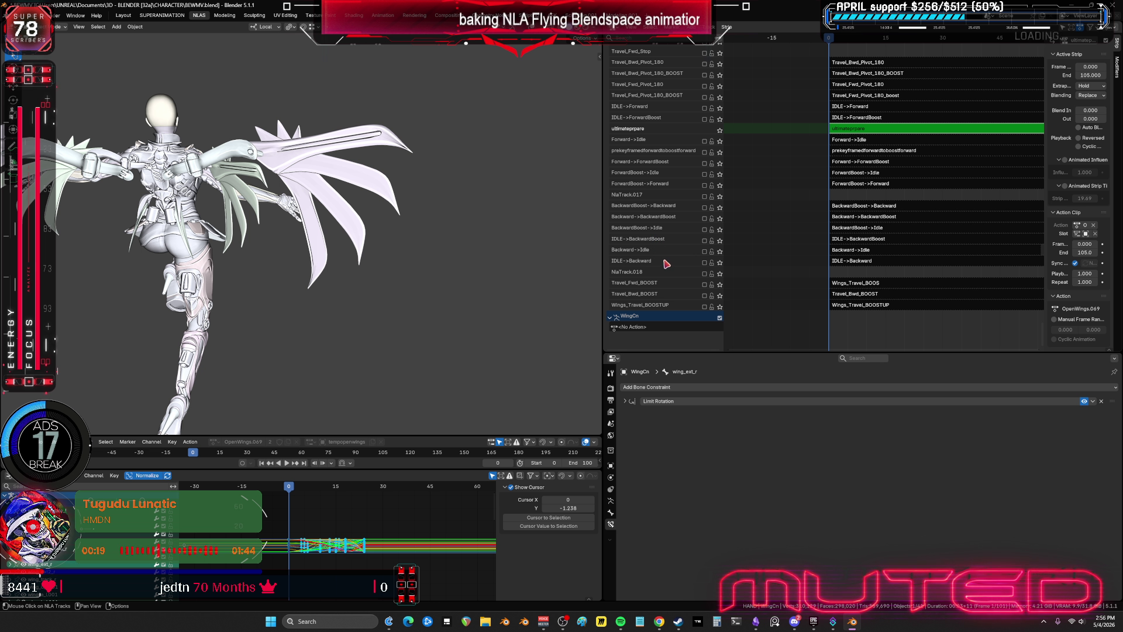
pyautogui.click(720, 263)
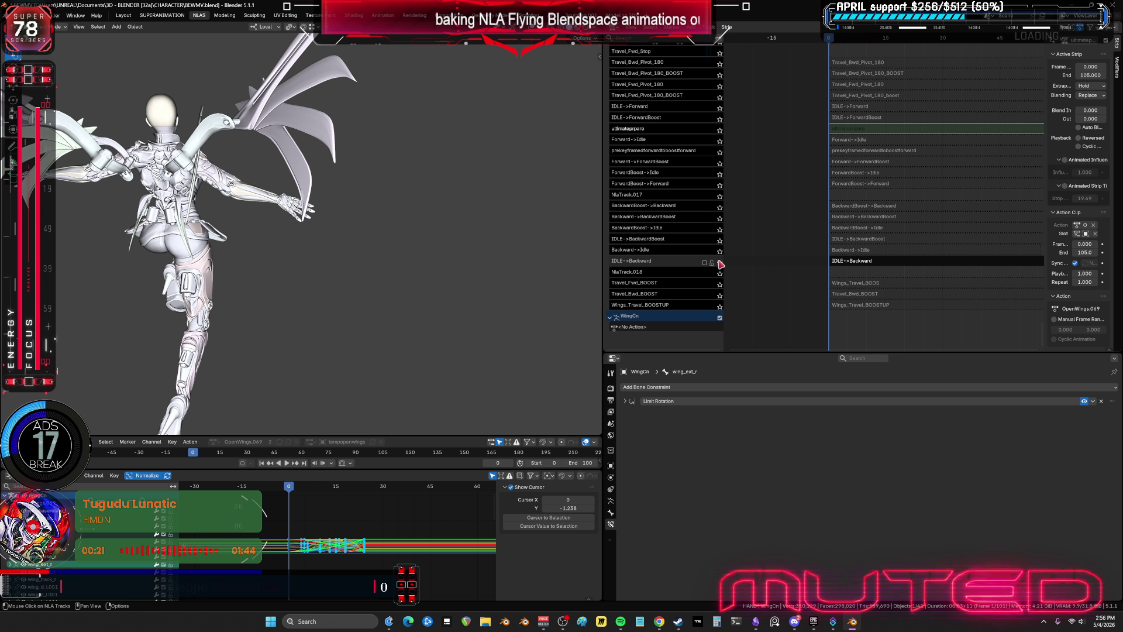
pyautogui.moveTo(837, 40)
pyautogui.mouseDown()
pyautogui.moveTo(876, 59)
pyautogui.moveTo(841, 65)
pyautogui.mouseUp()
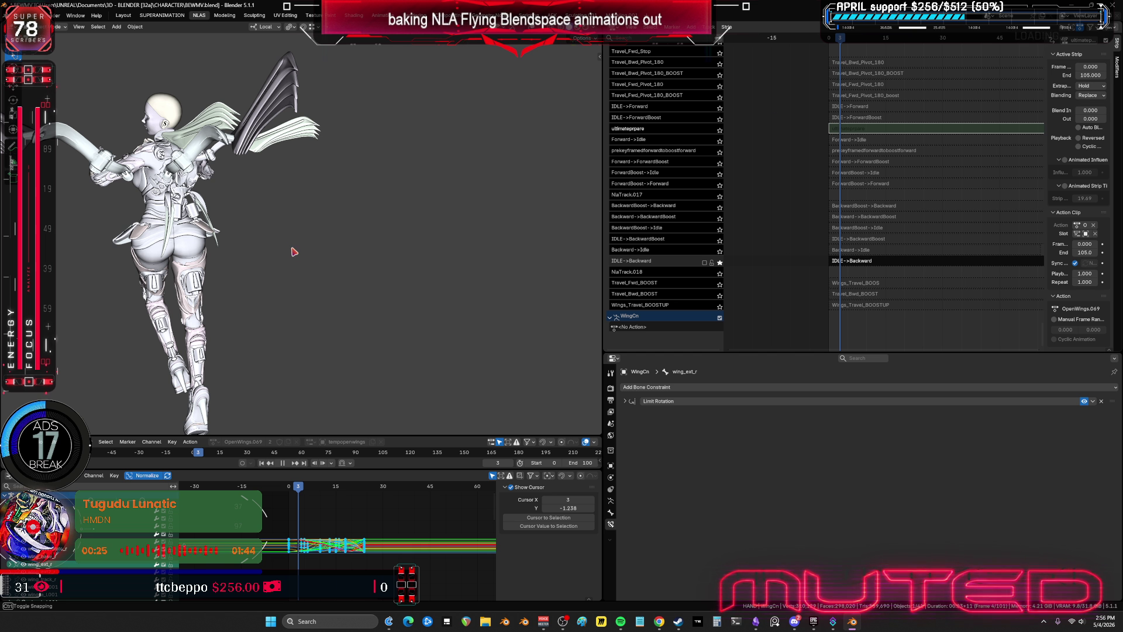
pyautogui.press('KP_3')
pyautogui.scroll(-2, 343, 261)
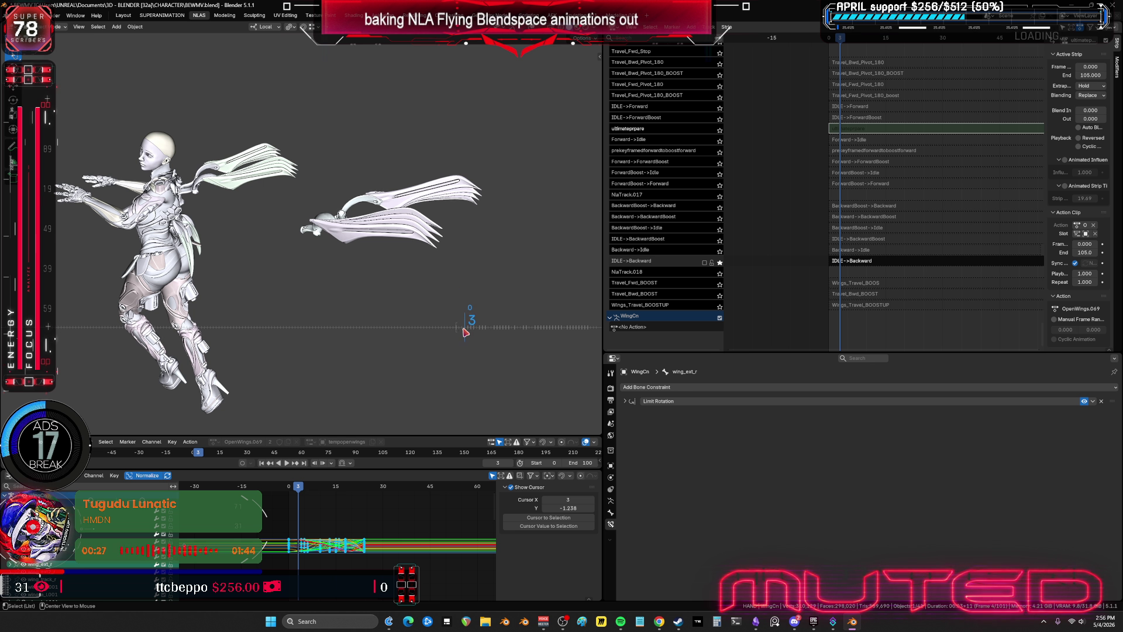
pyautogui.moveTo(465, 332)
pyautogui.mouseDown()
pyautogui.moveTo(439, 336)
pyautogui.moveTo(521, 357)
pyautogui.mouseUp()
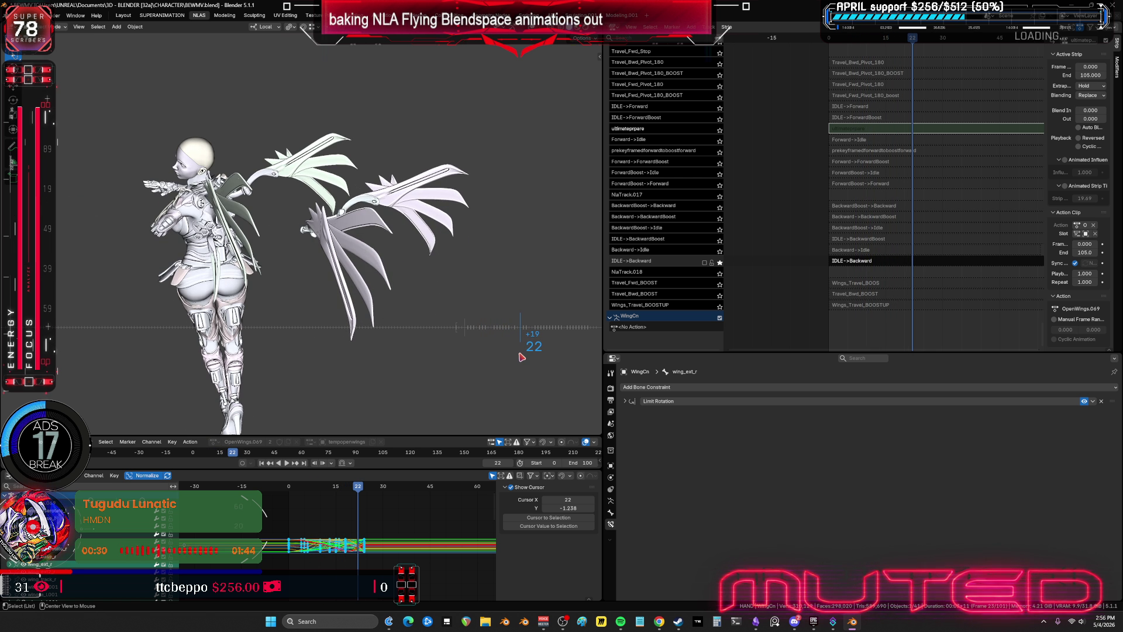
# - Solo IDLE->BackwardBoost again and rewind the preview to frame 0
pyautogui.click(719, 263)
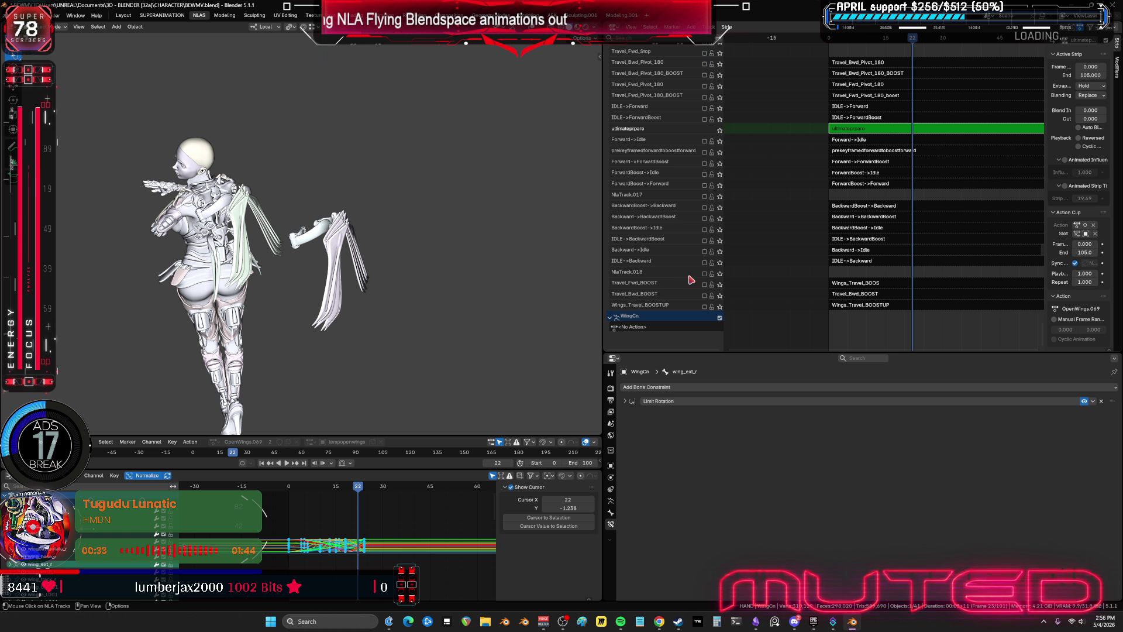
pyautogui.click(720, 241)
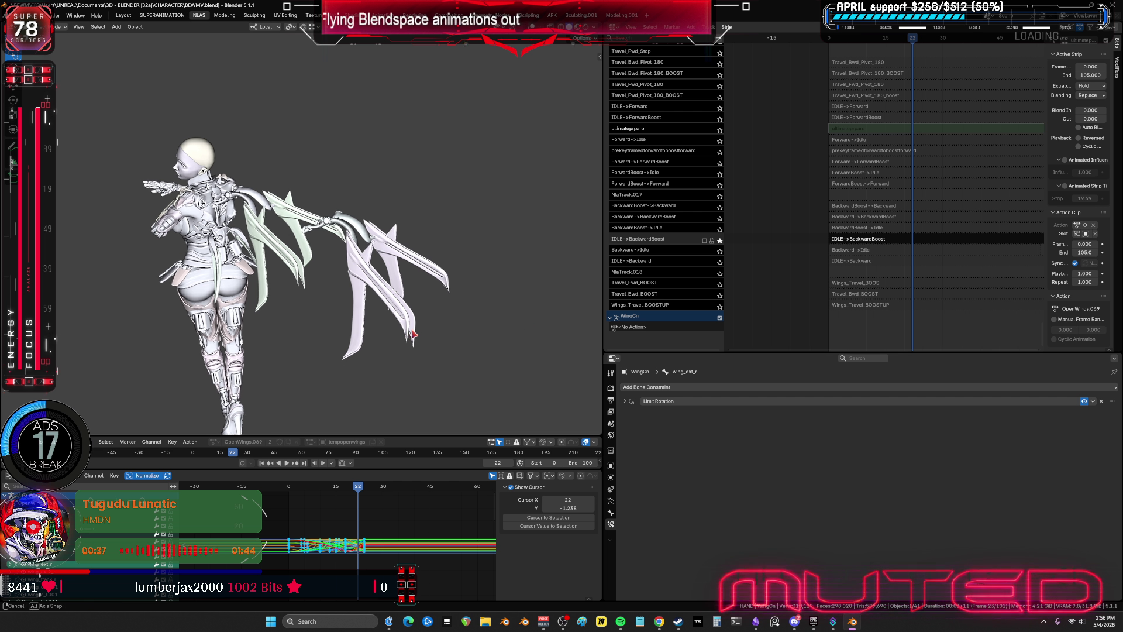
pyautogui.moveTo(466, 328)
pyautogui.mouseDown()
pyautogui.moveTo(370, 314)
pyautogui.moveTo(421, 311)
pyautogui.moveTo(539, 334)
pyautogui.moveTo(570, 316)
pyautogui.moveTo(592, 320)
pyautogui.moveTo(345, 316)
pyautogui.mouseUp()
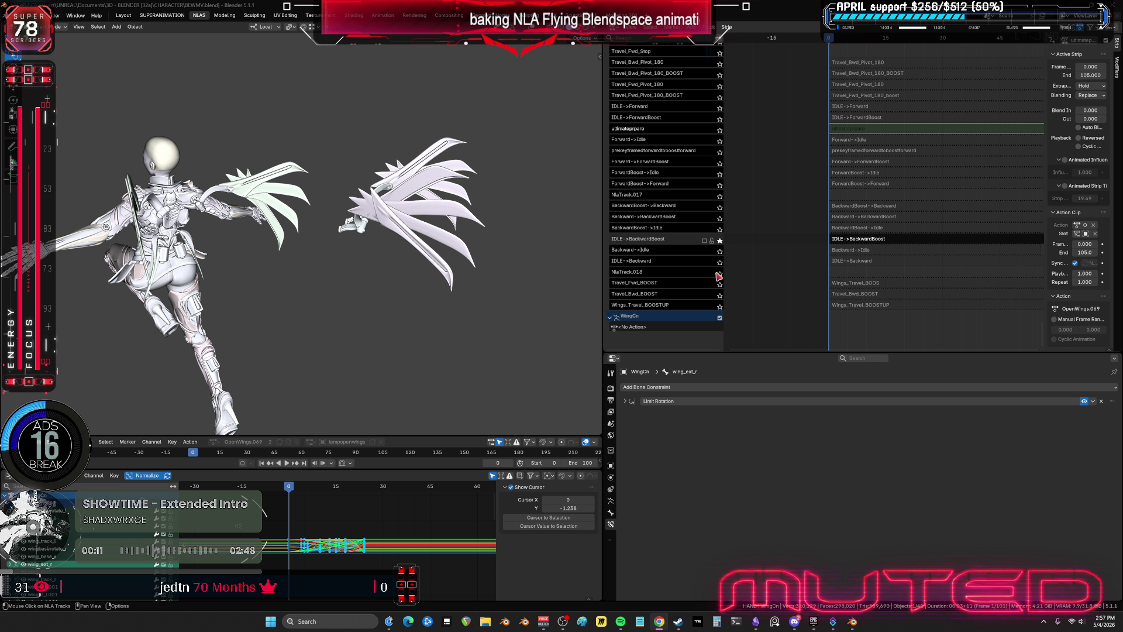
# - Leave ultimateprpare tweak mode, solo IDLE->BackwardBoost, and open its OpenWings.046 curves full-window
pyautogui.click(720, 241)
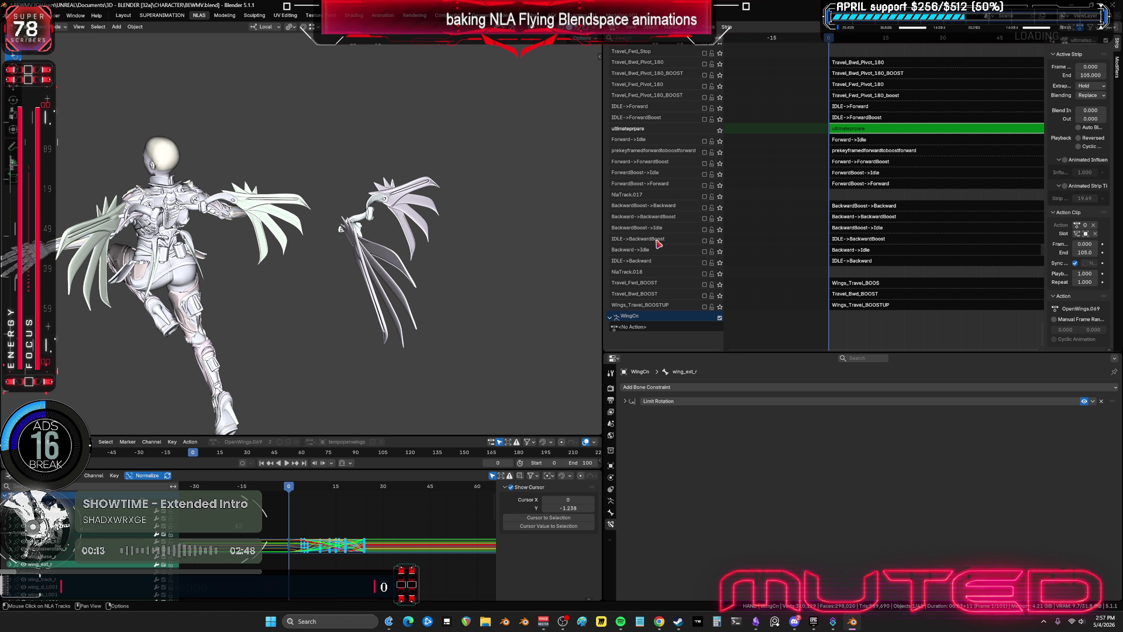
pyautogui.rightClick(662, 241)
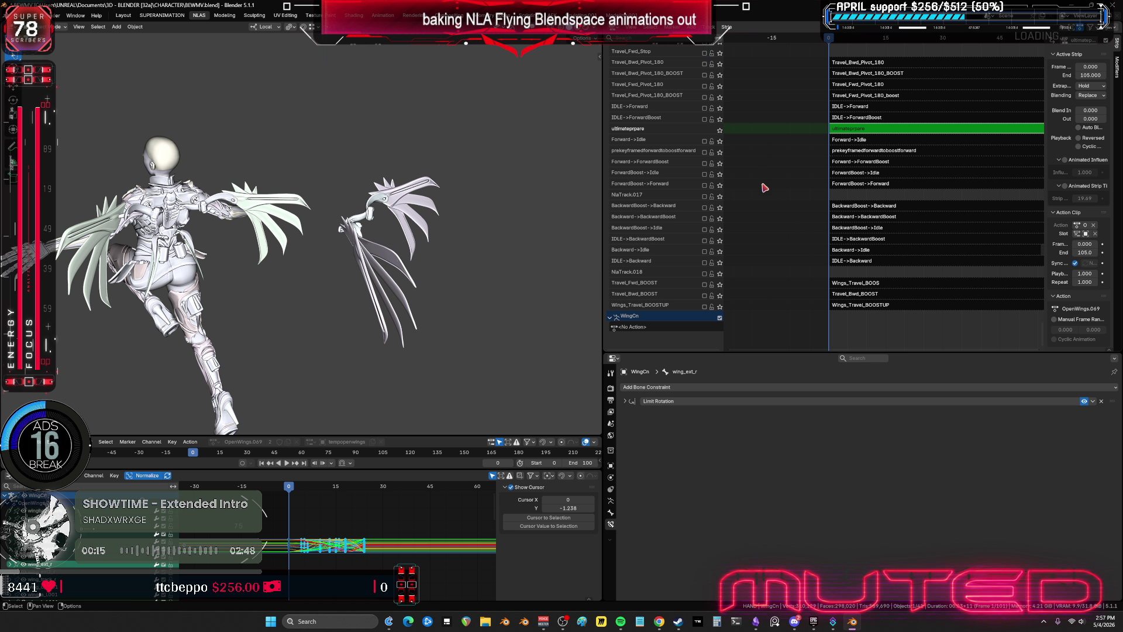
pyautogui.press('Tab')
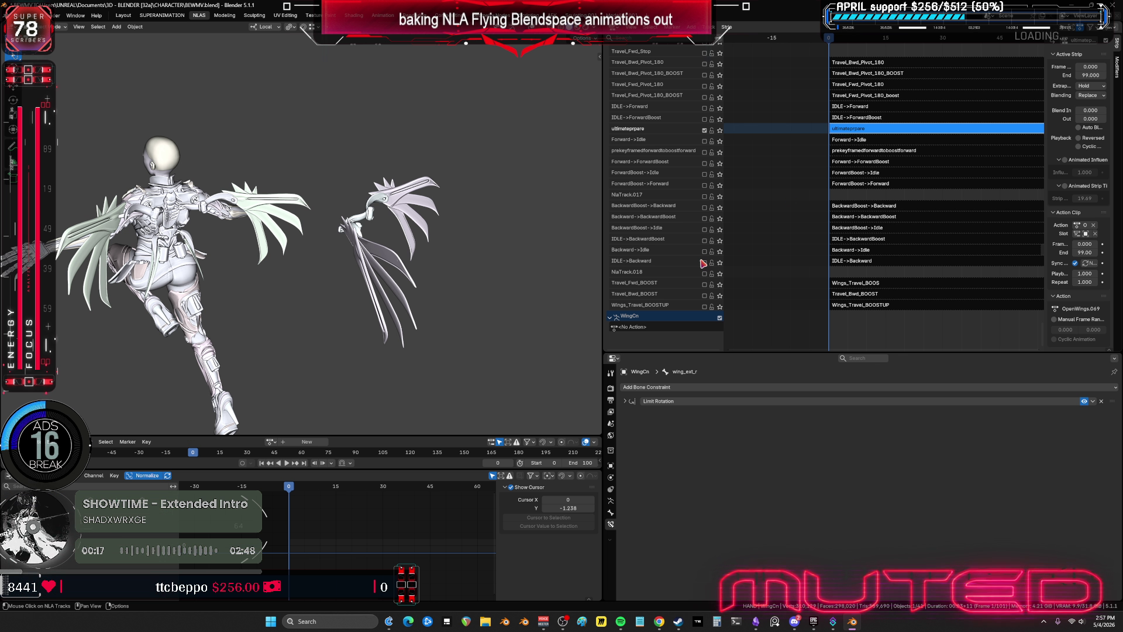
pyautogui.click(848, 263)
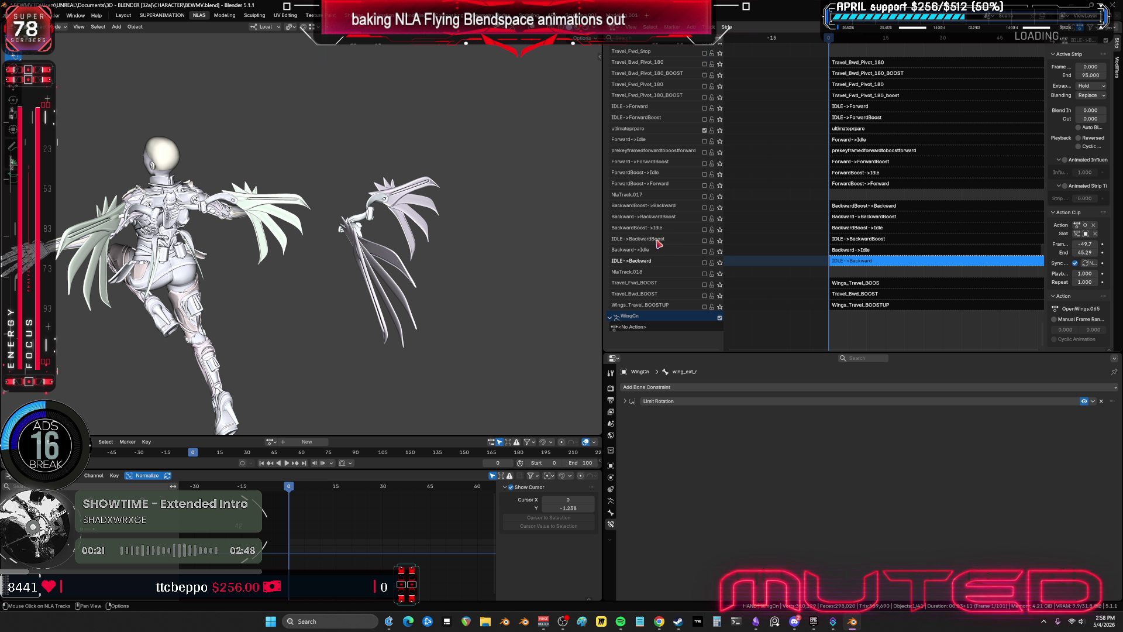
pyautogui.click(719, 240)
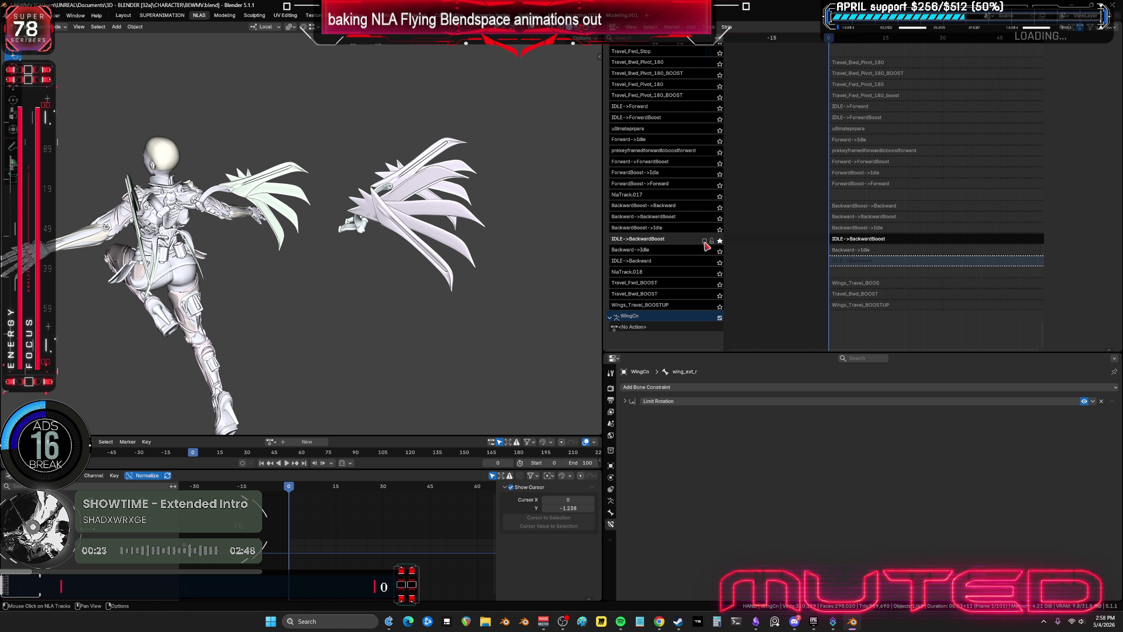
pyautogui.click(874, 245)
pyautogui.press('Tab')
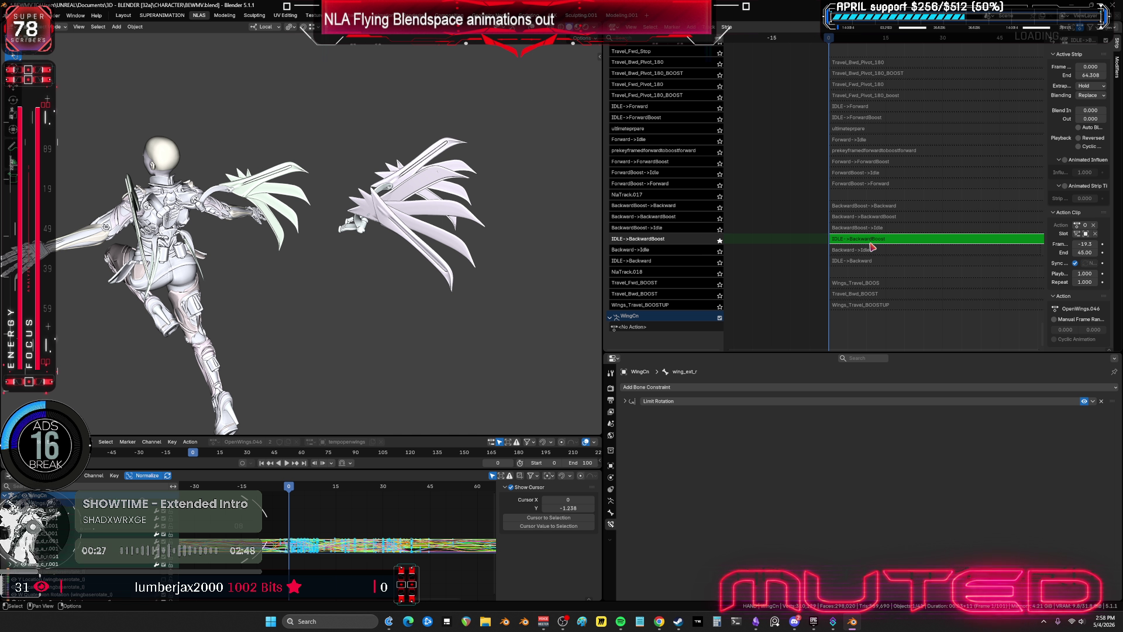
pyautogui.hotkey('ctrl', 'space')
pyautogui.hotkey('ctrl', 'space')
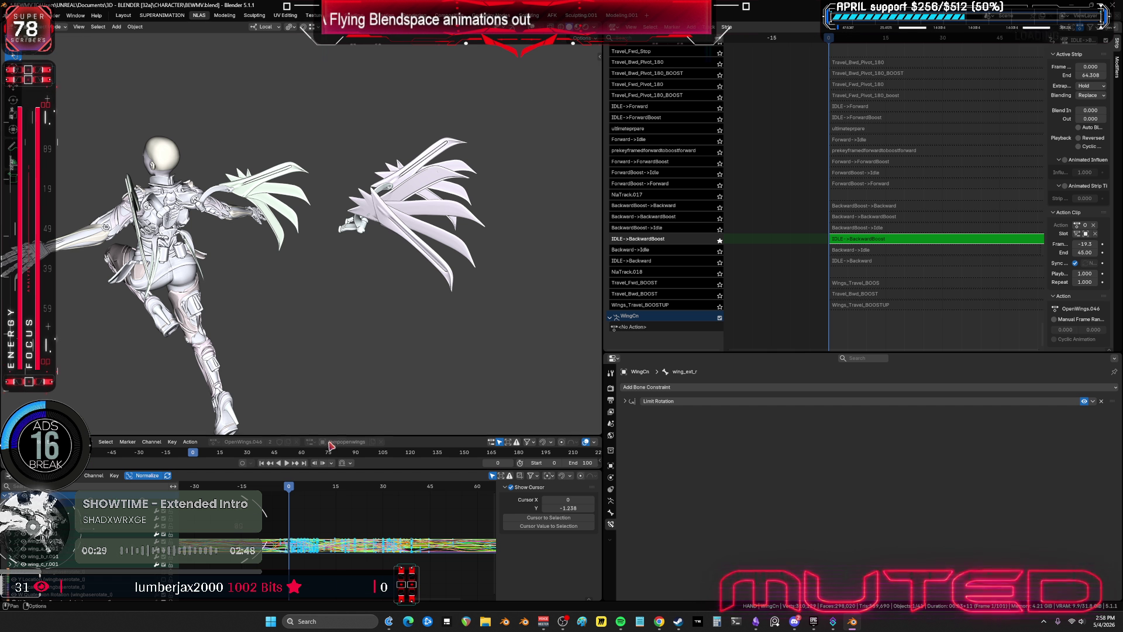
pyautogui.hotkey('ctrl', 'Tab')
pyautogui.hotkey('ctrl', 'space')
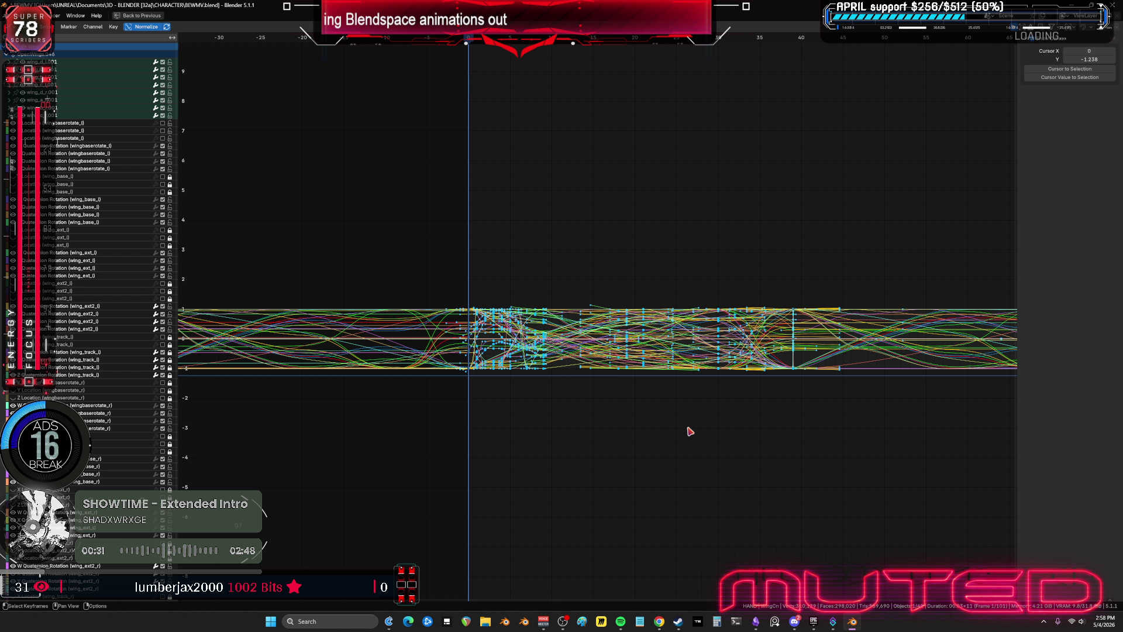
# - Box-select all the IDLE->BackwardBoost keyframes, then exit its tweak mode
pyautogui.scroll(-4, 754, 416)
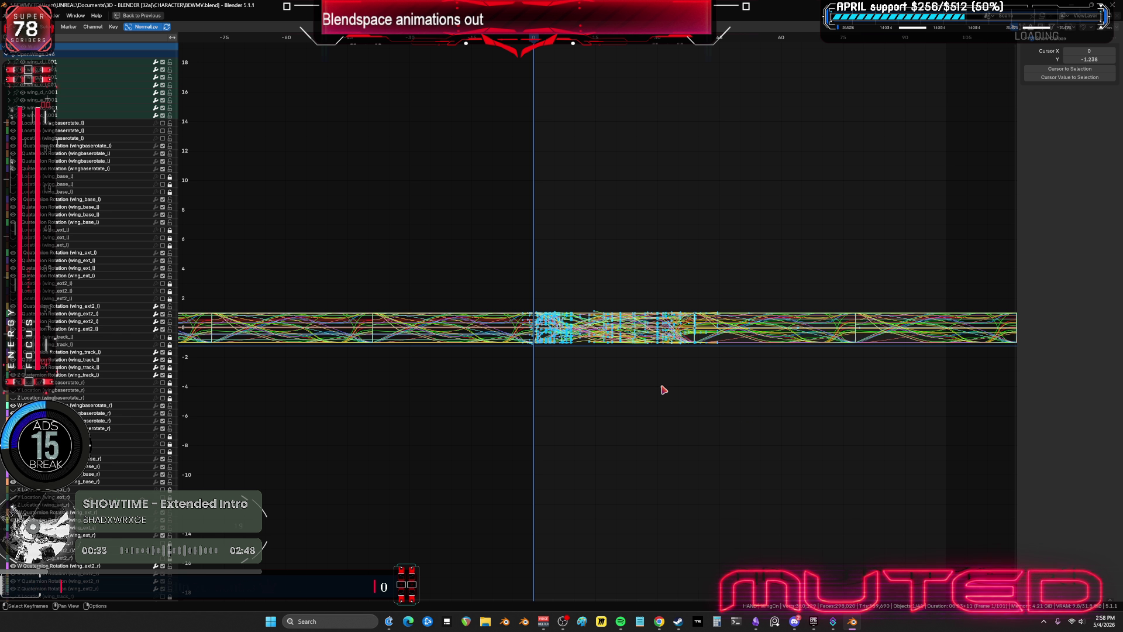
pyautogui.scroll(2, 620, 376)
pyautogui.moveTo(410, 210); pyautogui.dragTo(767, 442)
pyautogui.hotkey('ctrl', 'space')
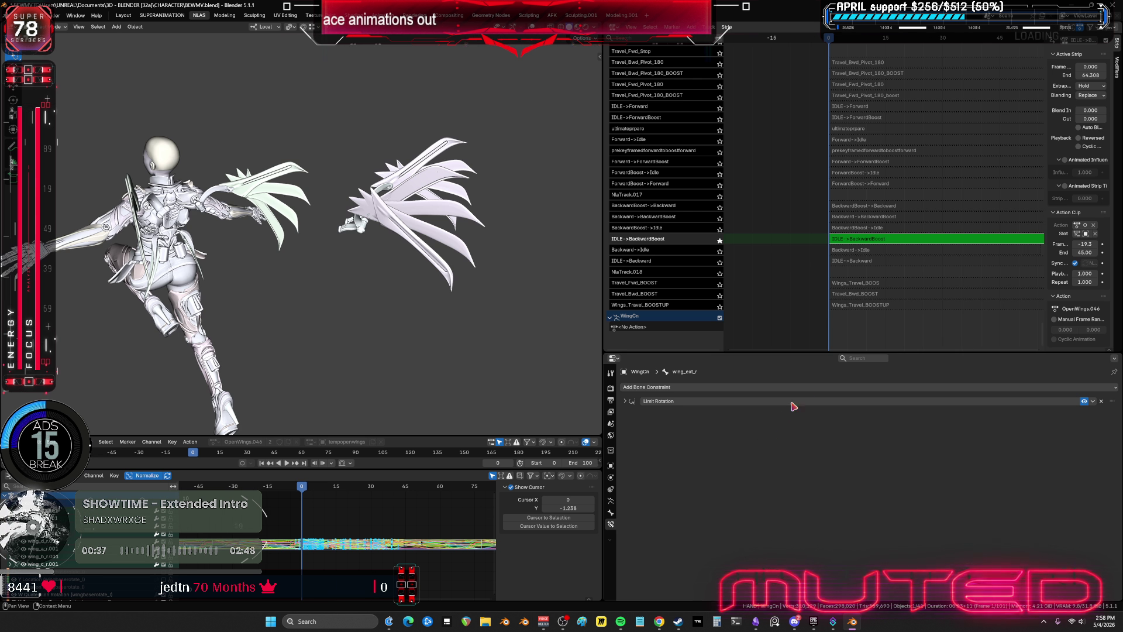
pyautogui.press('Tab')
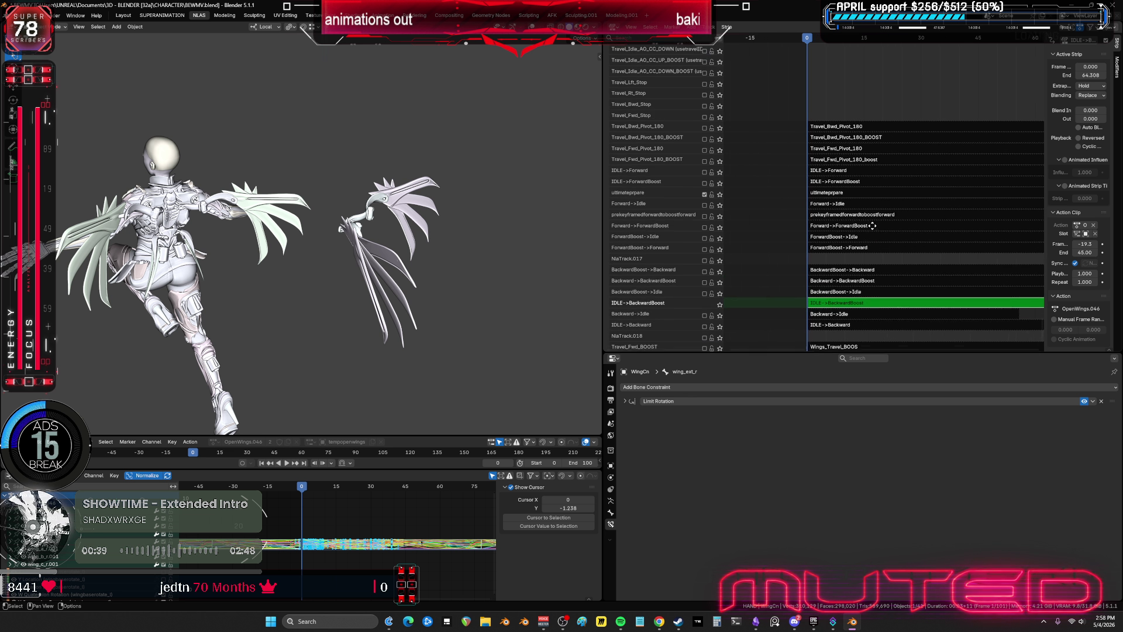
pyautogui.scroll(4, 859, 314)
pyautogui.press('Tab')
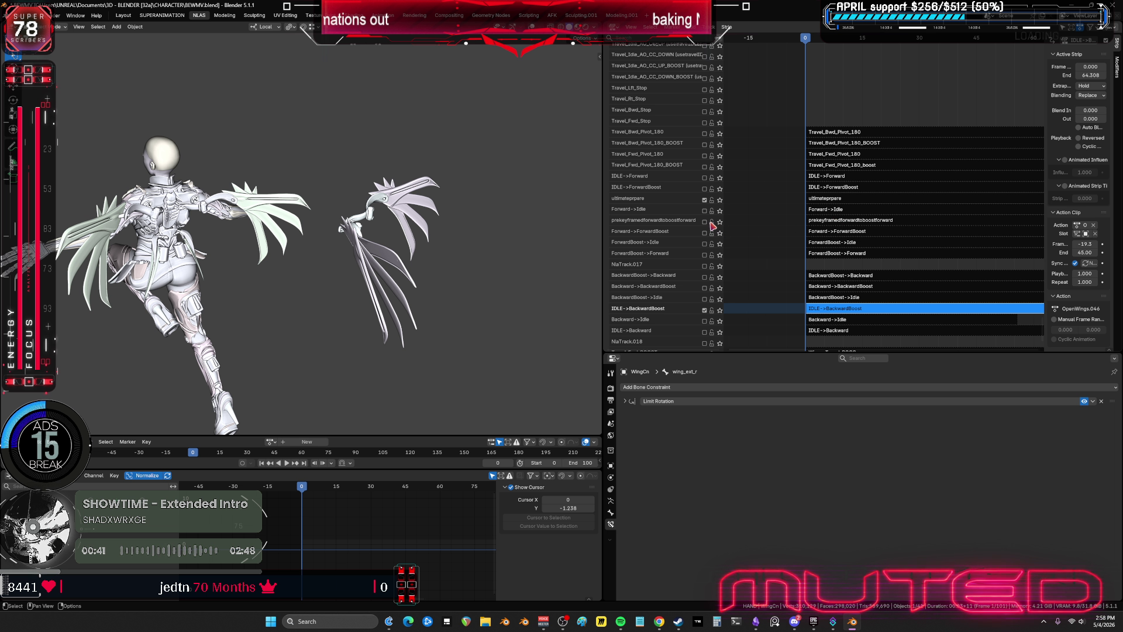
# - Select and re-enable the ultimateprpare track, then edit its OpenWings.069 curves full-window
pyautogui.click(709, 222)
pyautogui.click(704, 200)
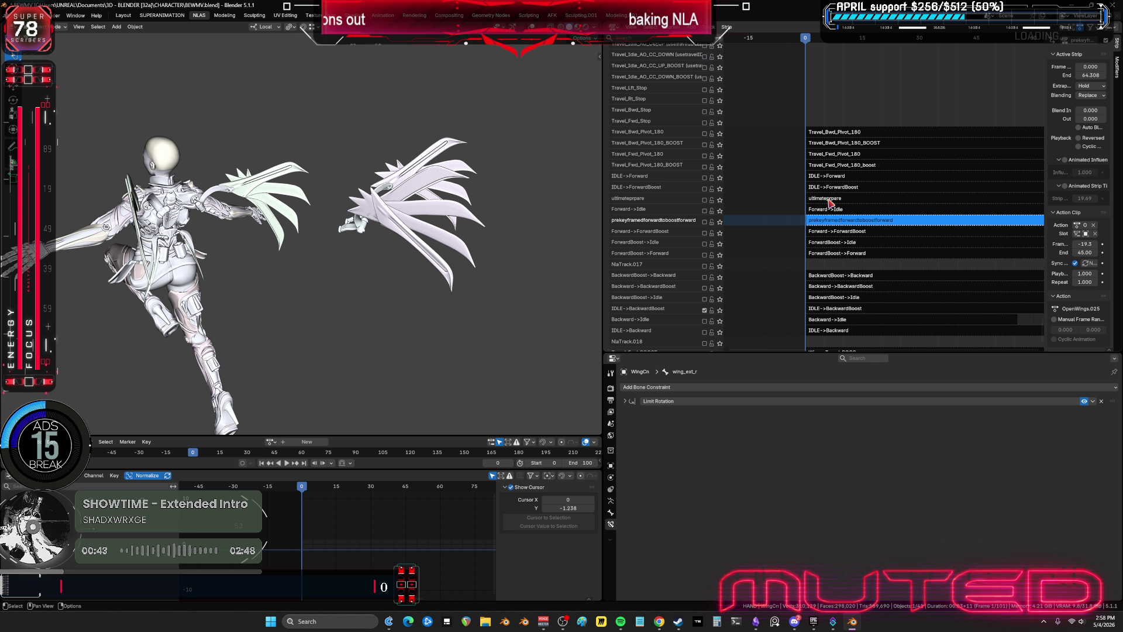
pyautogui.click(709, 202)
pyautogui.click(704, 200)
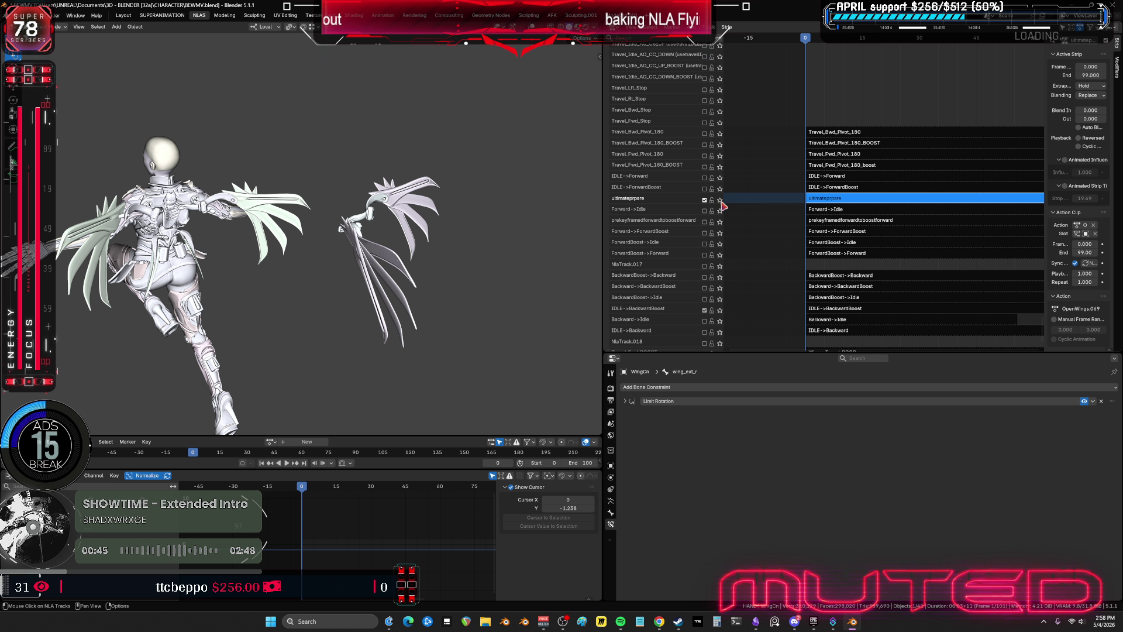
pyautogui.press('n')
pyautogui.press('n')
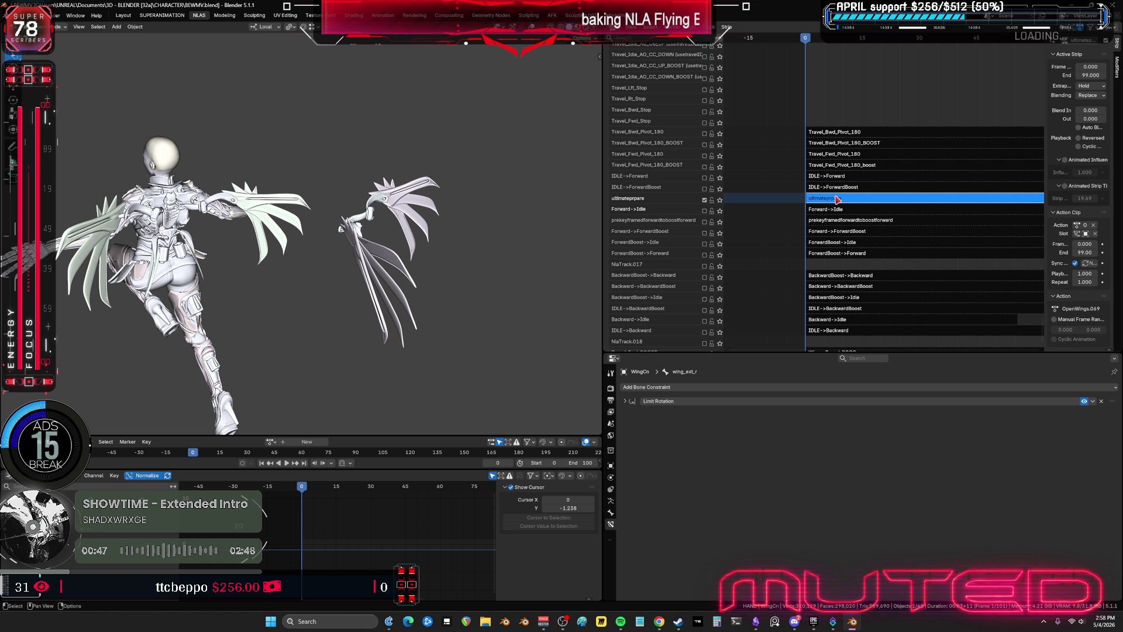
pyautogui.press('Tab')
pyautogui.hotkey('ctrl', 'space')
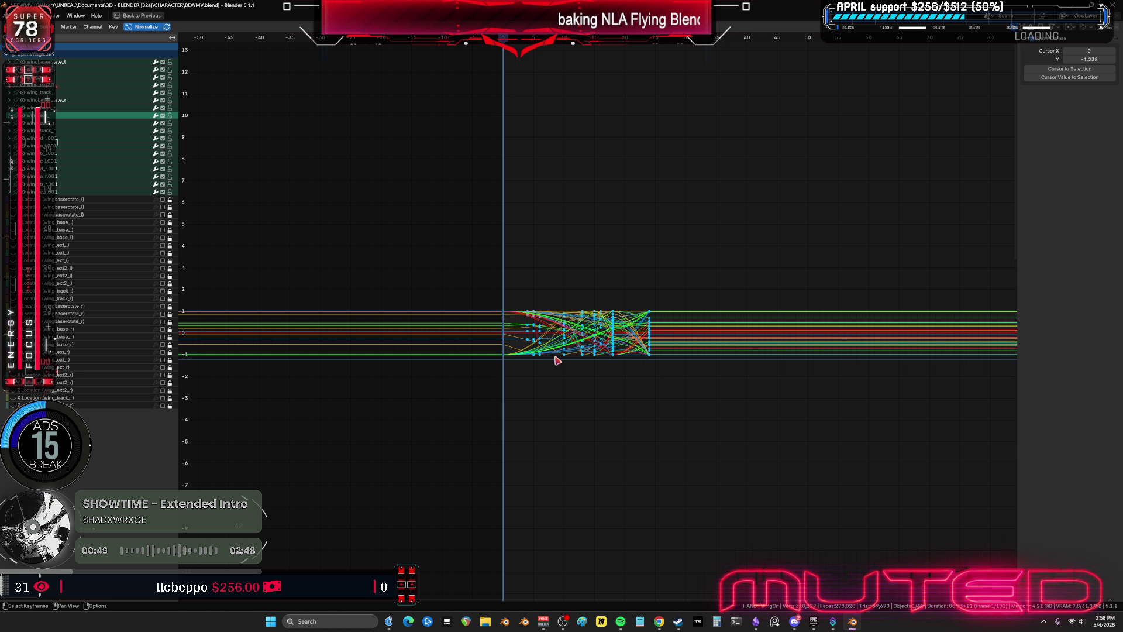